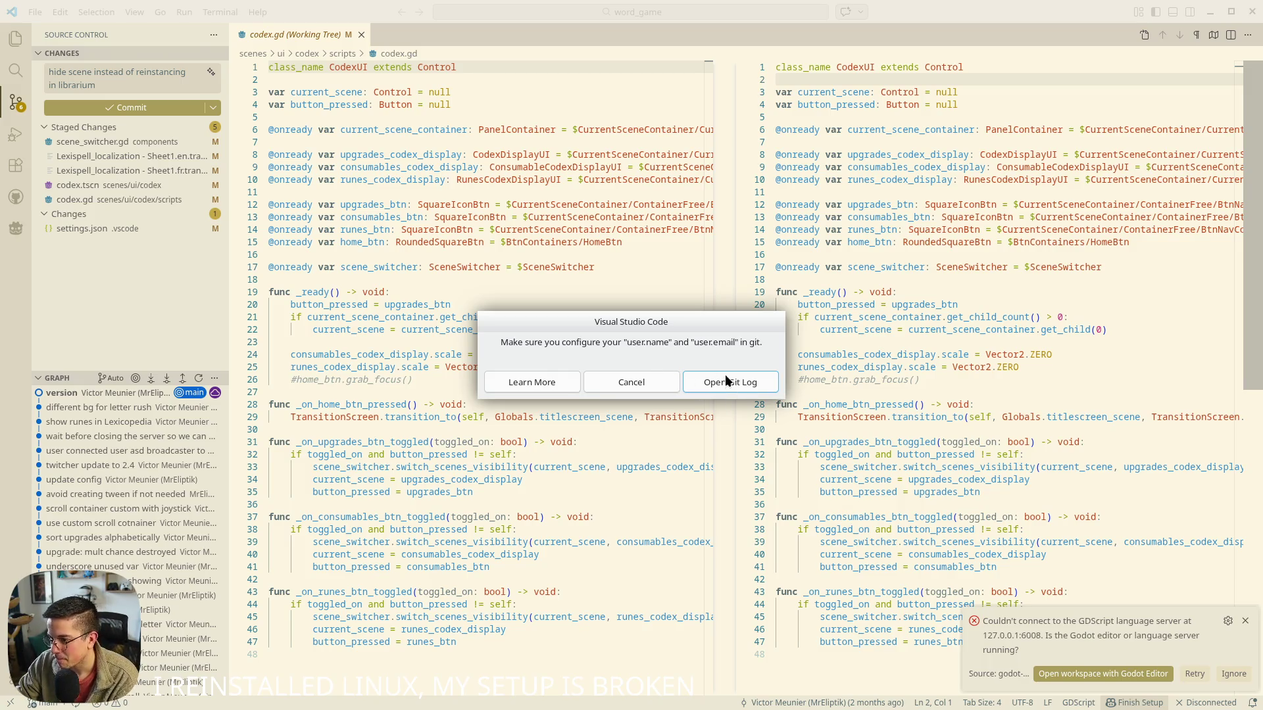
Step: Choose Open Git Log in the git identity warning and scroll through the Git output
{"action": "left_click", "coordinate": [725, 382]}
{"action": "scroll", "coordinate": [757, 628], "scroll_direction": "up", "scroll_amount": 5}
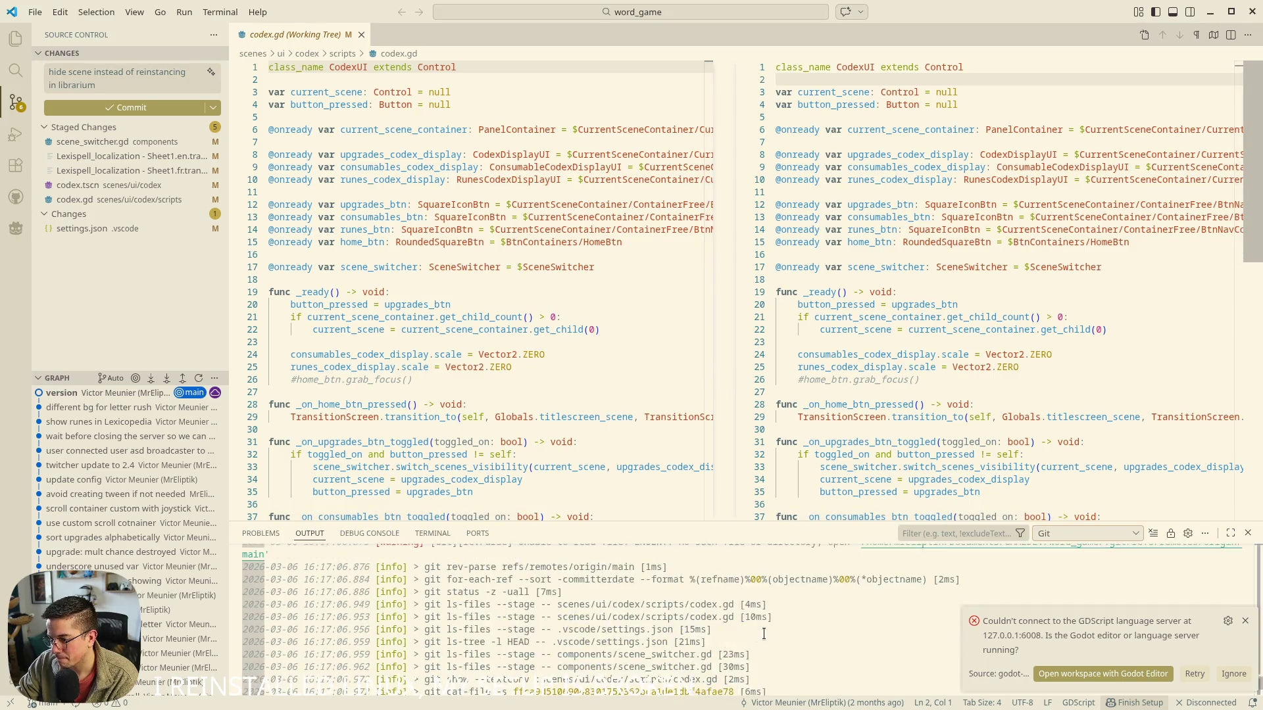
{"action": "scroll", "coordinate": [764, 634], "scroll_direction": "down", "scroll_amount": 5}
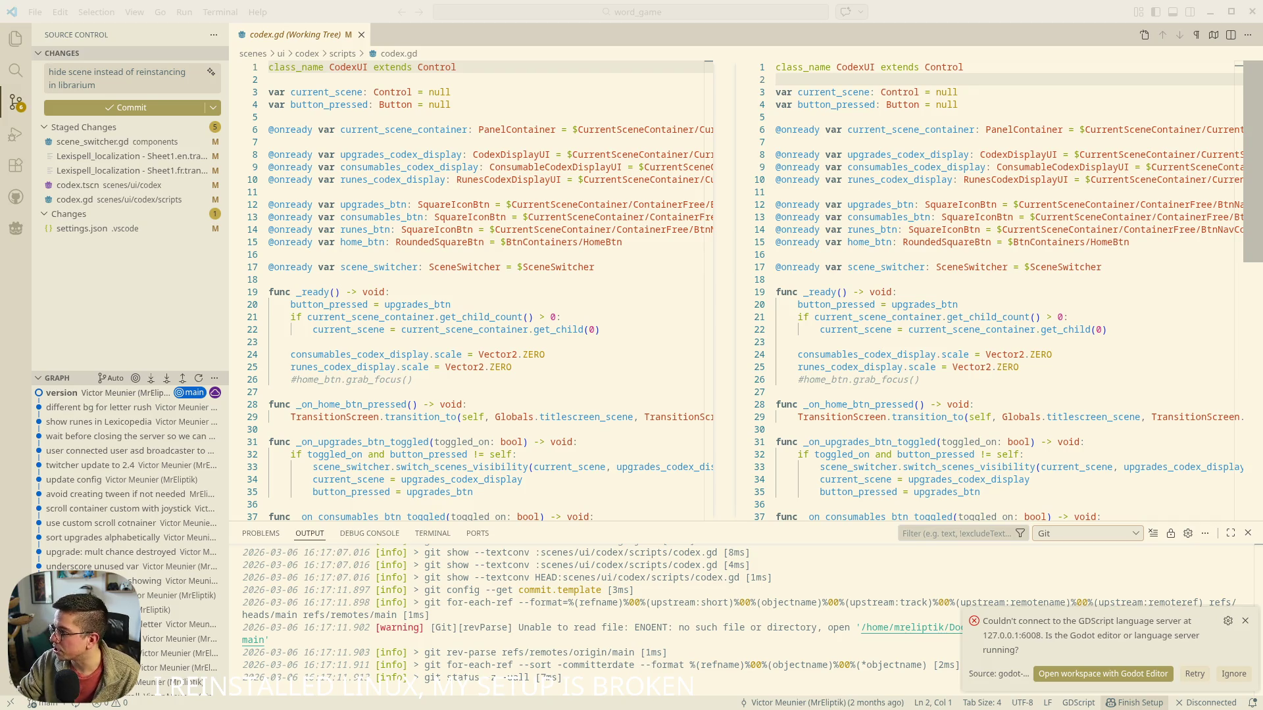
Step: In a new terminal, set git's global user.name to the developer's username, correcting the 'glboal' typo
{"action": "left_click", "coordinate": [432, 534]}
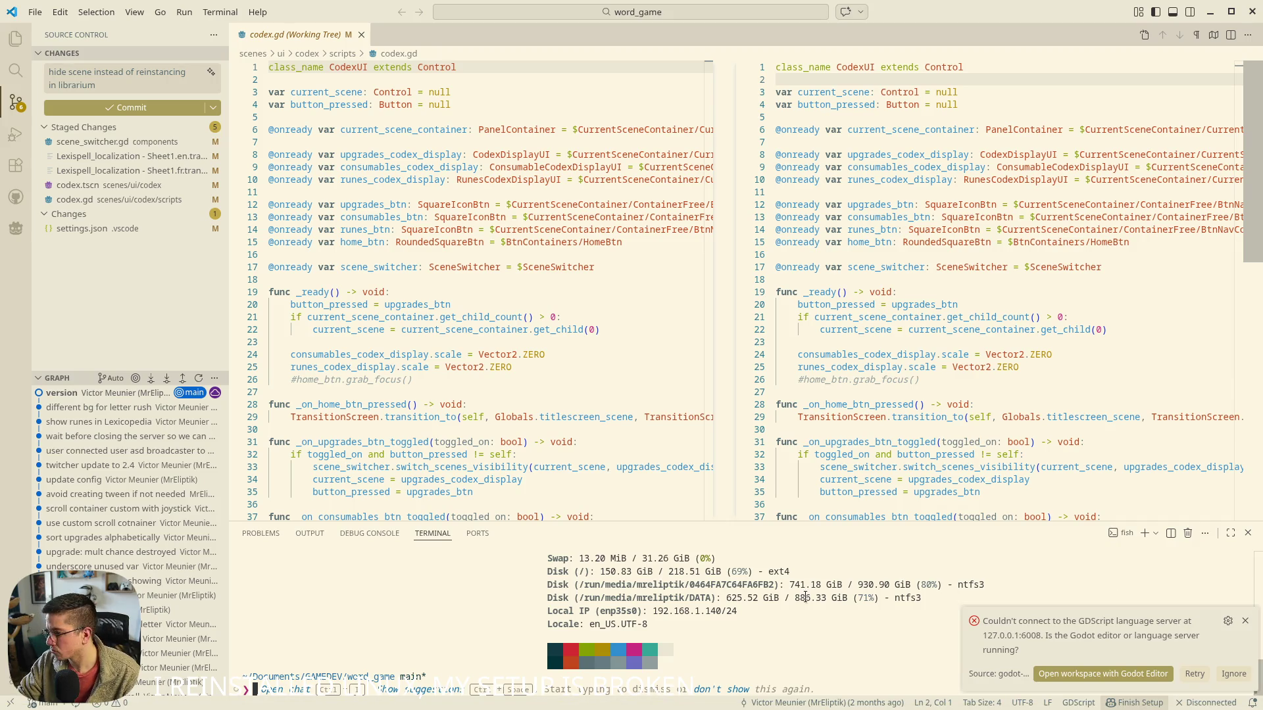
{"action": "type", "text": "git config"}
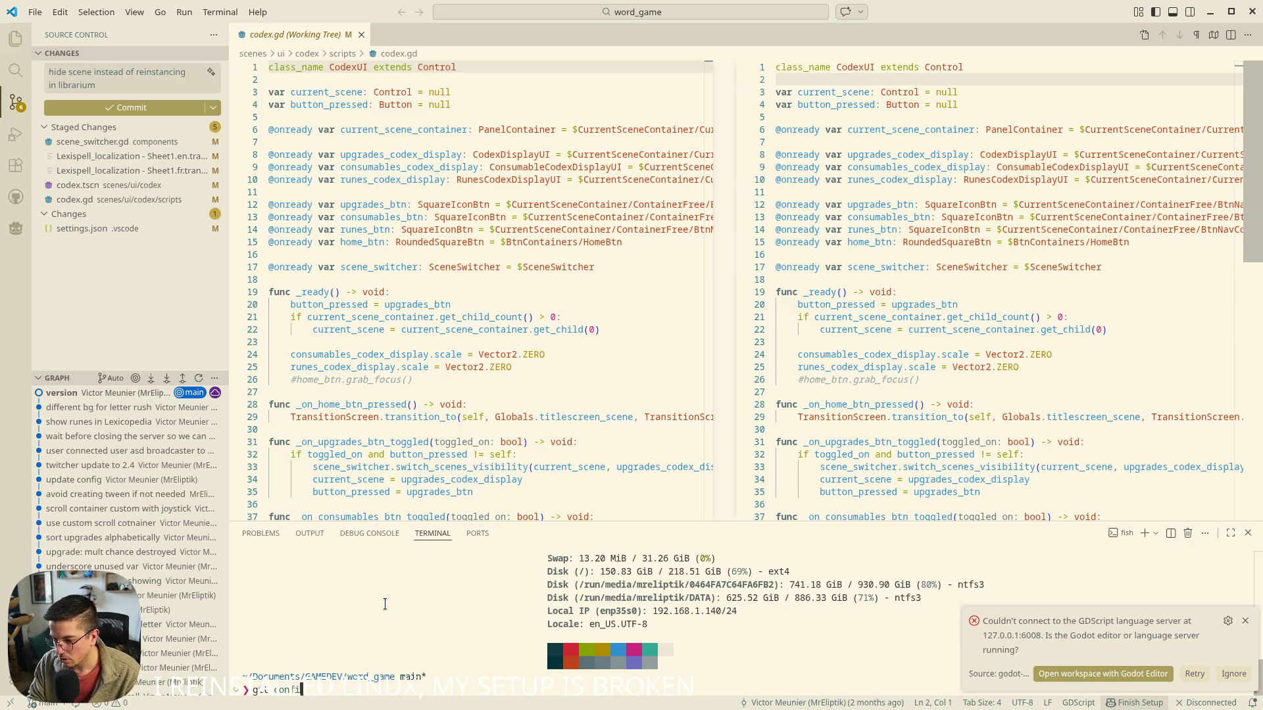
{"action": "type", "text": " --global"}
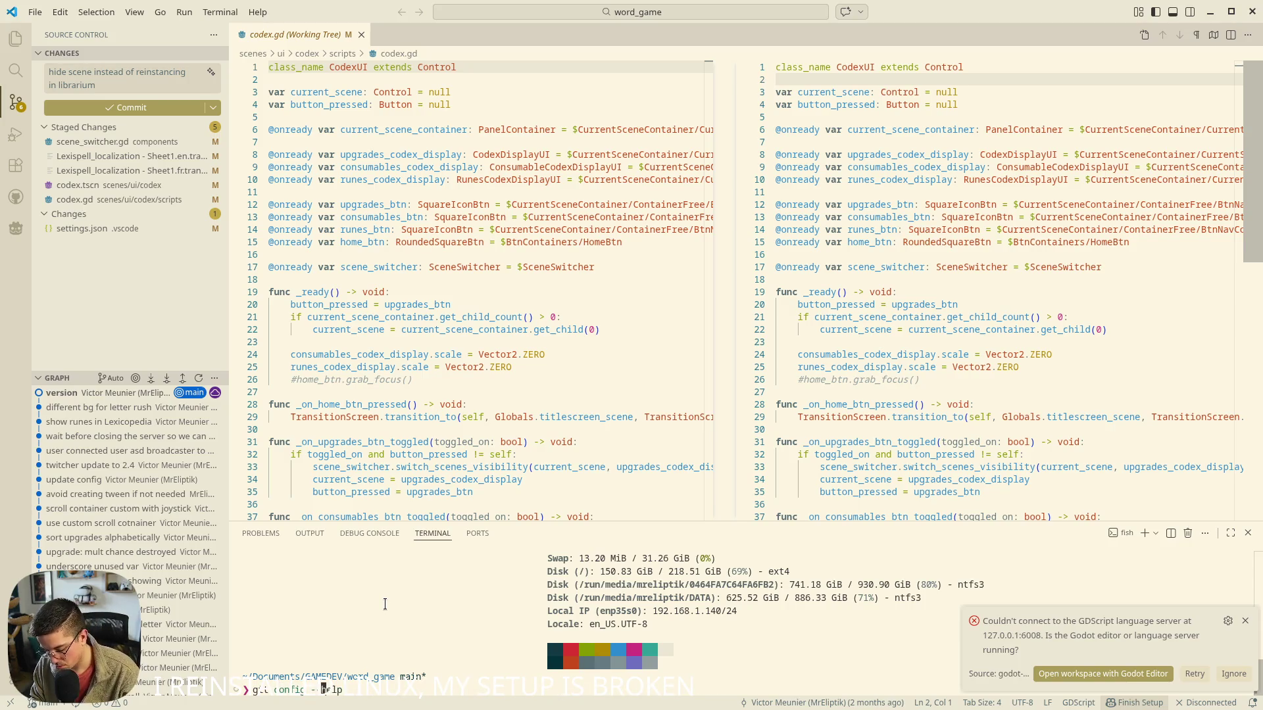
{"action": "type", "text": " user.name"}
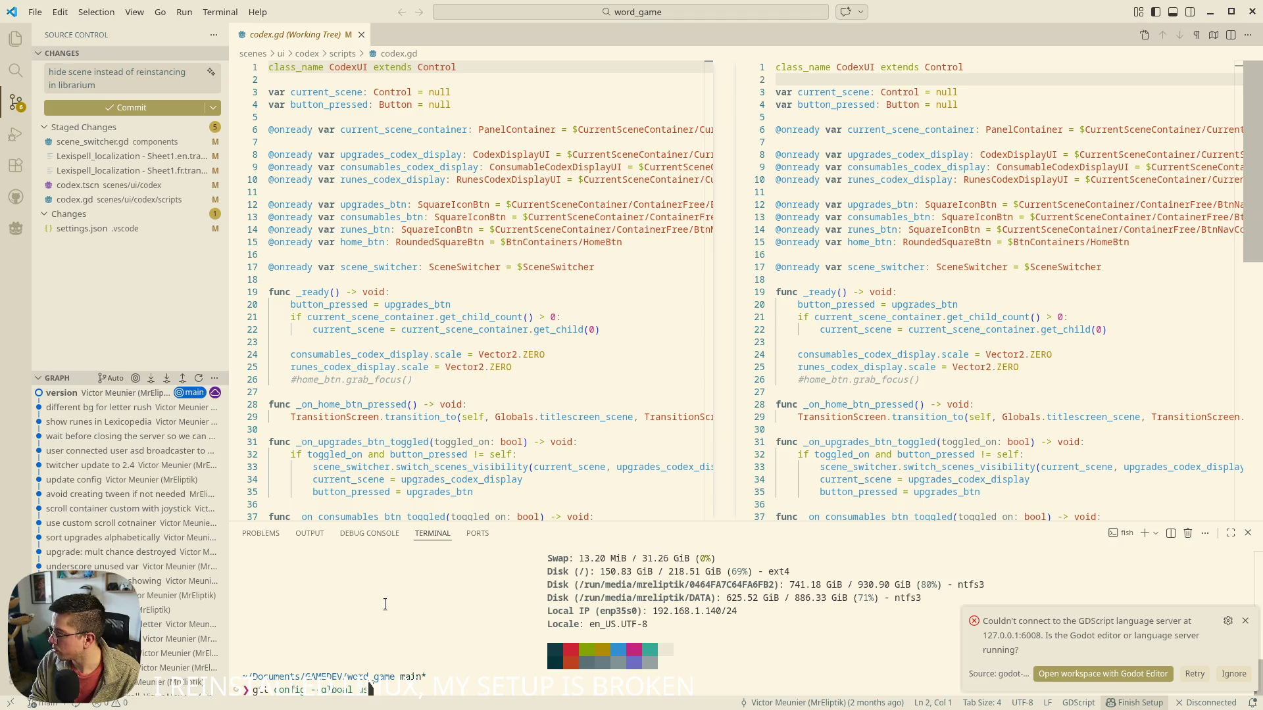
{"action": "type", "text": " MrEliptik"}
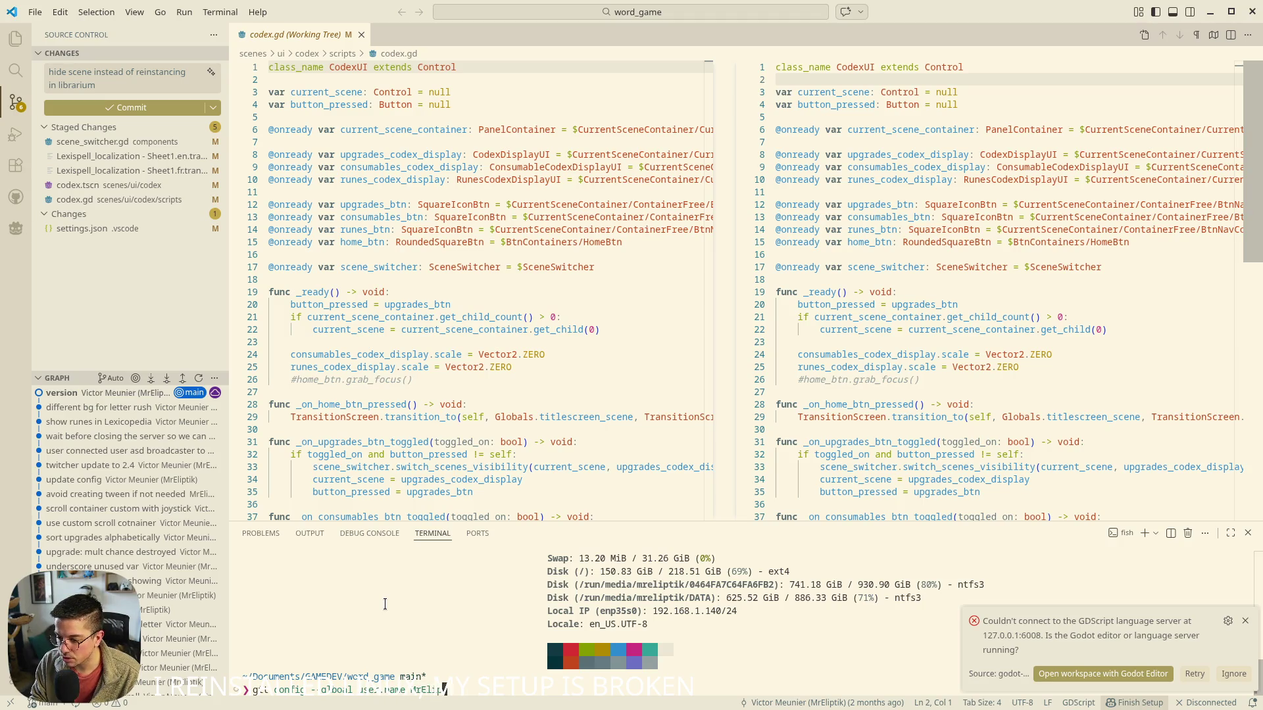
{"action": "key", "text": "Return"}
{"action": "key", "text": "Up"}
{"action": "key", "text": "Left"}
{"action": "key", "text": "Left"}
{"action": "key", "text": "Left"}
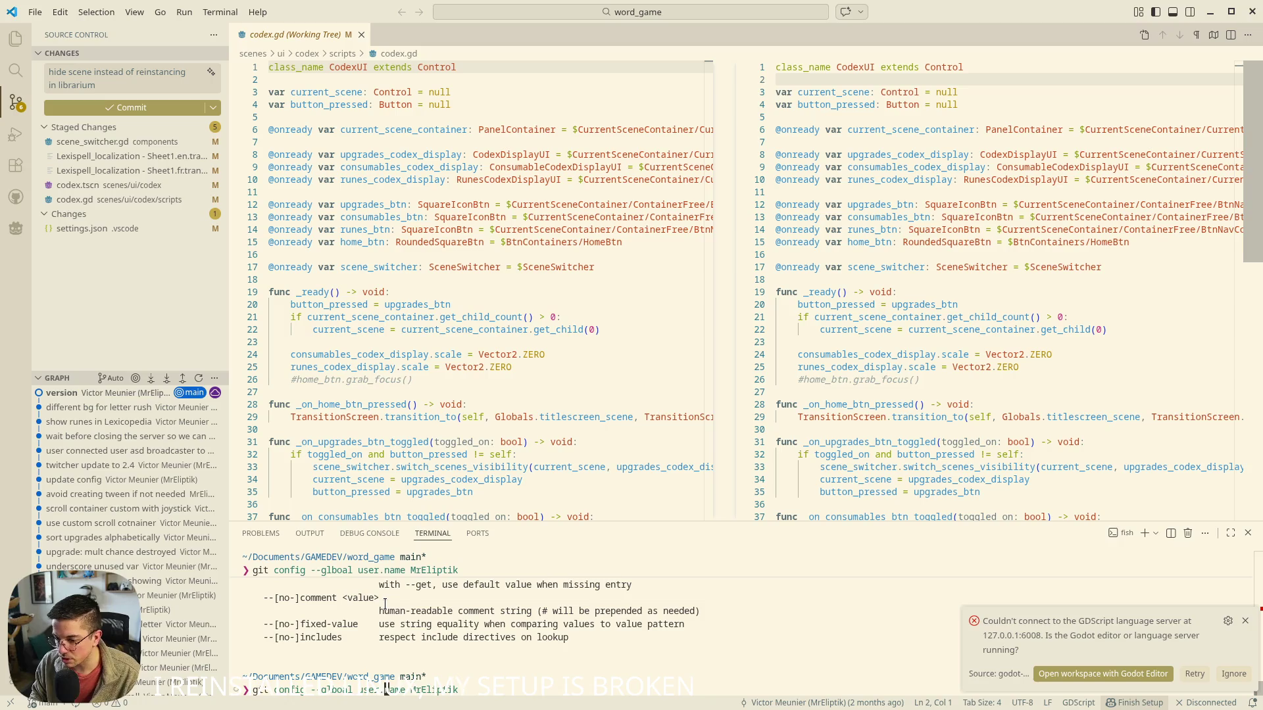
{"action": "key", "text": "Delete"}
{"action": "key", "text": "Delete"}
{"action": "type", "text": "ob"}
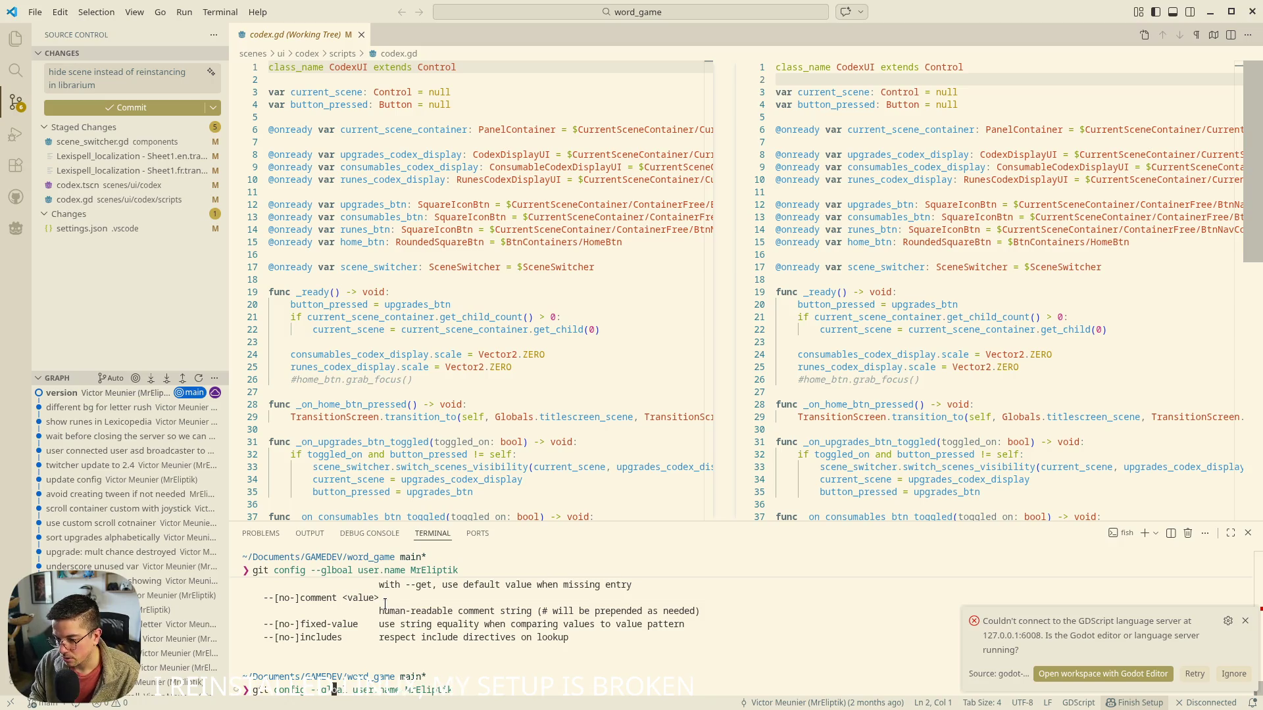
{"action": "key", "text": "Return"}
Step: Set git's global user.email to the developer's e-mail address and commit the staged changes
{"action": "key", "text": "Up"}
{"action": "key", "text": "ctrl+Left"}
{"action": "key", "text": "ctrl+Left"}
{"action": "key", "text": "Right"}
{"action": "key", "text": "Right"}
{"action": "key", "text": "Right"}
{"action": "key", "text": "BackSpace"}
{"action": "key", "text": "BackSpace"}
{"action": "key", "text": "BackSpace"}
{"action": "key", "text": "BackSpace"}
{"action": "type", "text": "email"}
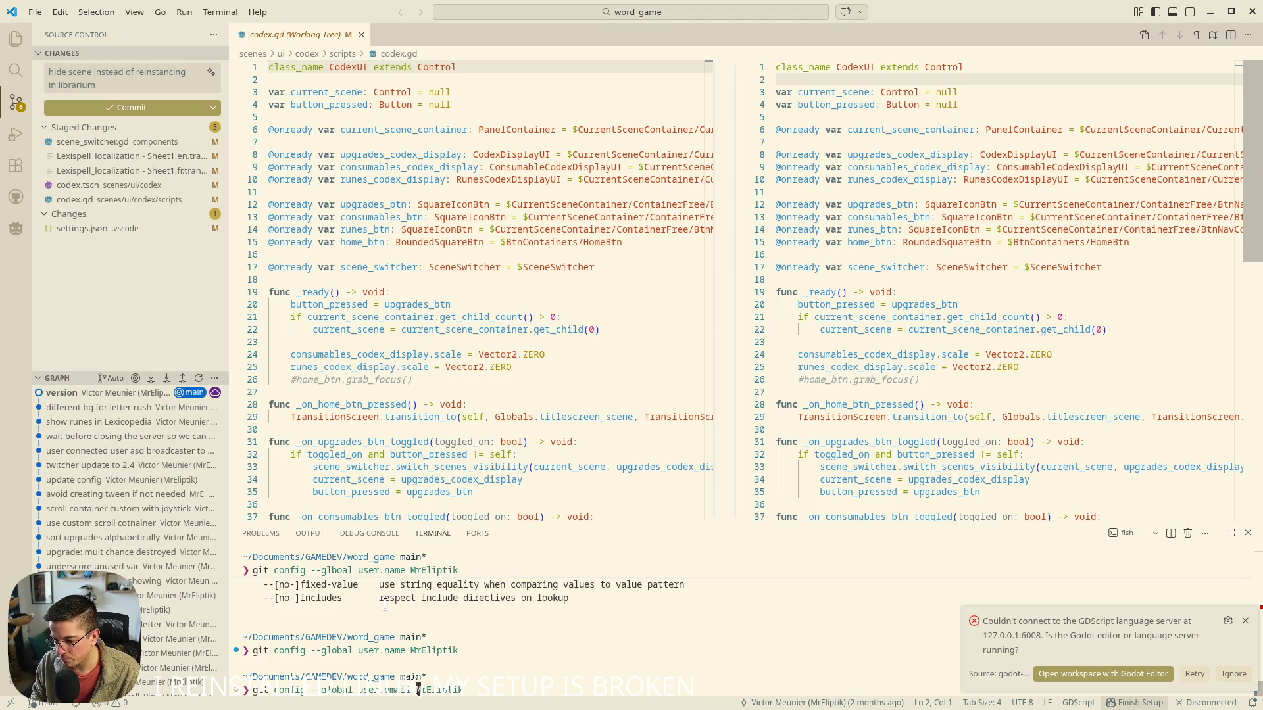
{"action": "key", "text": "Delete"}
{"action": "key", "text": "Delete"}
{"action": "key", "text": "Delete"}
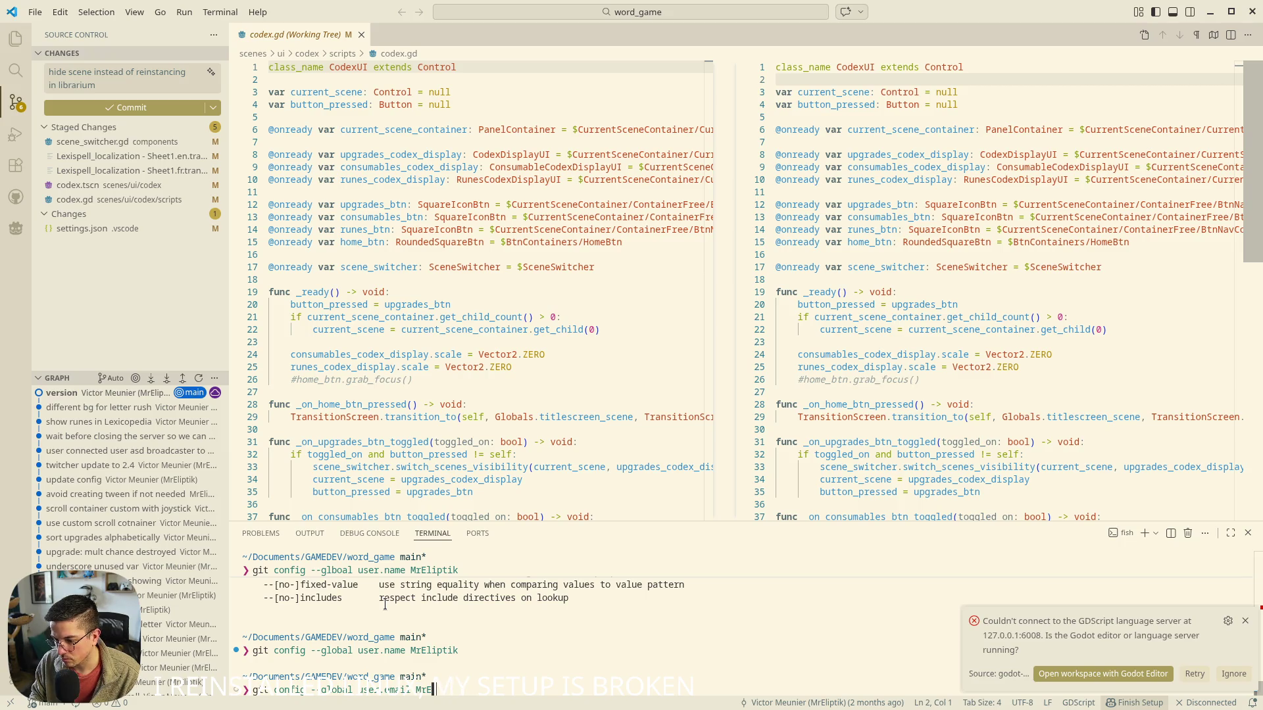
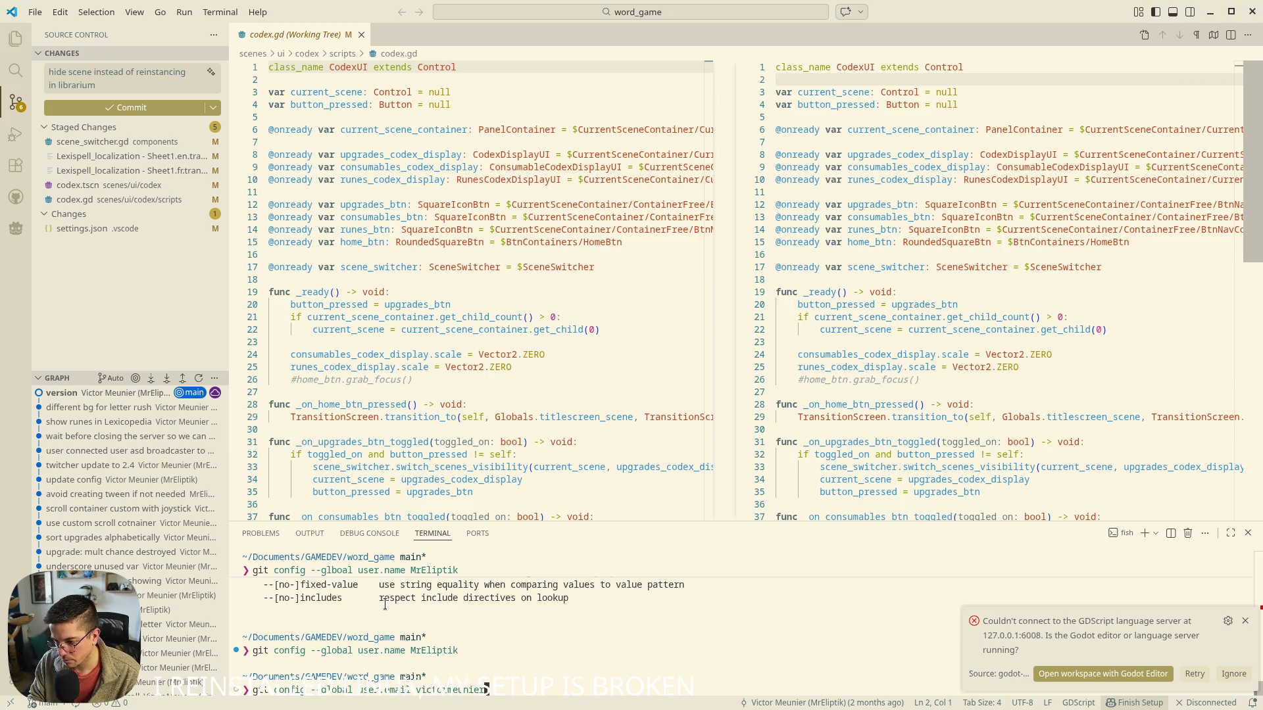
{"action": "key", "text": "Return"}
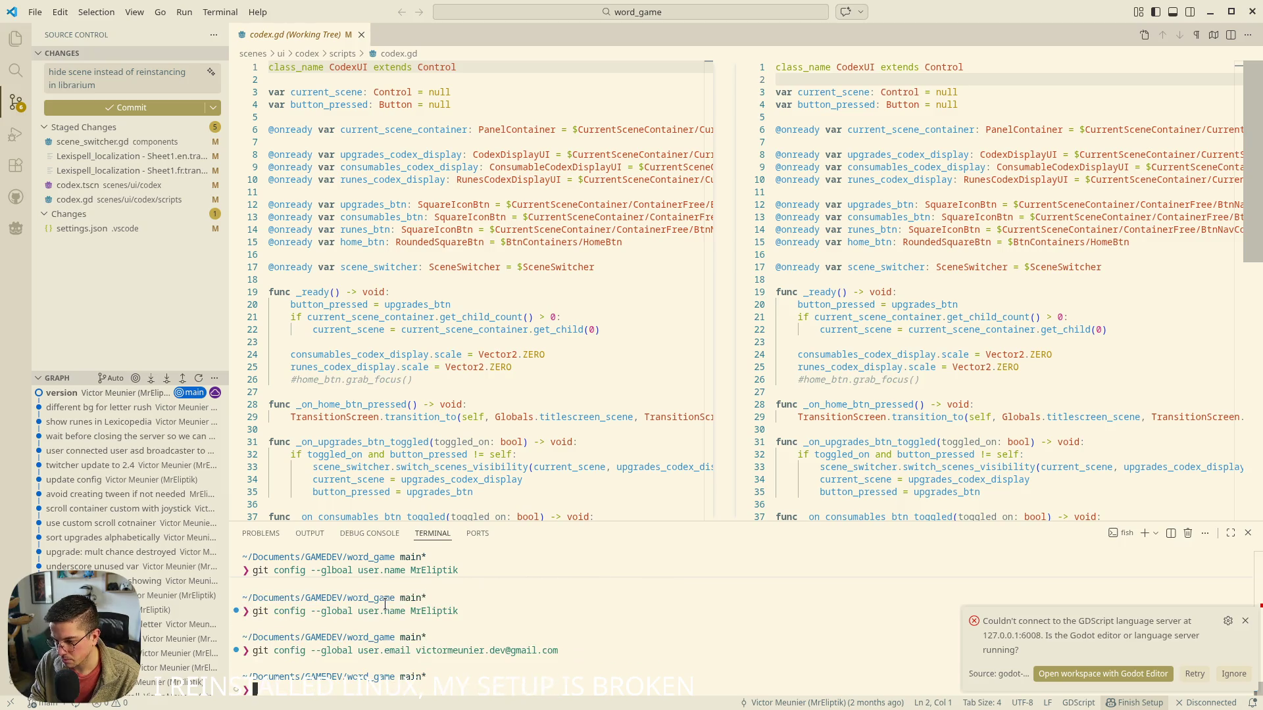
{"action": "left_click", "coordinate": [135, 109]}
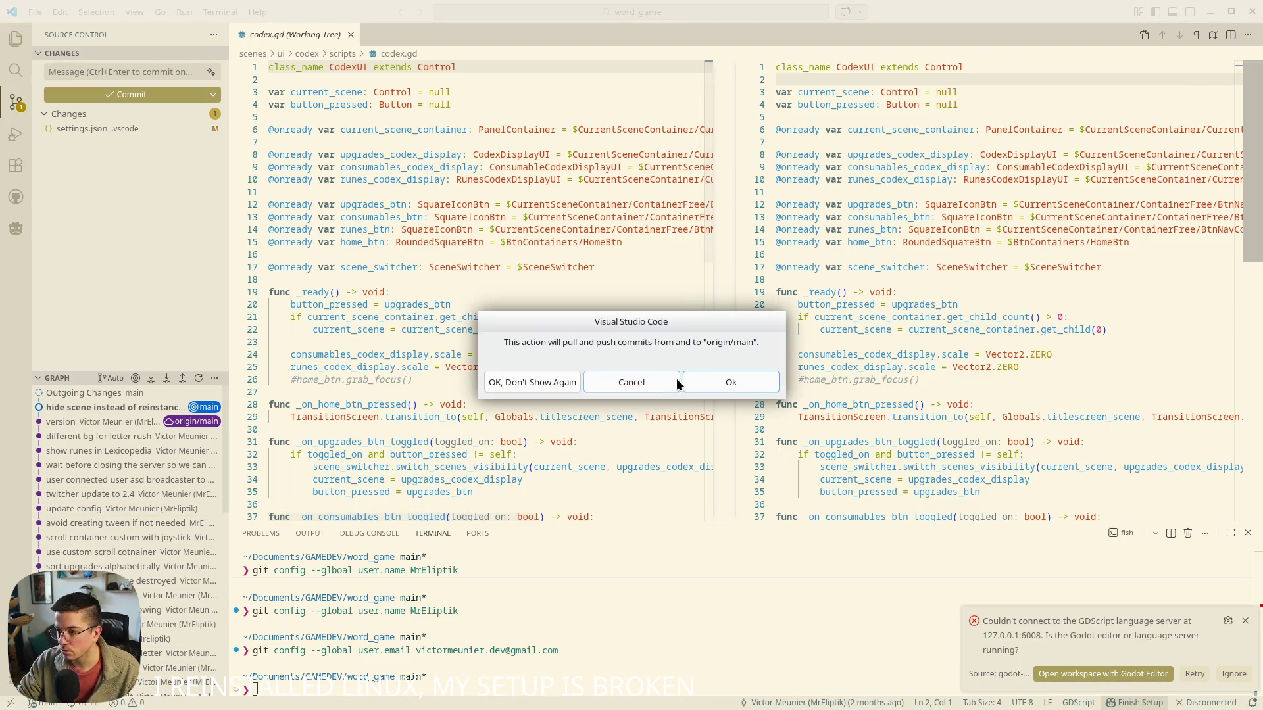
Step: Confirm the pull and push with origin/main, dismiss the language server error, and switch to Godot
{"action": "left_click", "coordinate": [729, 385]}
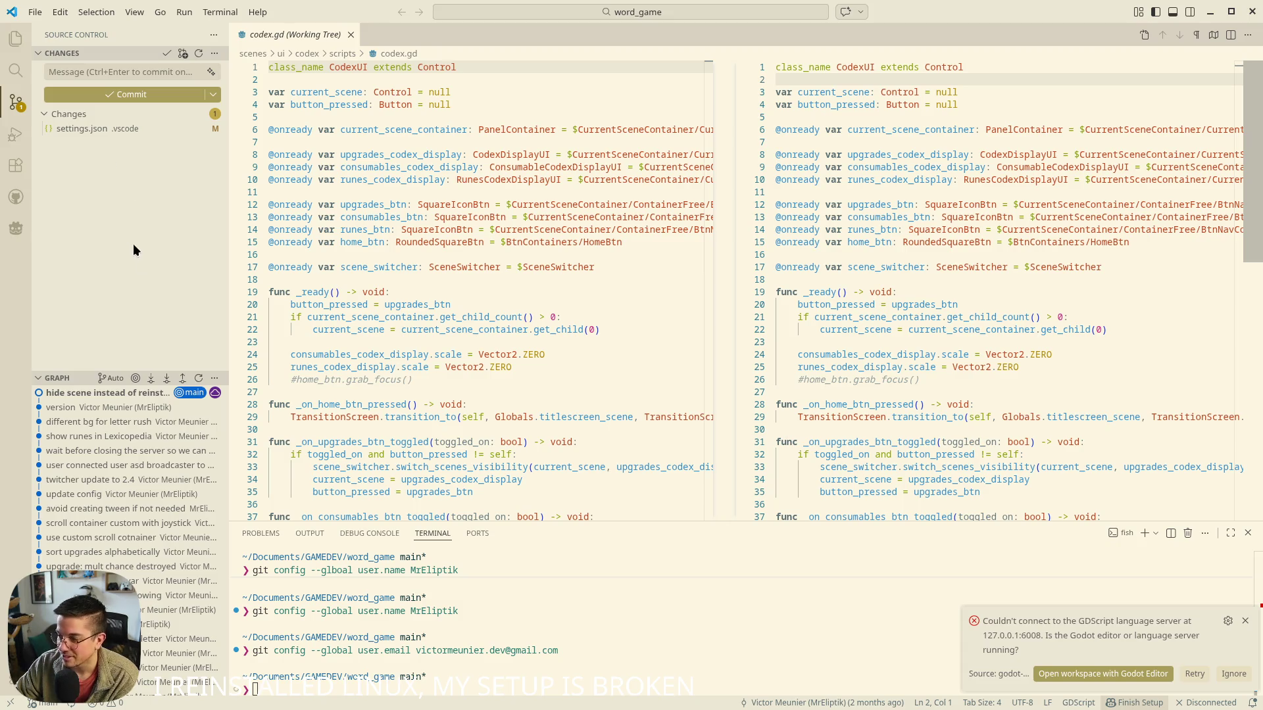
{"action": "left_click", "coordinate": [1191, 679]}
{"action": "key", "text": "alt+Tab"}
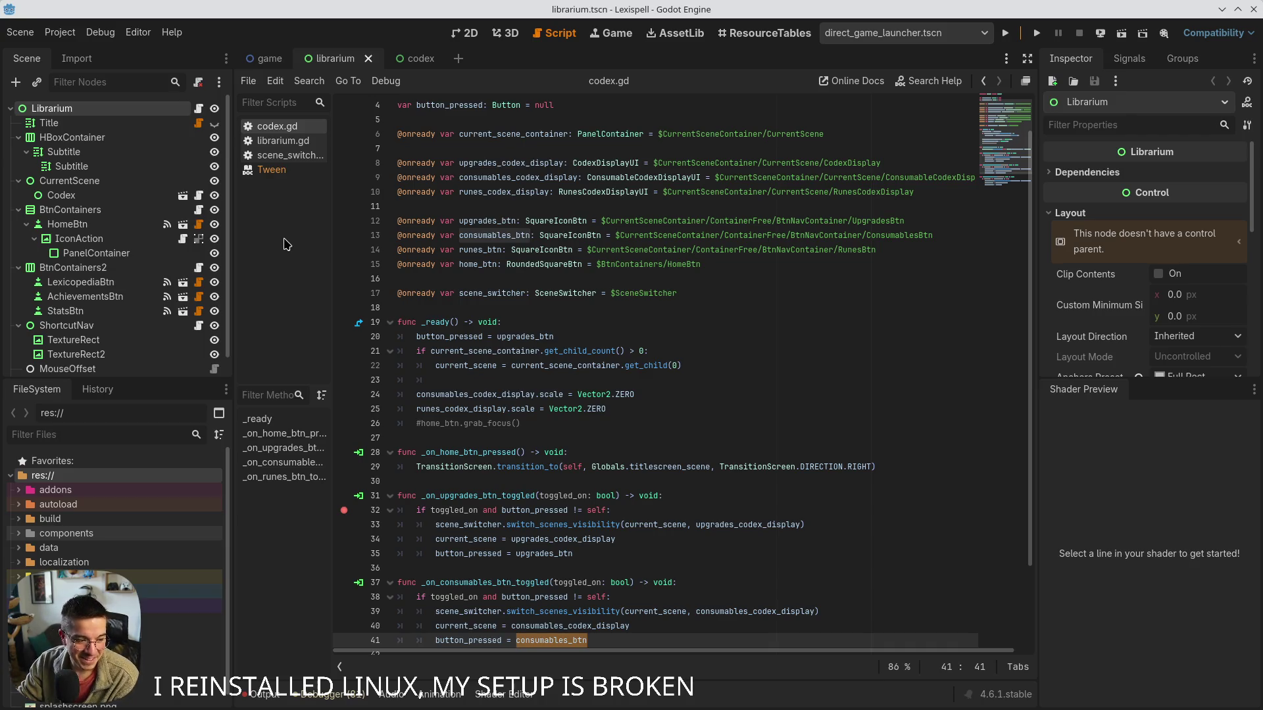
{"action": "left_click", "coordinate": [344, 264]}
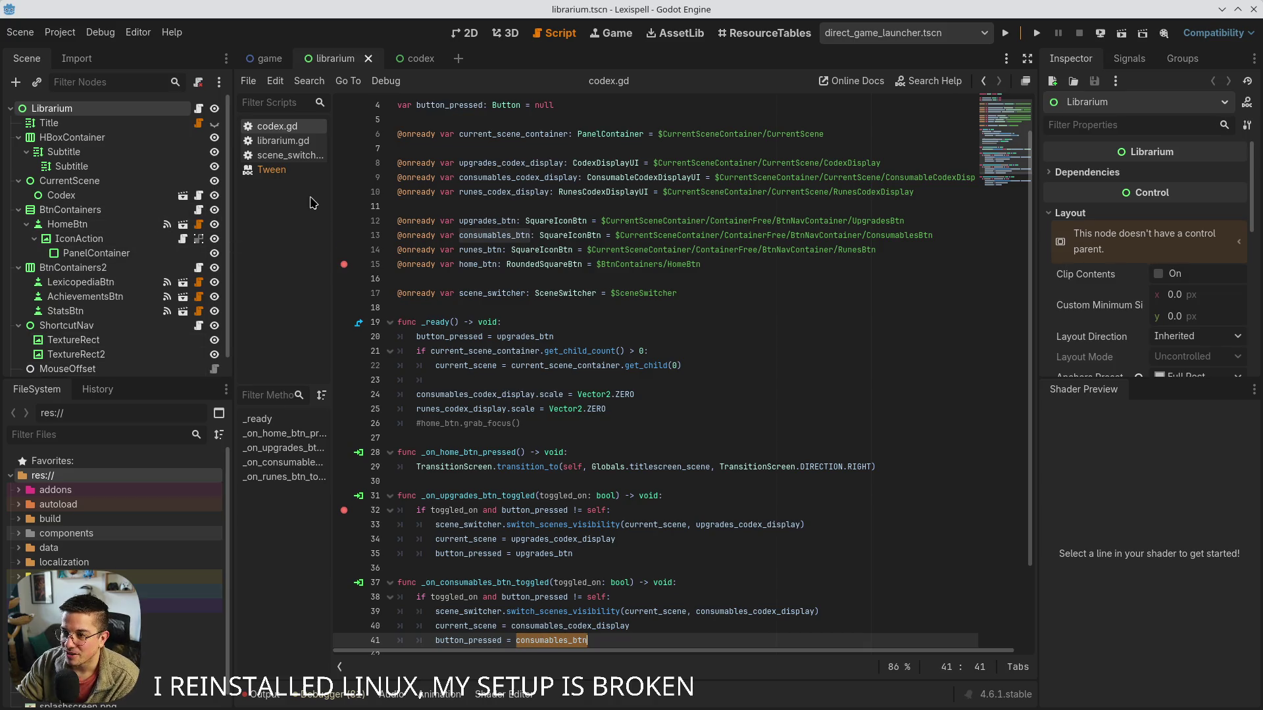
{"action": "left_click", "coordinate": [343, 265]}
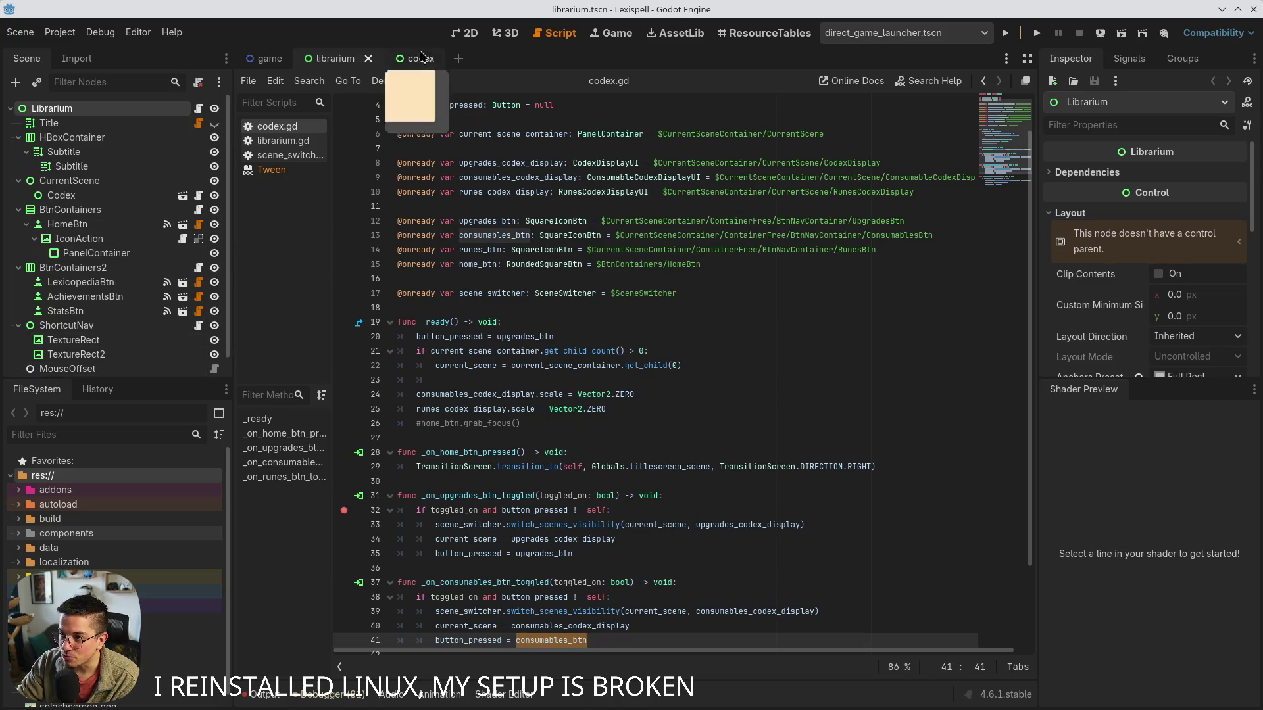
{"action": "left_click", "coordinate": [464, 33]}
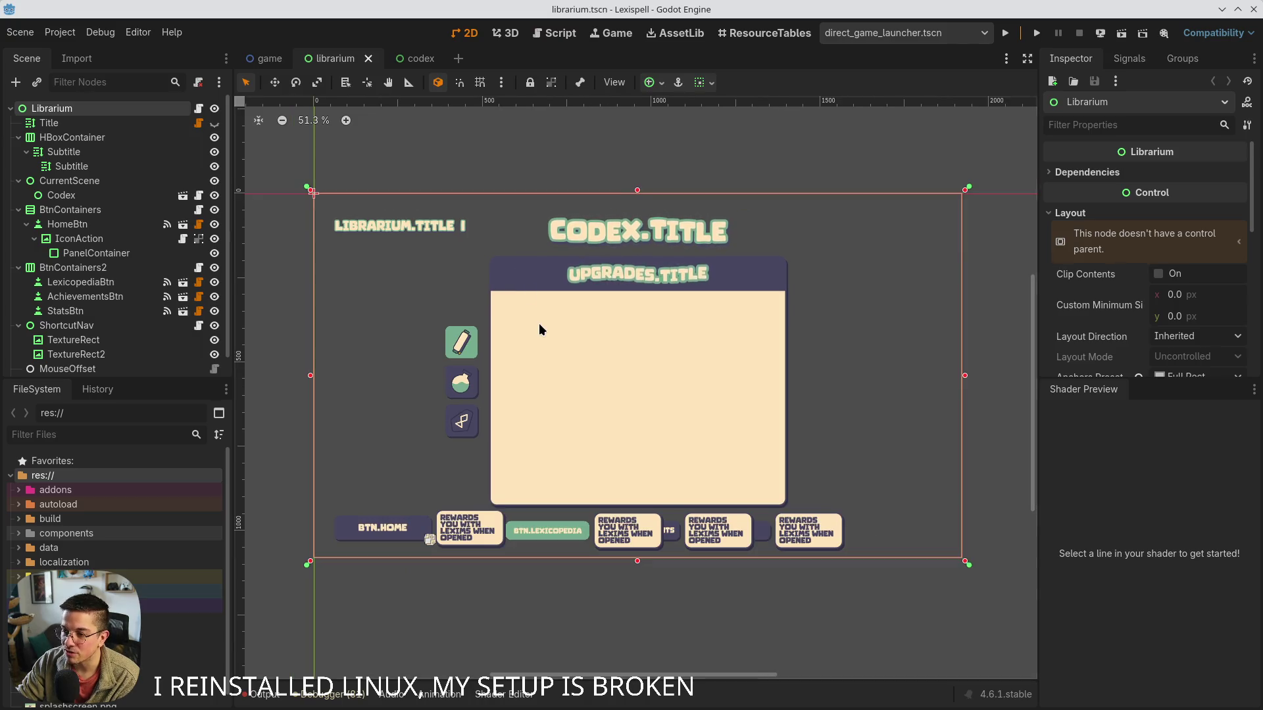
Step: Zoom out in the 2D view to see the librarium's codex upgrades panel and reward entries
{"action": "scroll", "coordinate": [555, 159], "scroll_direction": "down", "scroll_amount": 1}
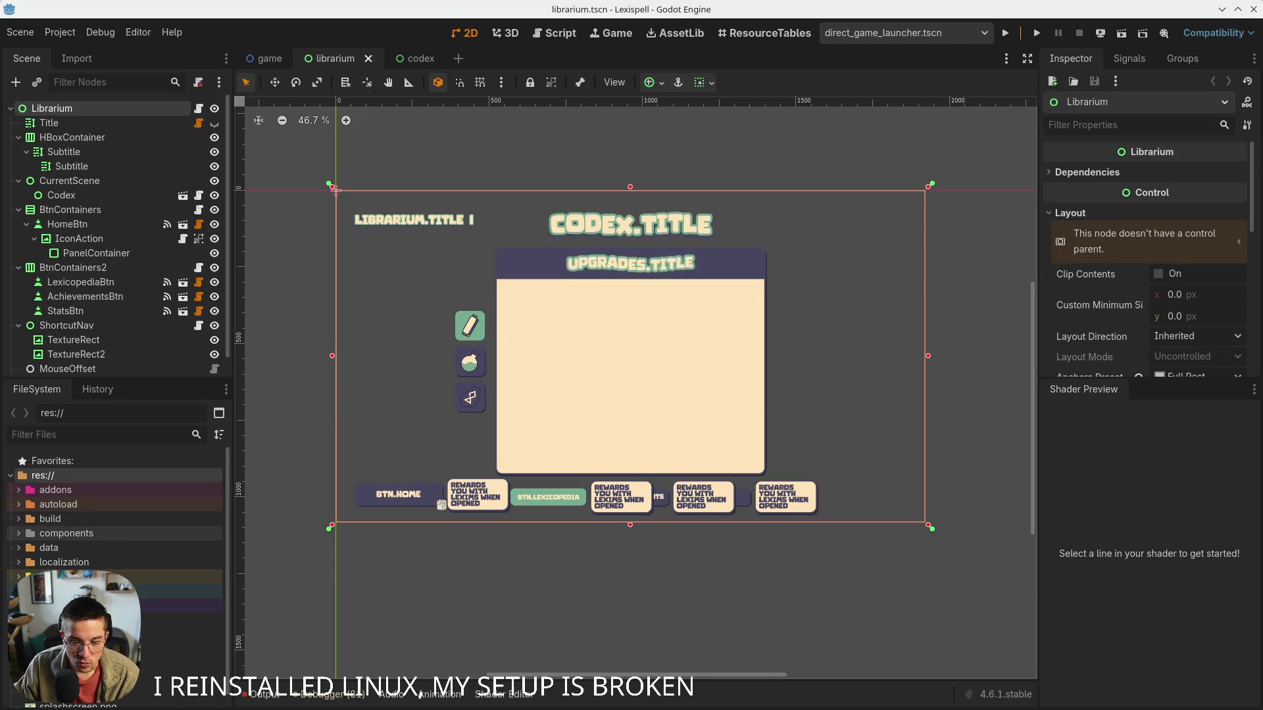
{"action": "scroll", "coordinate": [446, 317], "scroll_direction": "up", "scroll_amount": 2}
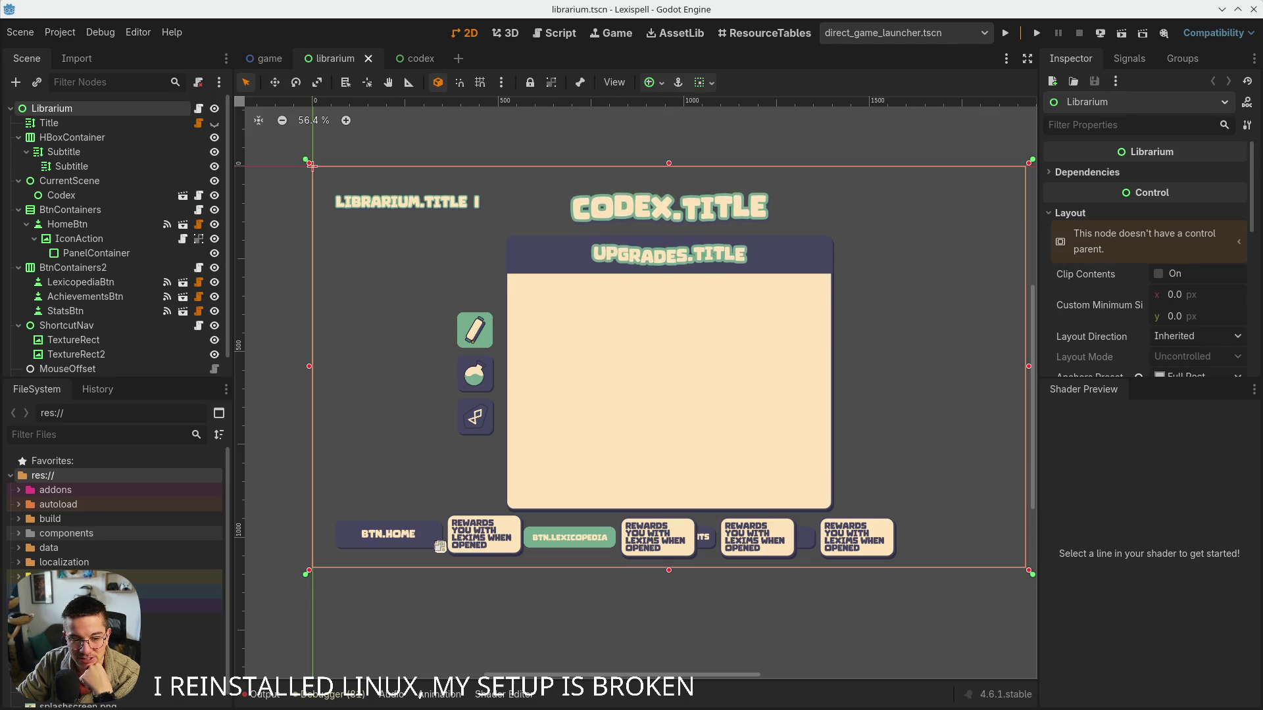
{"action": "mouse_move", "coordinate": [631, 709]}
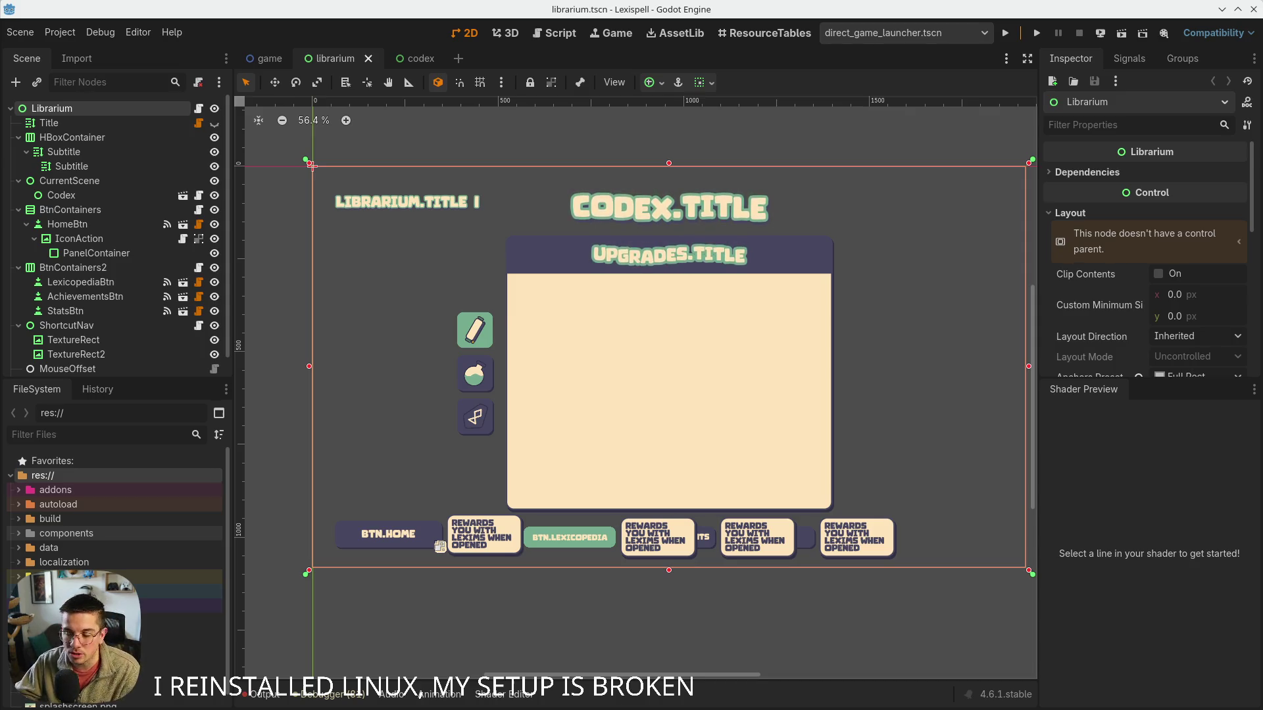
{"action": "scroll", "coordinate": [592, 344], "scroll_direction": "right", "scroll_amount": 3}
{"action": "scroll", "coordinate": [772, 406], "scroll_direction": "up", "scroll_amount": 3}
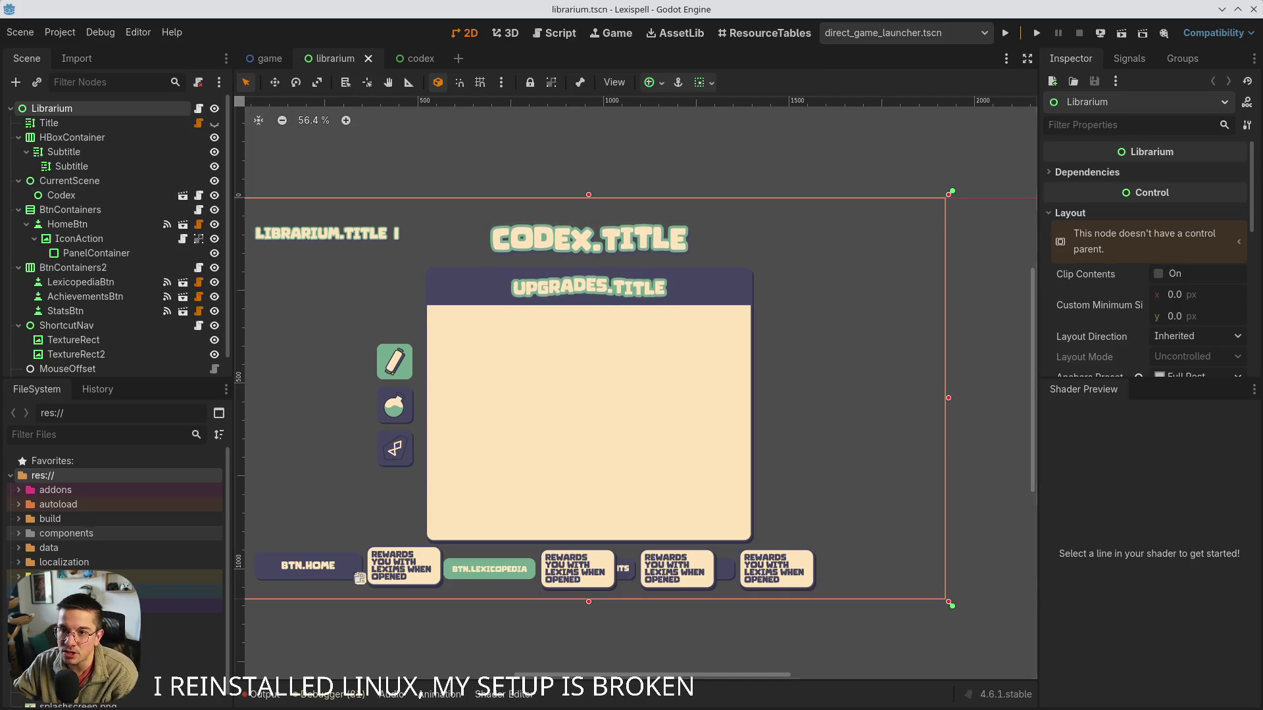
{"action": "mouse_move", "coordinate": [321, 696]}
{"action": "scroll", "coordinate": [606, 344], "scroll_direction": "up", "scroll_amount": 1}
{"action": "scroll", "coordinate": [558, 493], "scroll_direction": "down", "scroll_amount": 1}
{"action": "scroll", "coordinate": [603, 511], "scroll_direction": "up", "scroll_amount": 2}
{"action": "scroll", "coordinate": [555, 549], "scroll_direction": "down", "scroll_amount": 1}
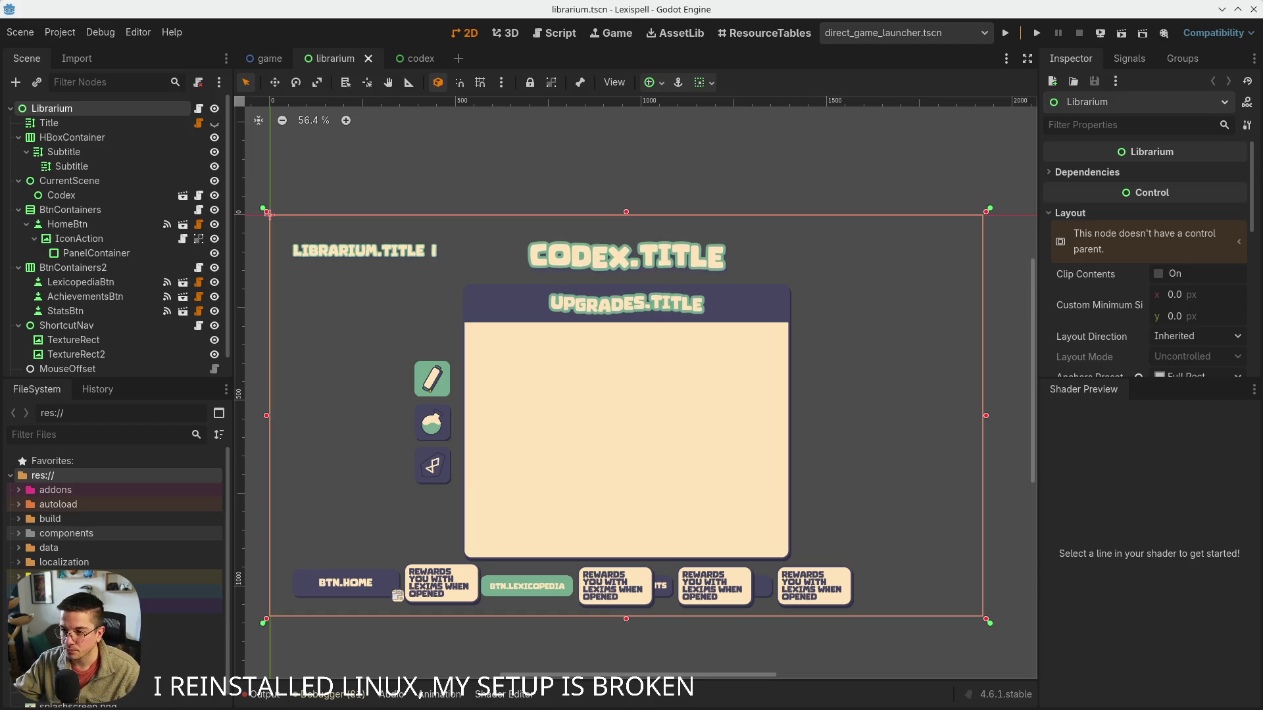
{"action": "scroll", "coordinate": [456, 372], "scroll_direction": "down", "scroll_amount": 1}
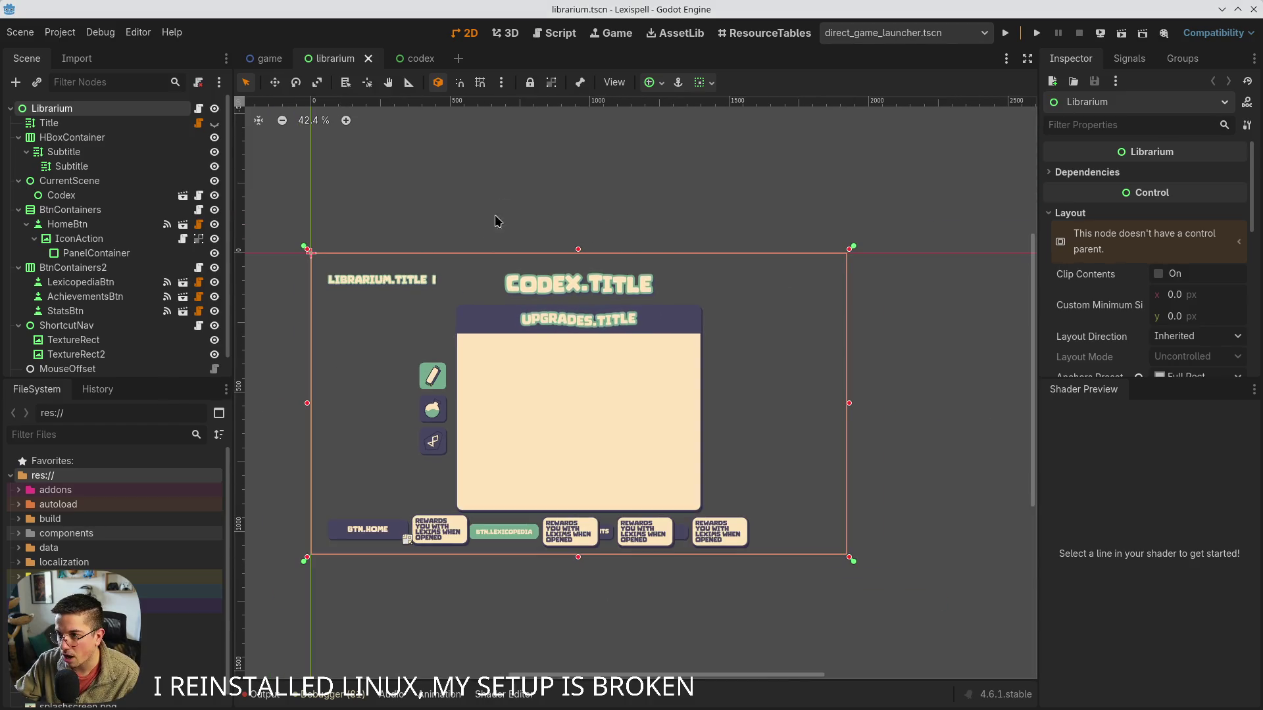
Step: Open runes_codex_display.tscn in a new tab via Quick Open (Ctrl+Shift+O)
{"action": "left_click", "coordinate": [413, 59]}
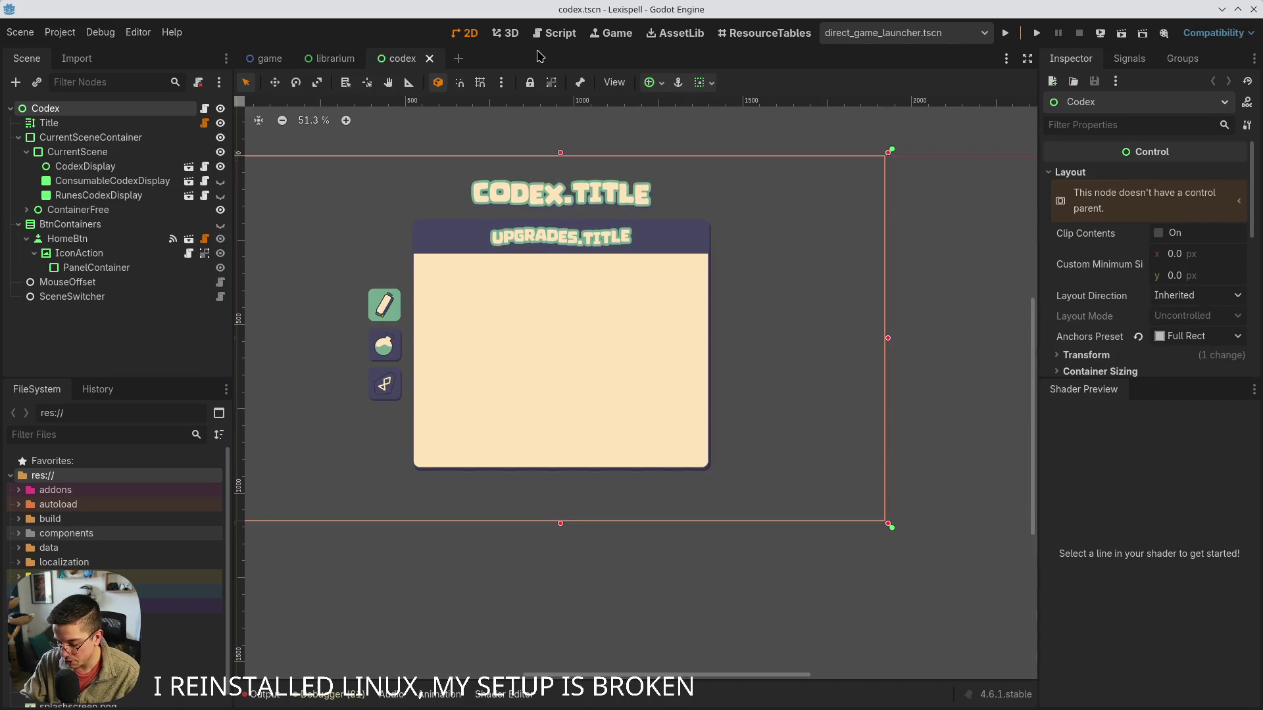
{"action": "key", "text": "ctrl+shift+o"}
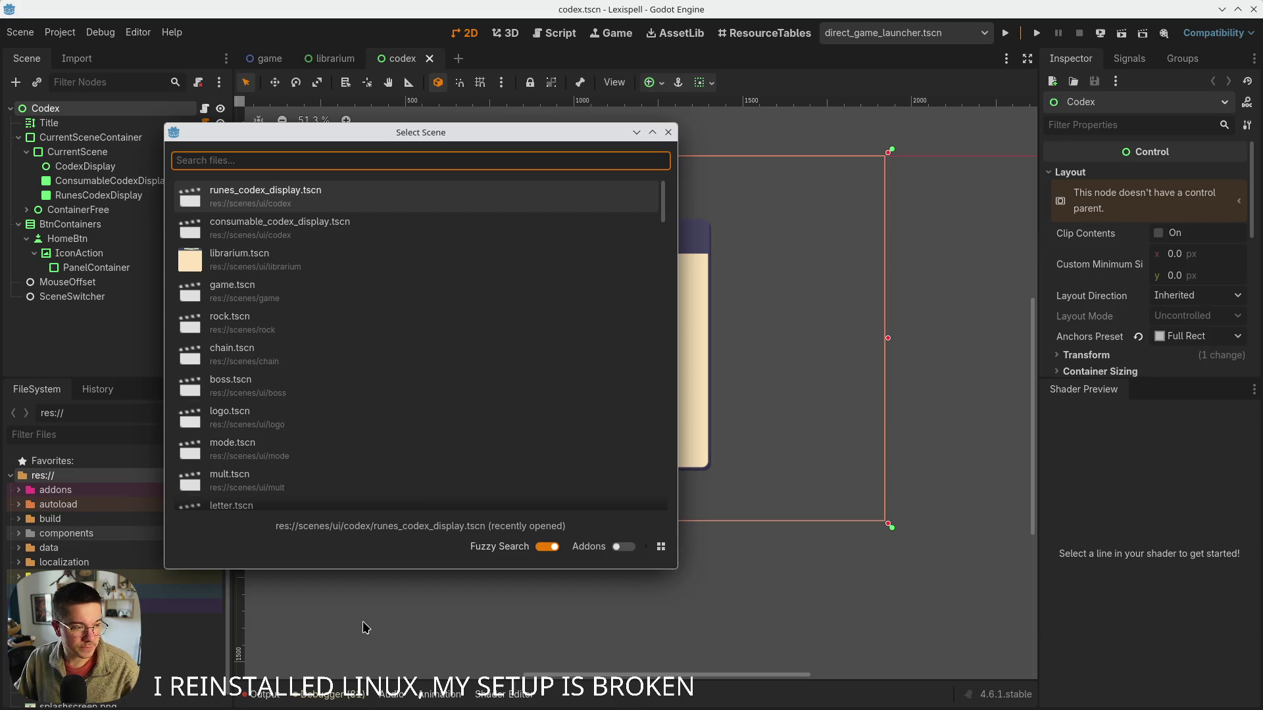
{"action": "key", "text": "XF86AudioLowerVolume"}
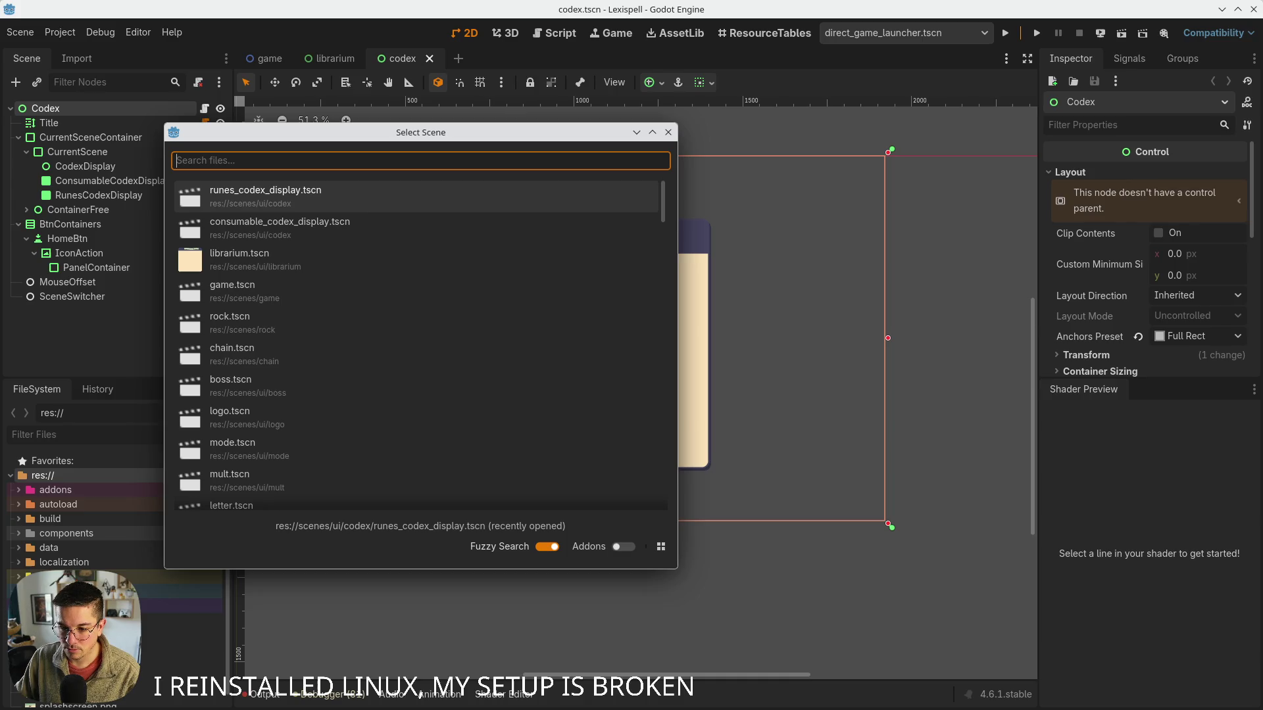
{"action": "double_click", "coordinate": [467, 201]}
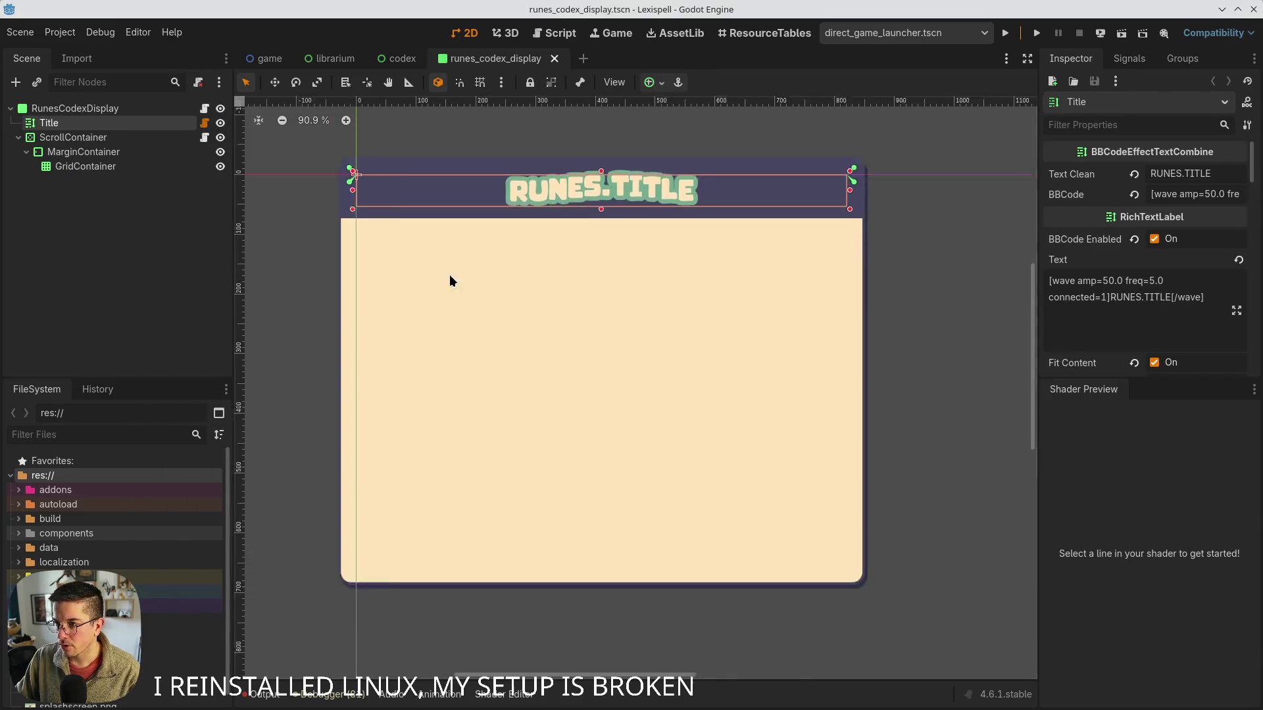
Step: Deselect all nodes, filter the FileSystem dock by 'rune', and scroll through the matching files
{"action": "left_click", "coordinate": [170, 263]}
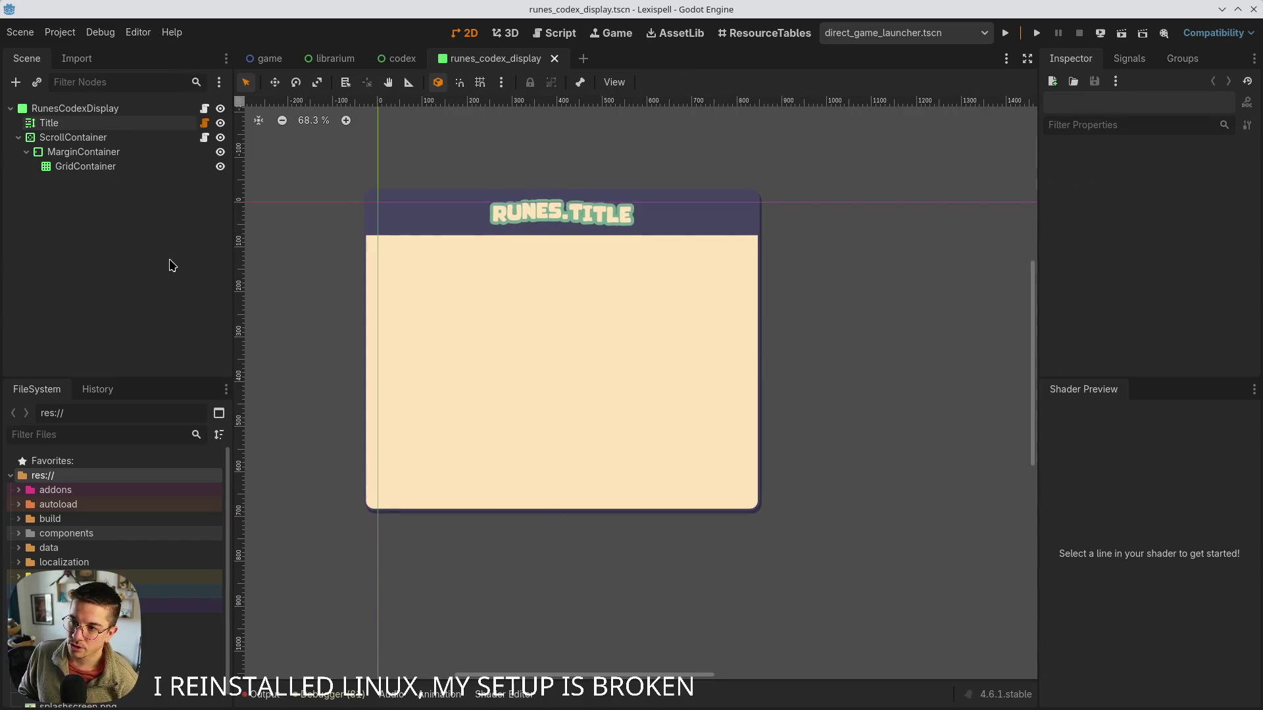
{"action": "key", "text": "XF86AudioLowerVolume"}
{"action": "left_click", "coordinate": [128, 437]}
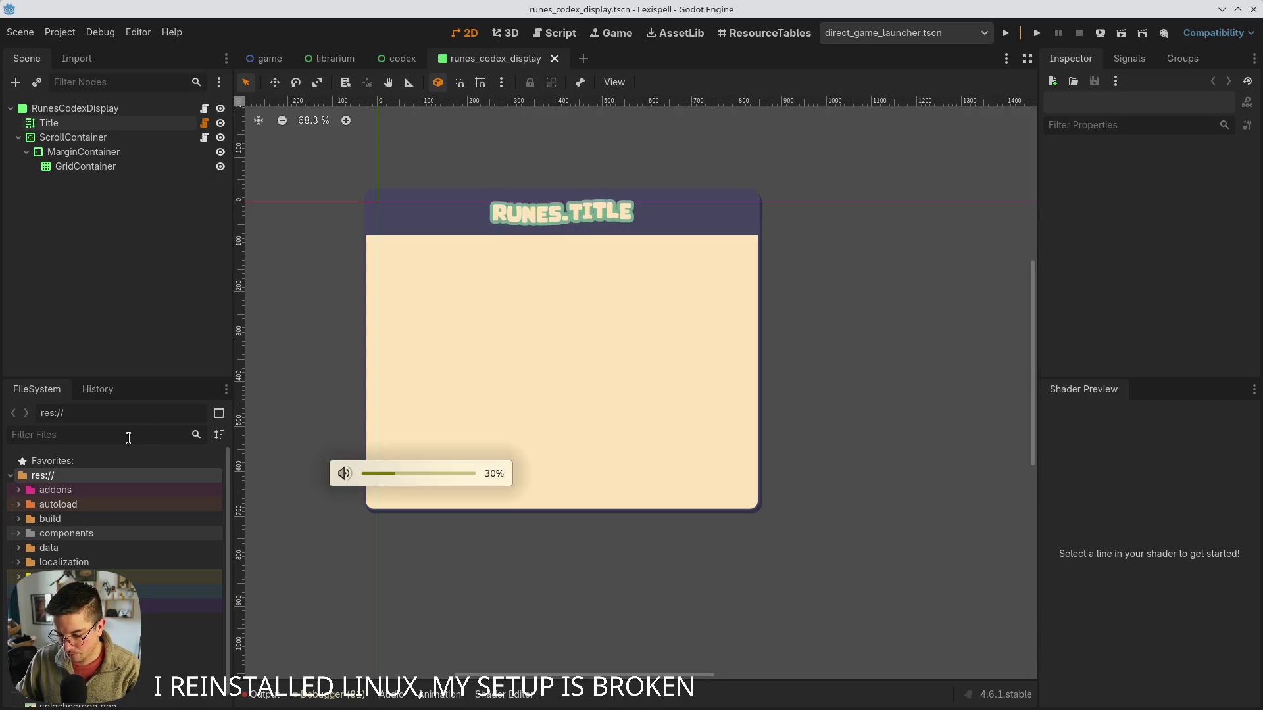
{"action": "type", "text": "rune"}
{"action": "scroll", "coordinate": [78, 565], "scroll_direction": "down", "scroll_amount": 3}
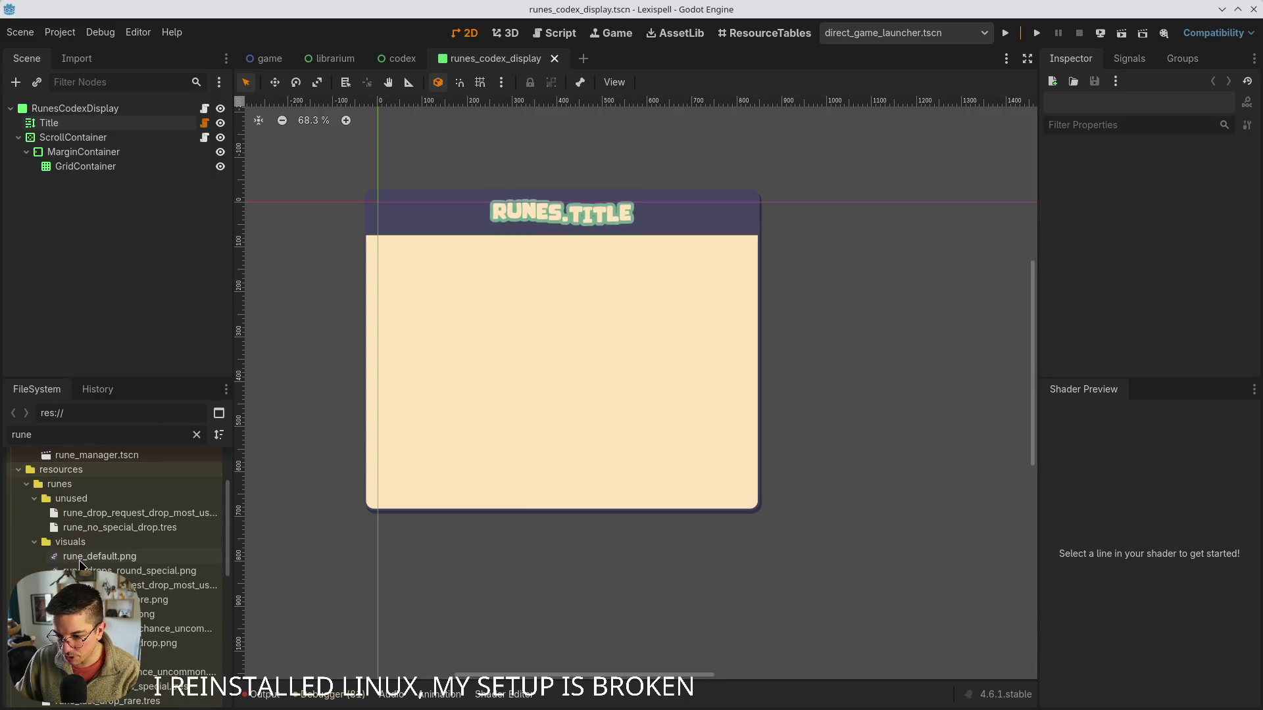
{"action": "scroll", "coordinate": [79, 565], "scroll_direction": "down", "scroll_amount": 4}
{"action": "key", "text": "XF86AudioLowerVolume"}
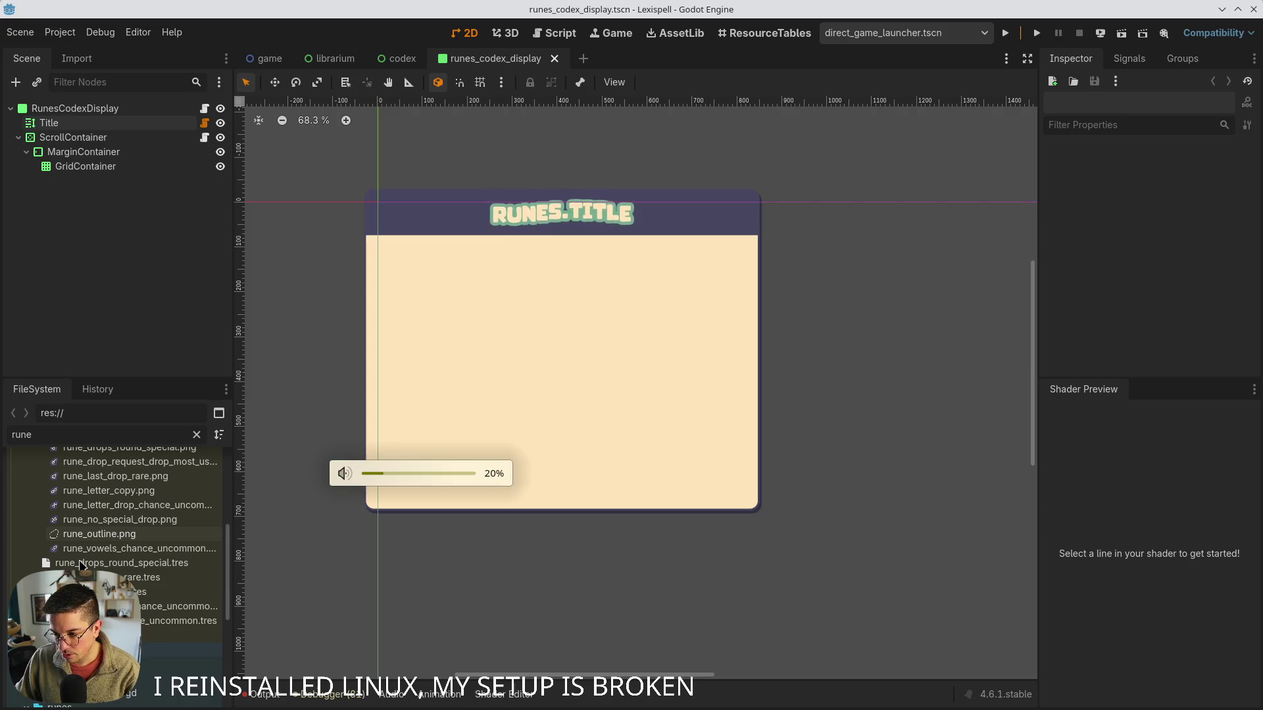
{"action": "scroll", "coordinate": [152, 492], "scroll_direction": "down", "scroll_amount": 2}
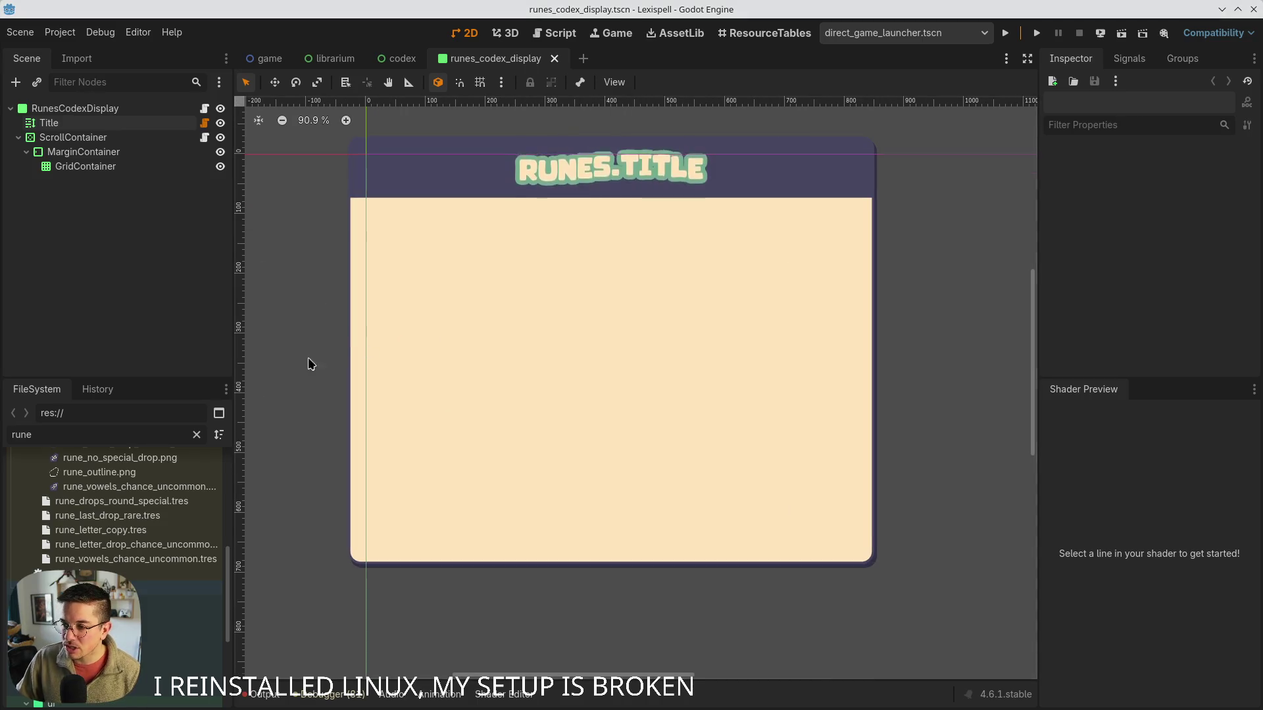
{"action": "scroll", "coordinate": [383, 398], "scroll_direction": "up", "scroll_amount": 1}
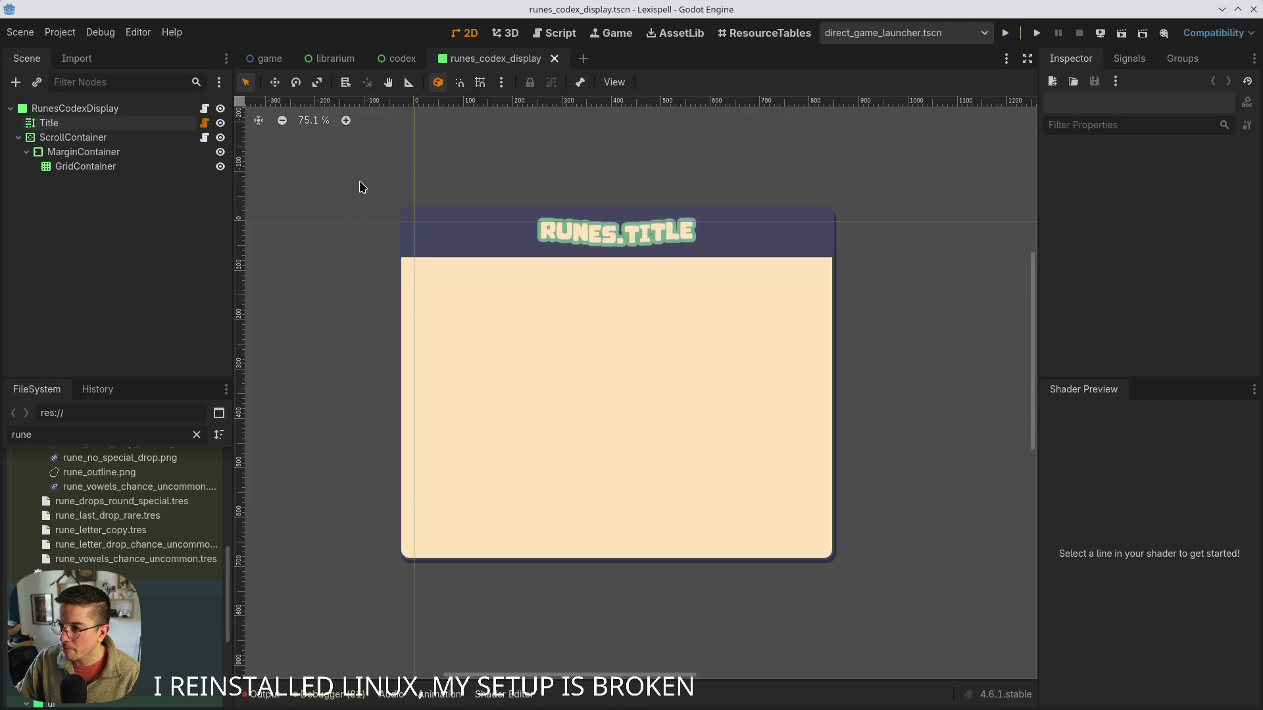
Step: Filter the FileSystem dock by 'codex'
{"action": "scroll", "coordinate": [132, 500], "scroll_direction": "up", "scroll_amount": 2}
{"action": "scroll", "coordinate": [102, 488], "scroll_direction": "up", "scroll_amount": 5}
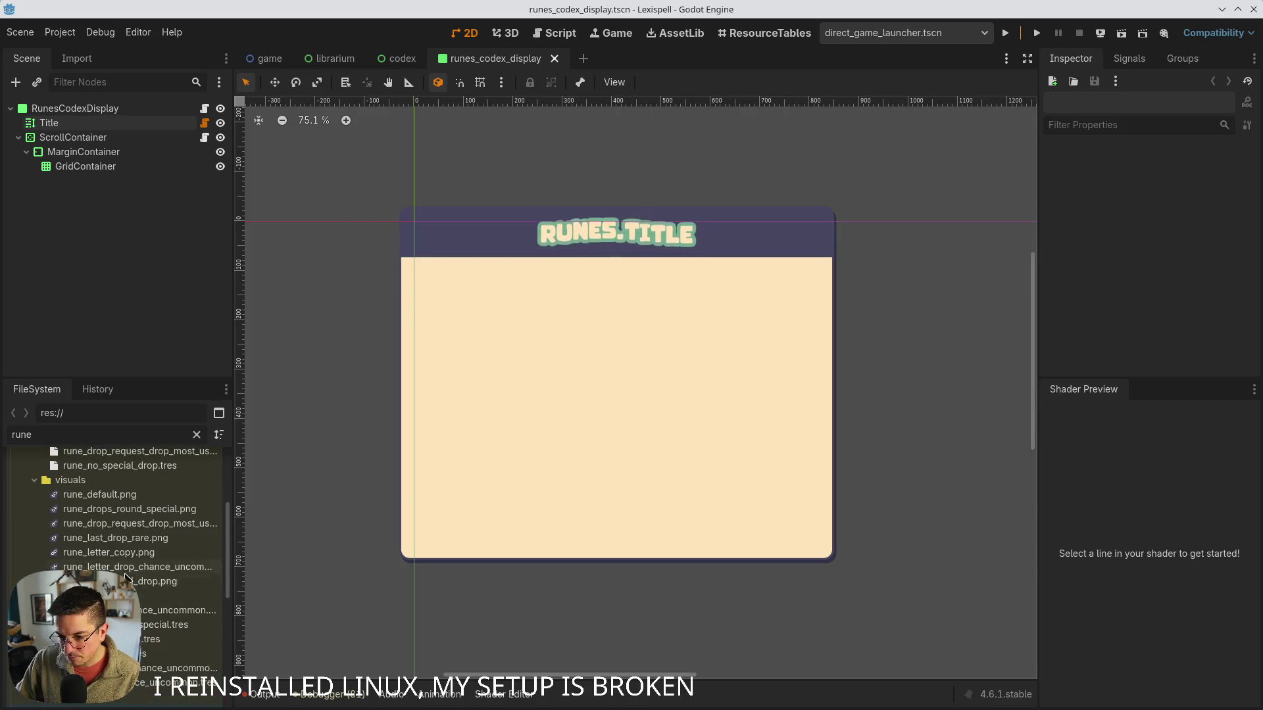
{"action": "scroll", "coordinate": [102, 488], "scroll_direction": "down", "scroll_amount": 5}
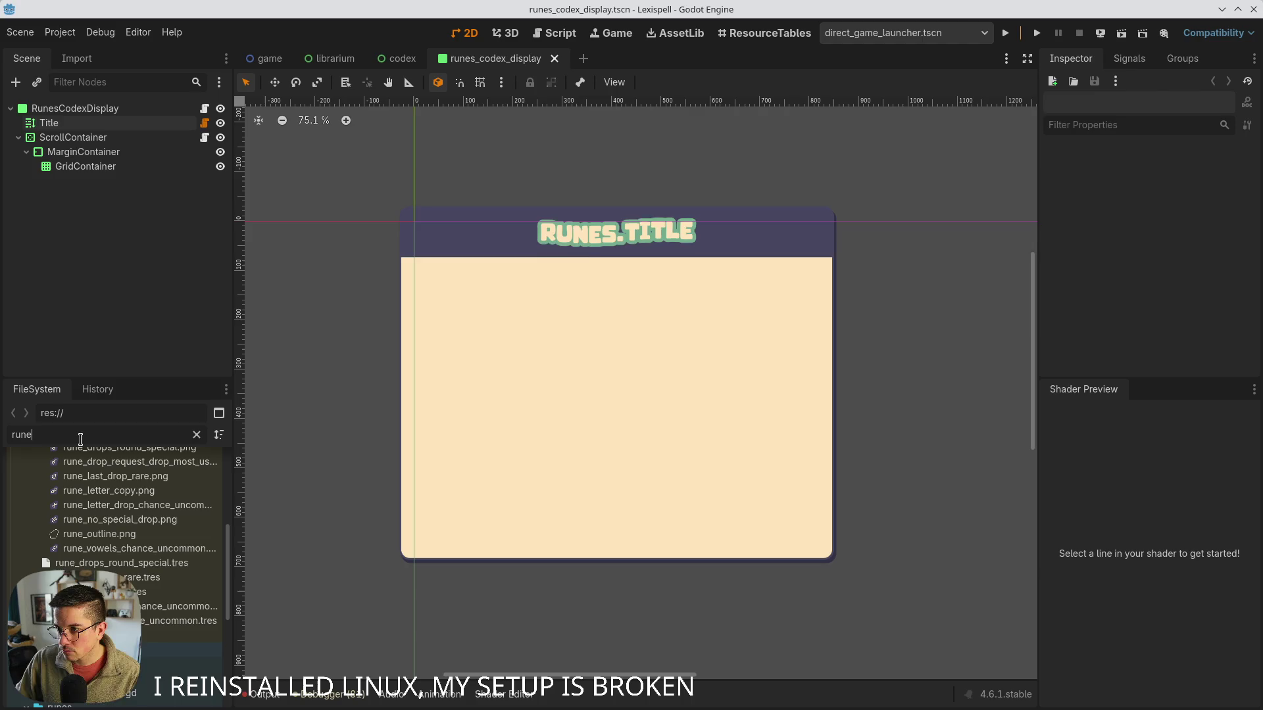
{"action": "type", "text": "_codex"}
{"action": "key", "text": "ctrl+a"}
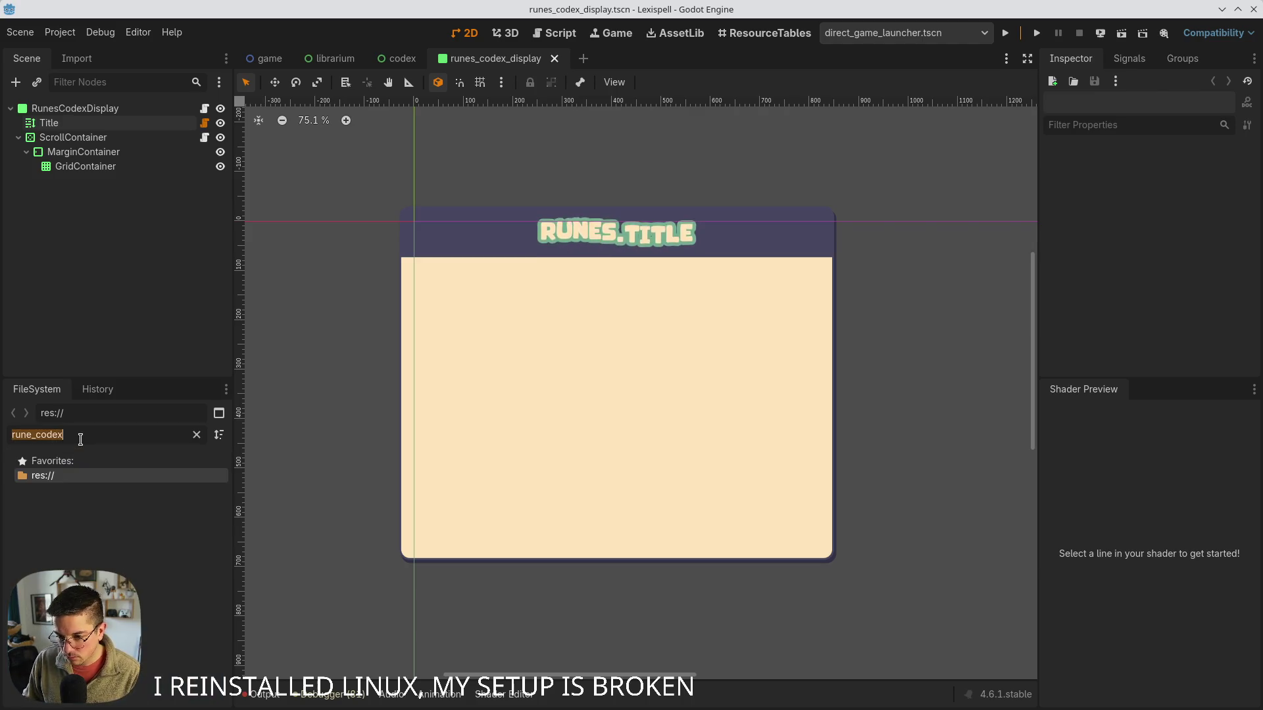
{"action": "type", "text": "codex"}
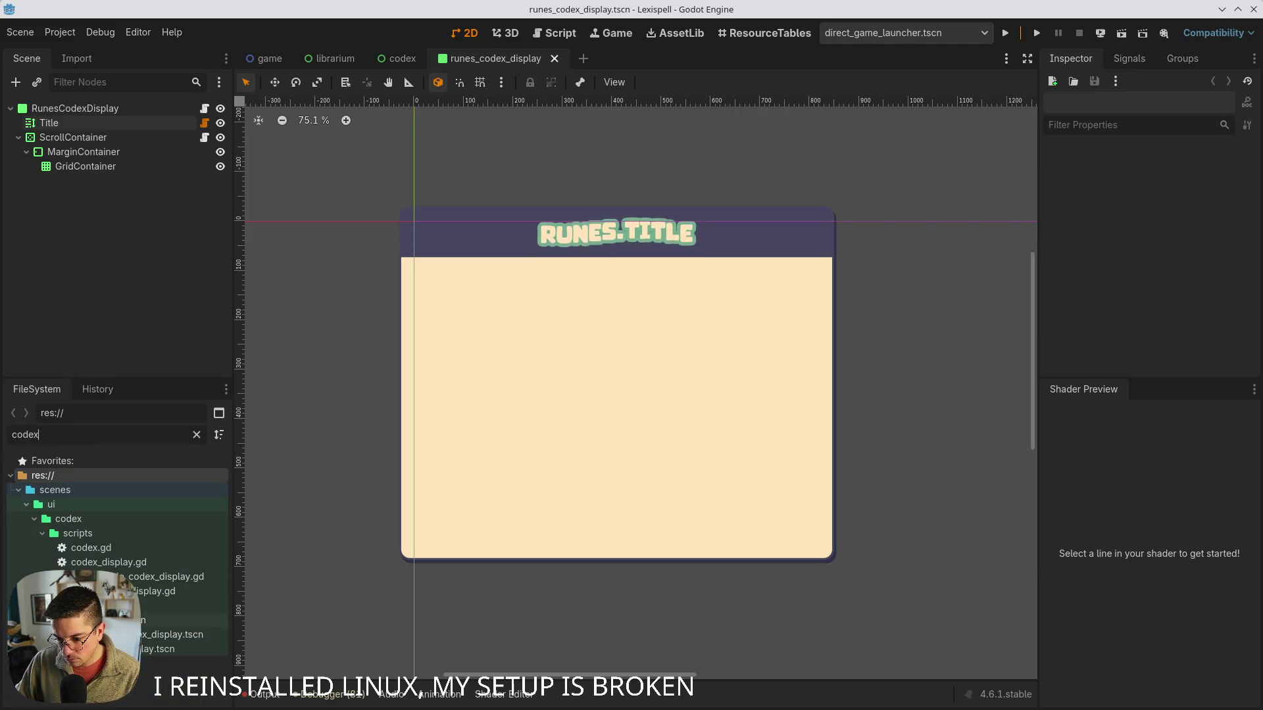
Step: Duplicate runes_codex_display.tscn as letters_codex_display.tscn
{"action": "right_click", "coordinate": [75, 649]}
{"action": "left_click", "coordinate": [170, 595]}
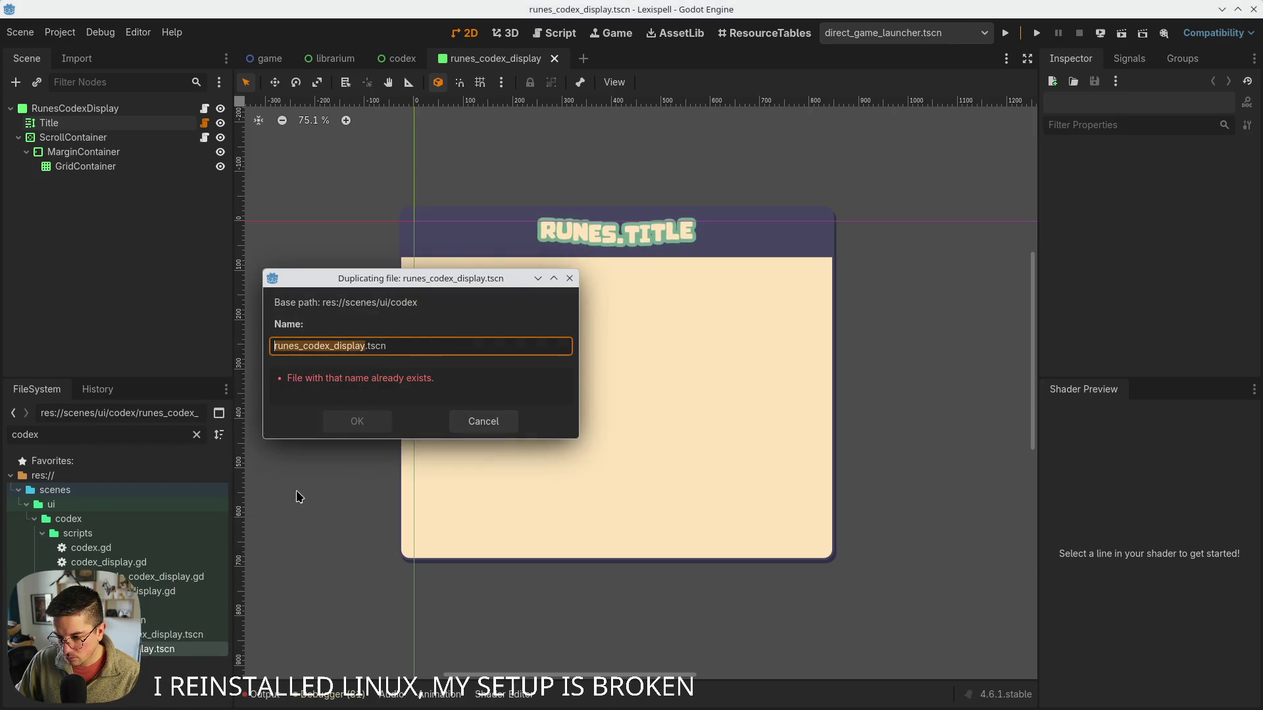
{"action": "left_click_drag", "start_coordinate": [305, 343], "coordinate": [250, 354]}
{"action": "type", "text": "letters"}
{"action": "key", "text": "Return"}
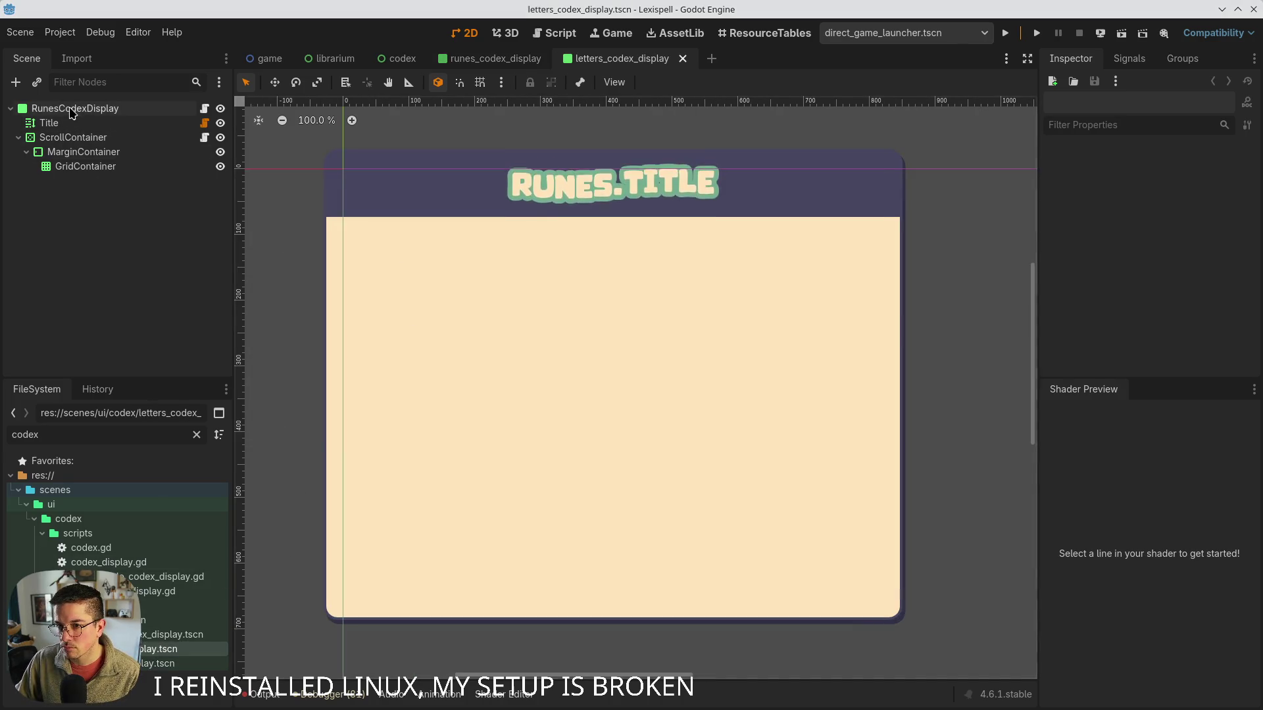
Step: Rename the scene's root node from RunesCodexDisplay to LettersCodexDisplay
{"action": "double_click", "coordinate": [59, 108]}
{"action": "left_click", "coordinate": [59, 109]}
{"action": "left_click_drag", "start_coordinate": [60, 108], "coordinate": [26, 113]}
{"action": "type", "text": "Leters"}
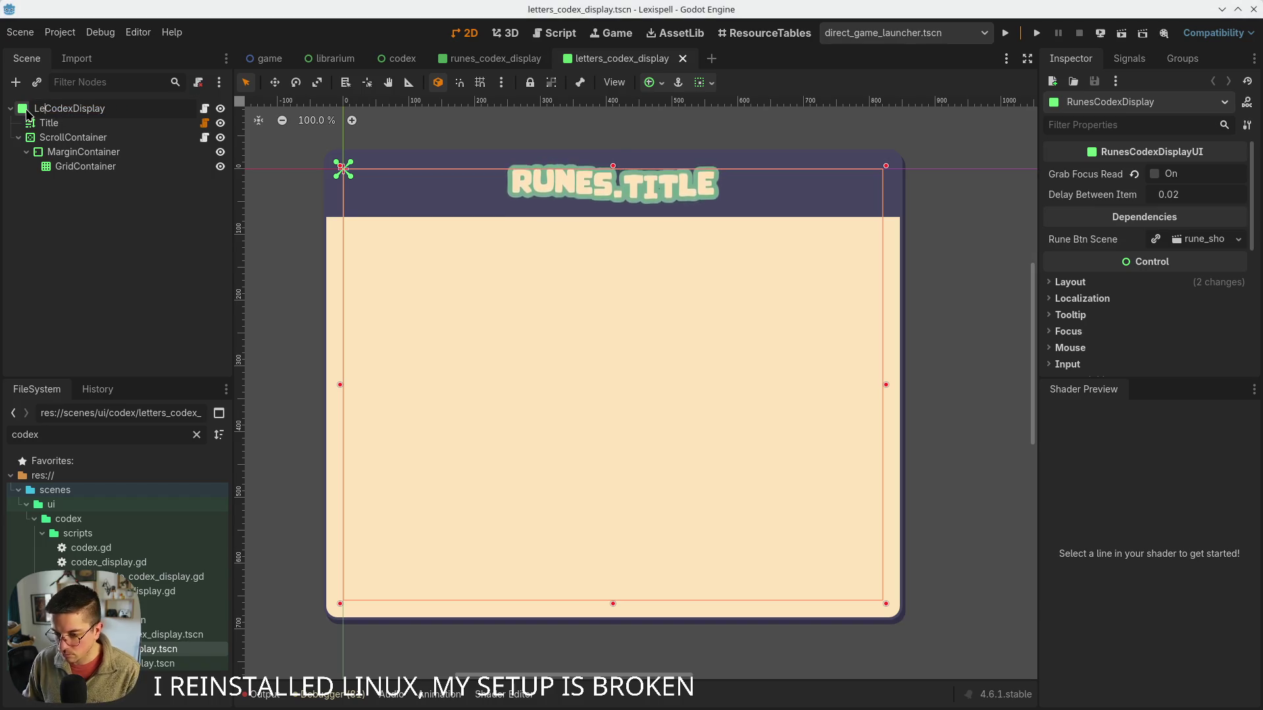
{"action": "key", "text": "Left"}
{"action": "key", "text": "Left"}
{"action": "key", "text": "Left"}
{"action": "type", "text": "t"}
{"action": "key", "text": "Return"}
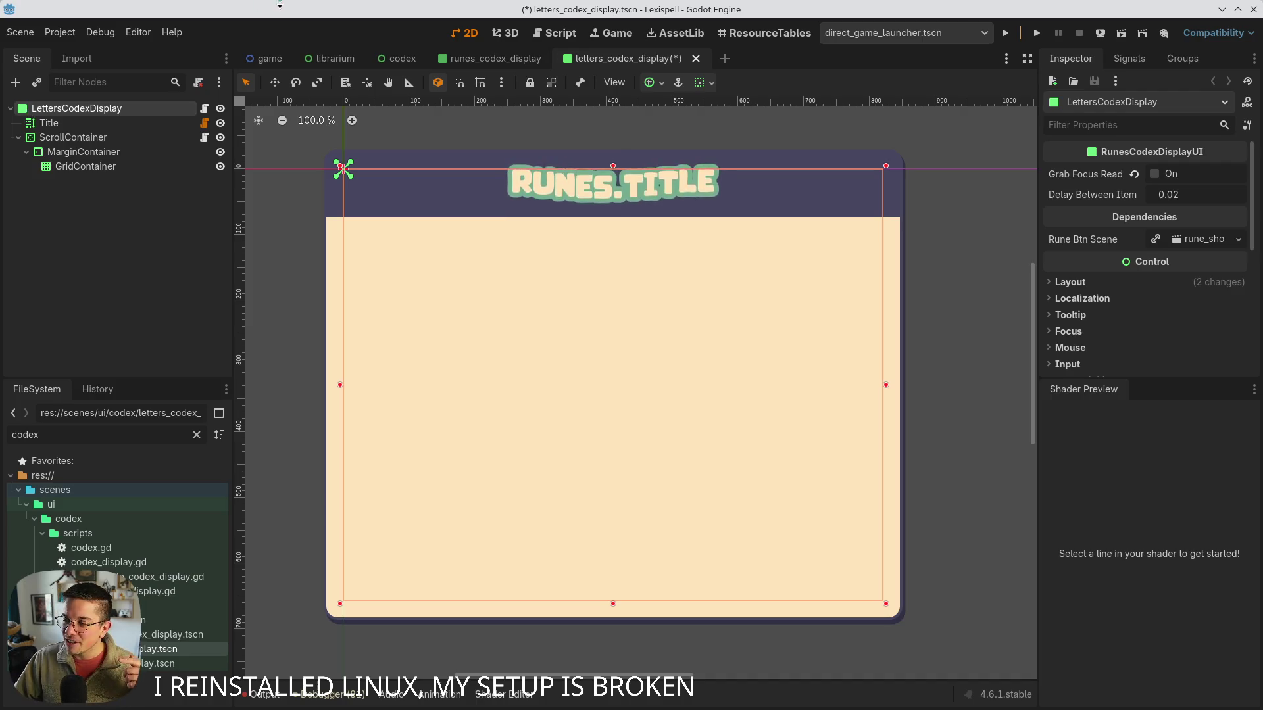
Step: Compare with the runes tab, save the letters codex scene, and select its Title node
{"action": "left_click", "coordinate": [497, 59]}
{"action": "left_click", "coordinate": [618, 60]}
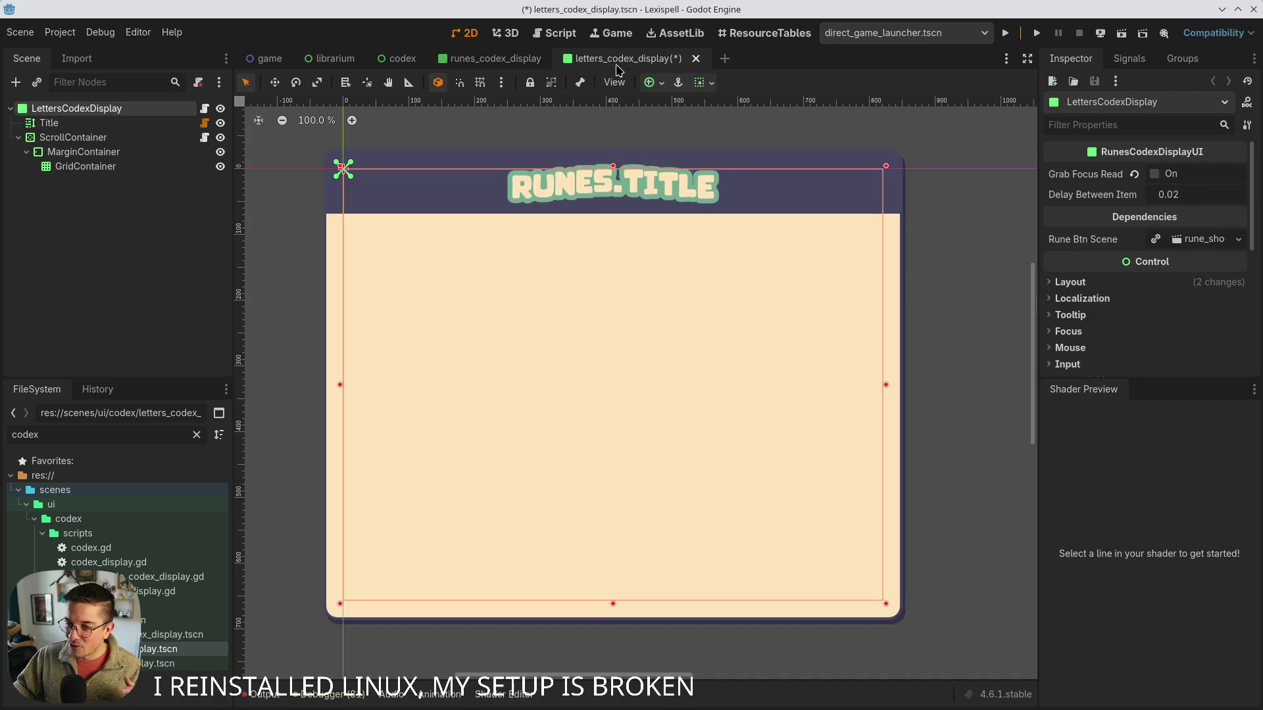
{"action": "left_click", "coordinate": [183, 263]}
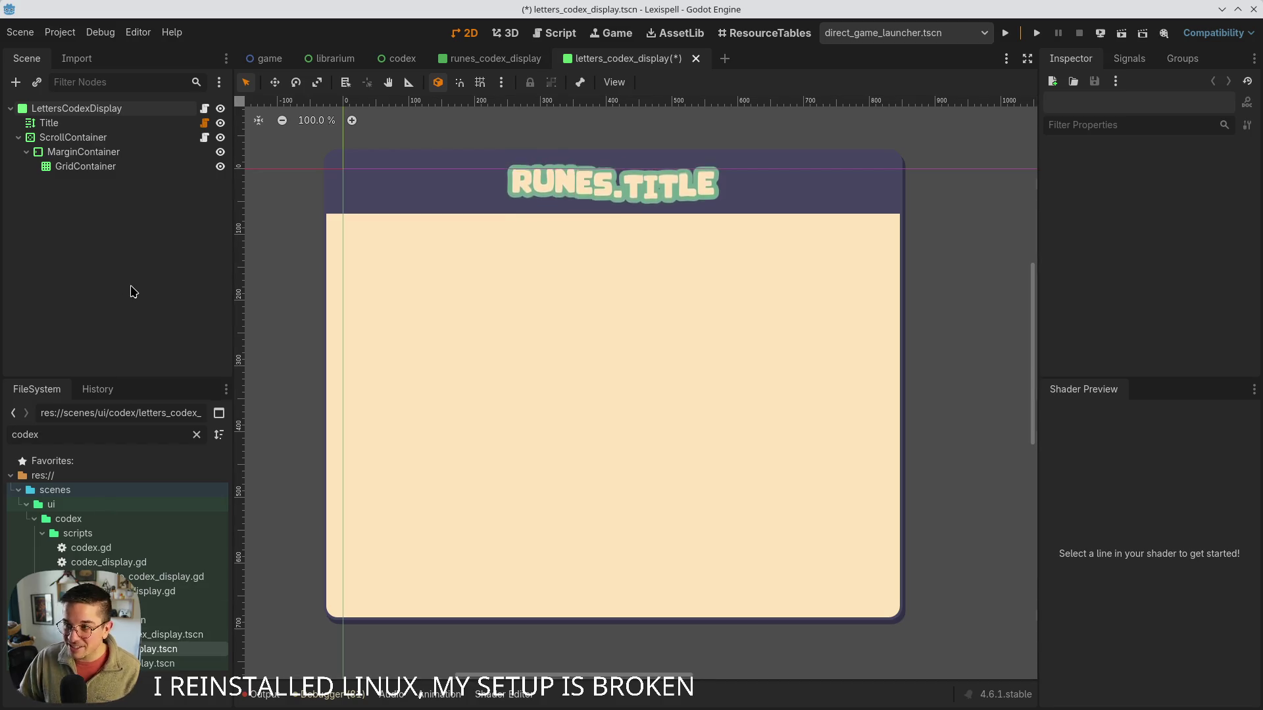
{"action": "key", "text": "ctrl+s"}
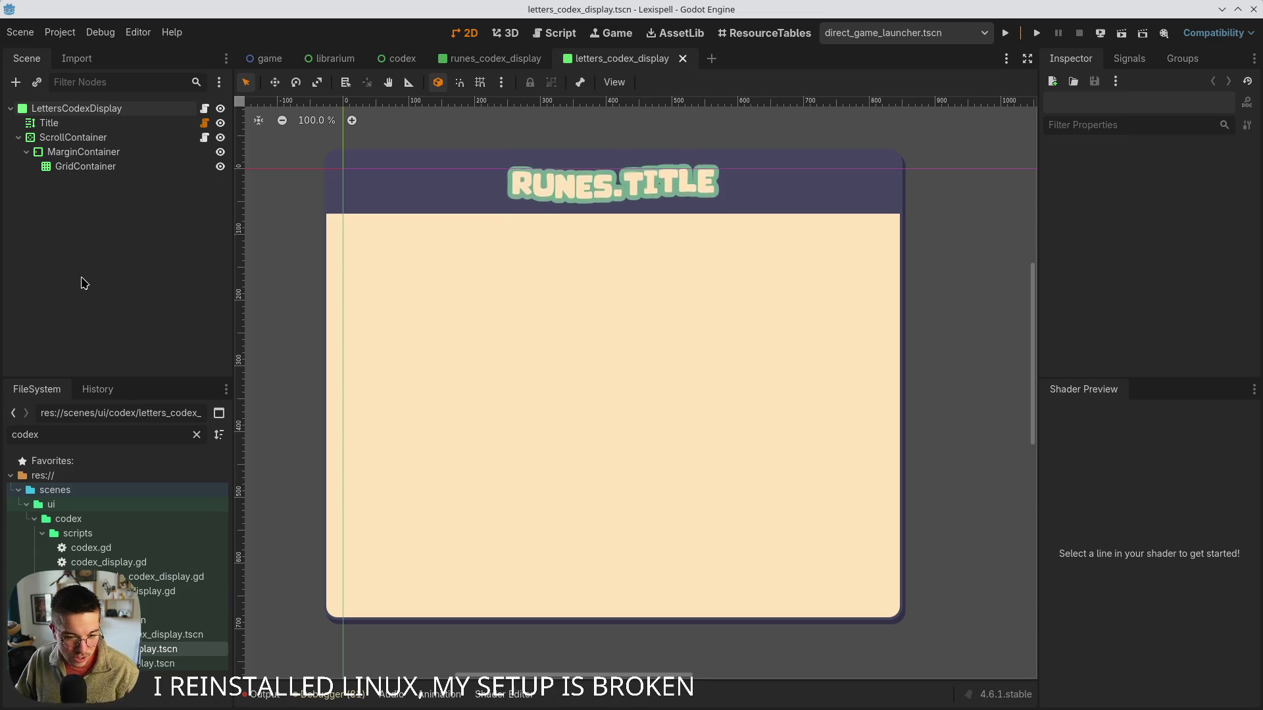
{"action": "left_click", "coordinate": [86, 125]}
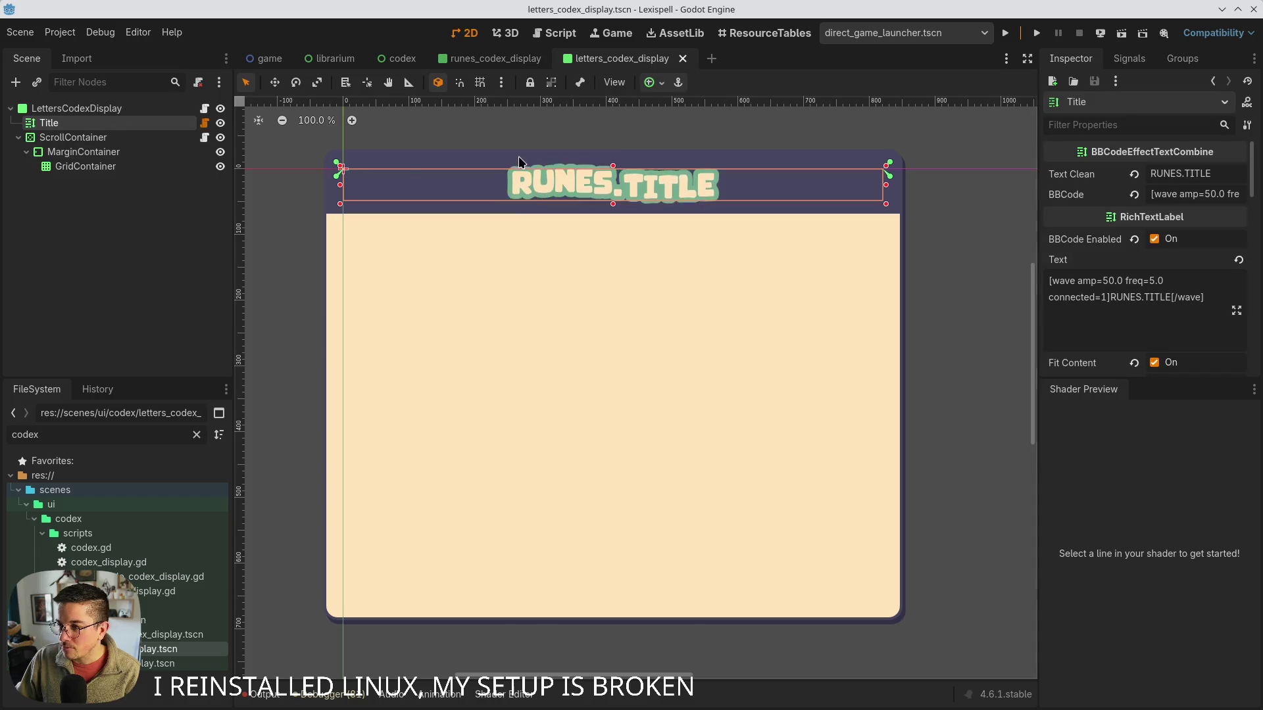
Step: Select the Title's RUNES.TITLE text field, then reload runes_codex_display.tscn from disk
{"action": "left_click", "coordinate": [1215, 173]}
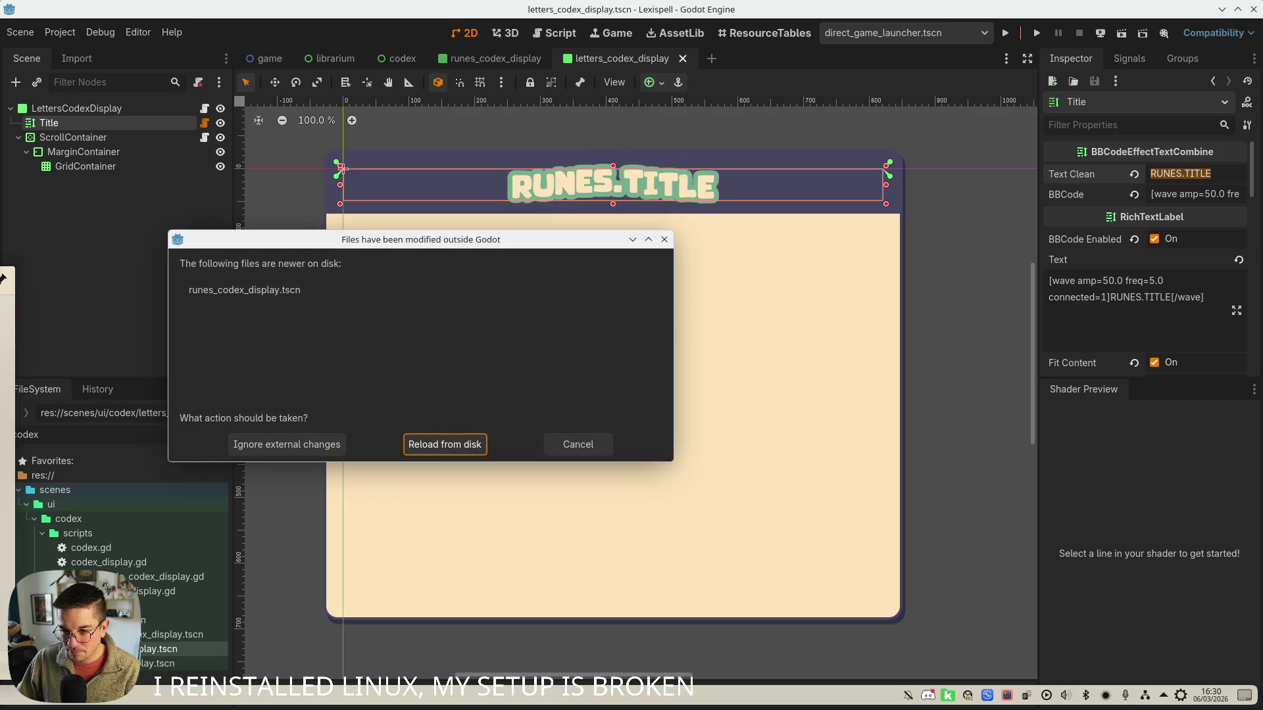
{"action": "left_click", "coordinate": [440, 445]}
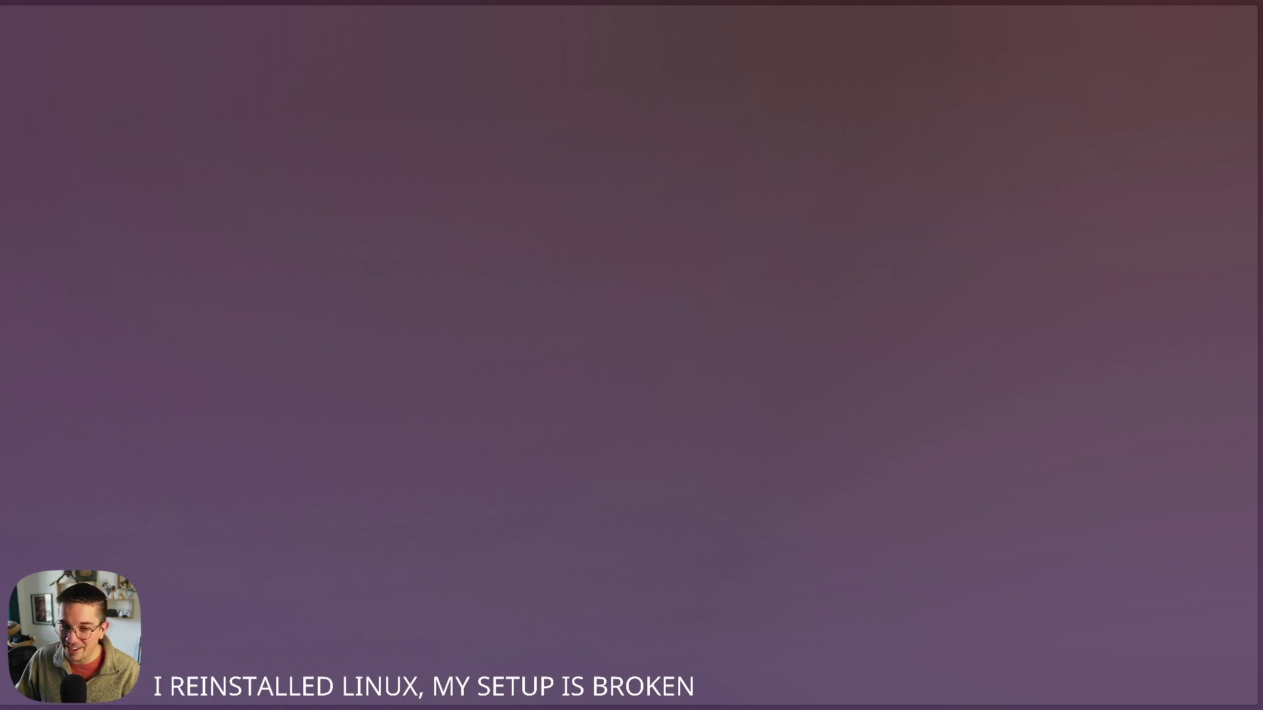
{"action": "key", "text": "alt+Tab"}
{"action": "type", "text": "RUNES"}
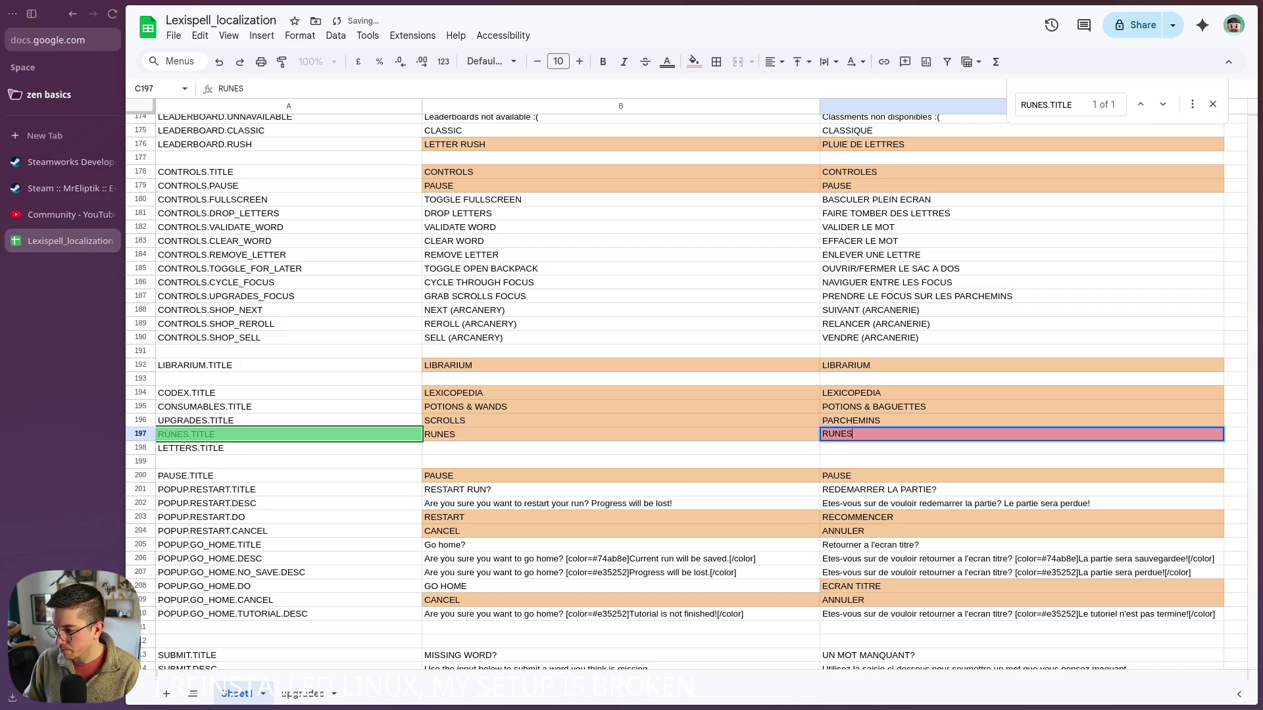
{"action": "key", "text": "Return"}
{"action": "left_click", "coordinate": [621, 448]}
{"action": "type", "text": "LETTERS"}
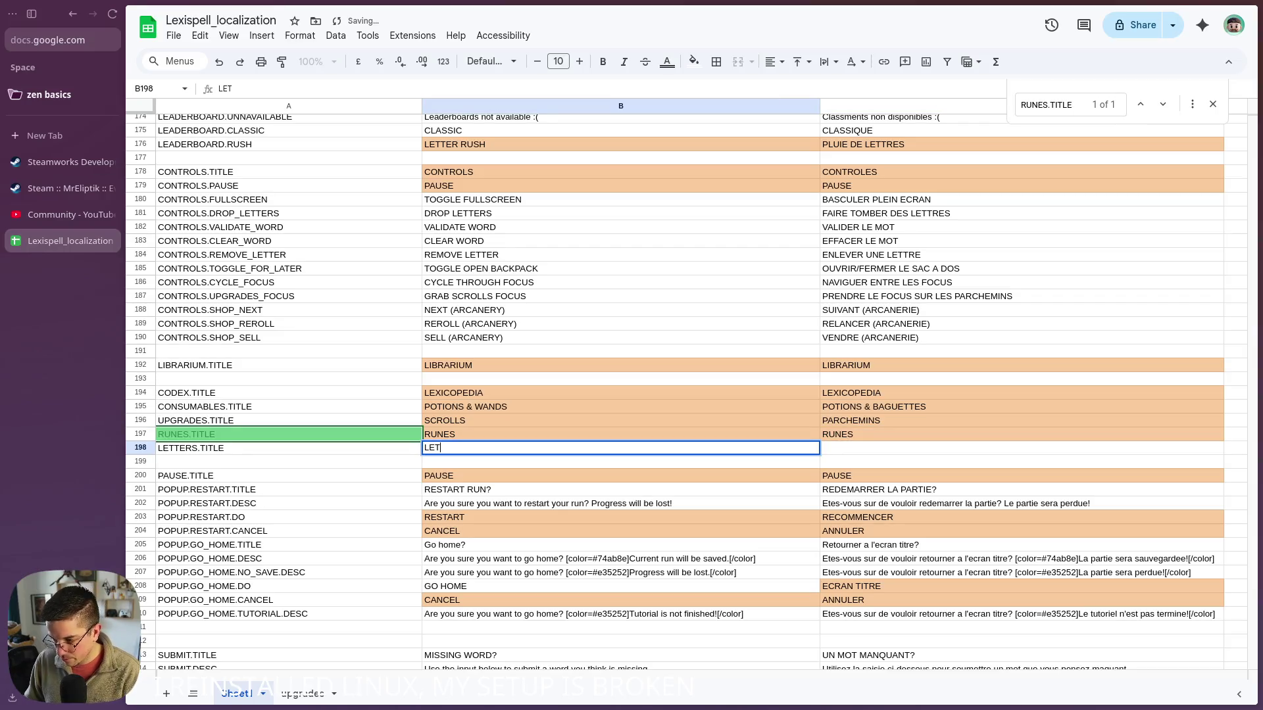
{"action": "key", "text": "Tab"}
{"action": "type", "text": "LETTRES"}
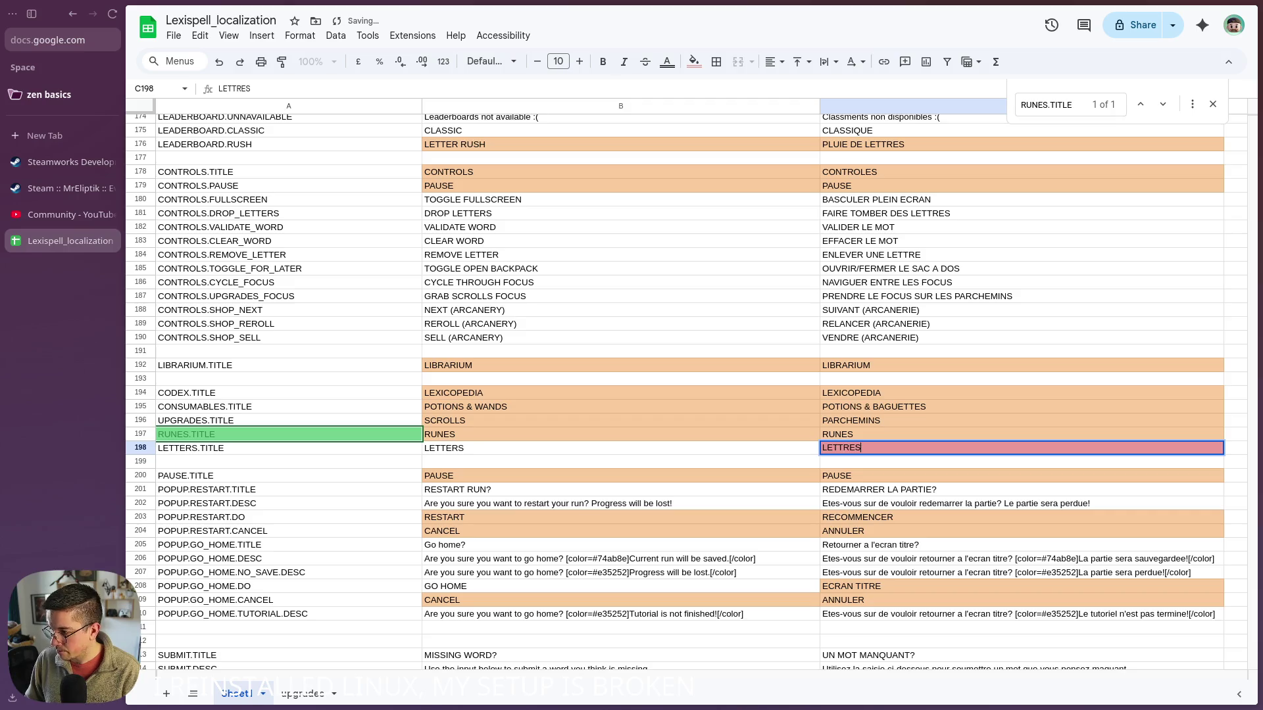
{"action": "key", "text": "Return"}
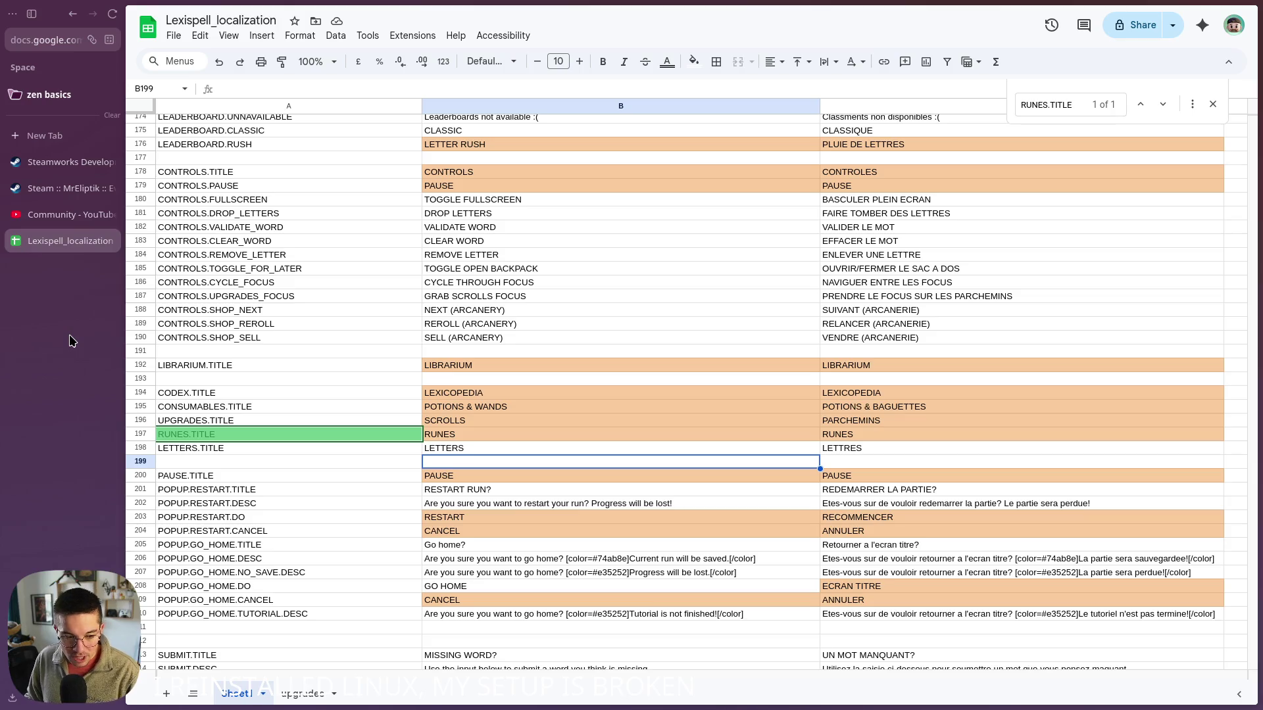
{"action": "mouse_move", "coordinate": [13, 709]}
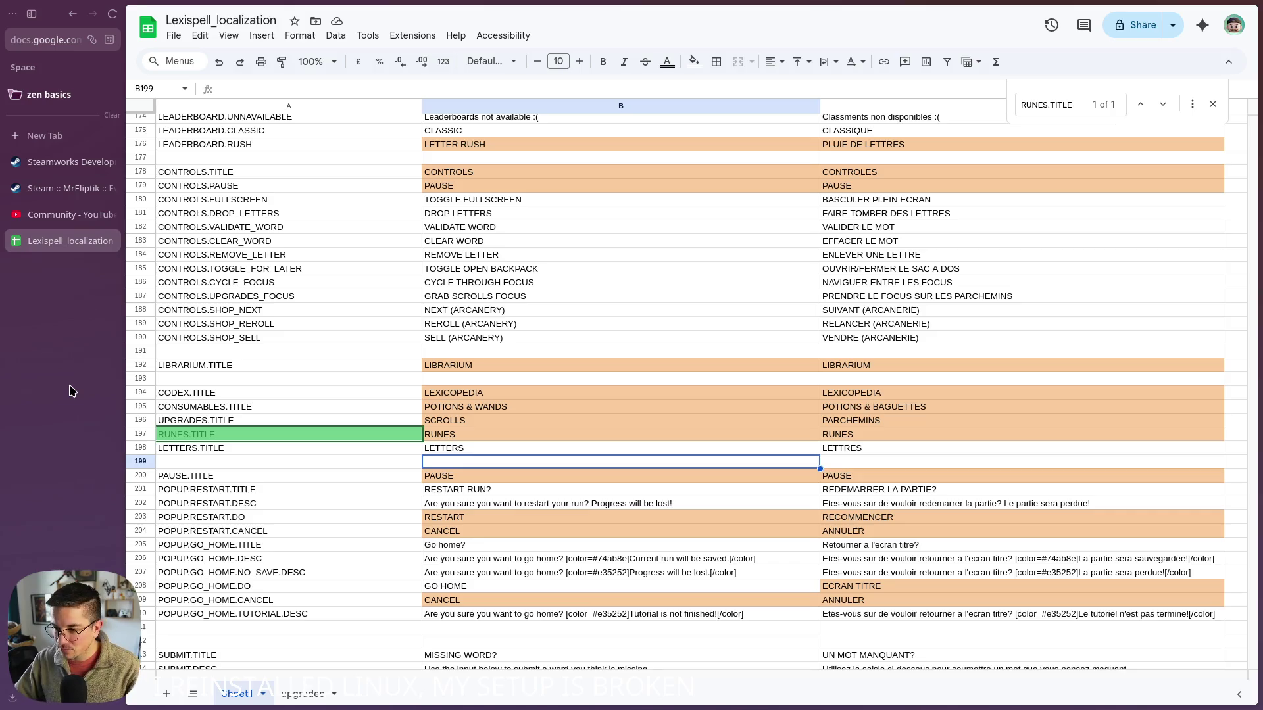
{"action": "left_click", "coordinate": [402, 453]}
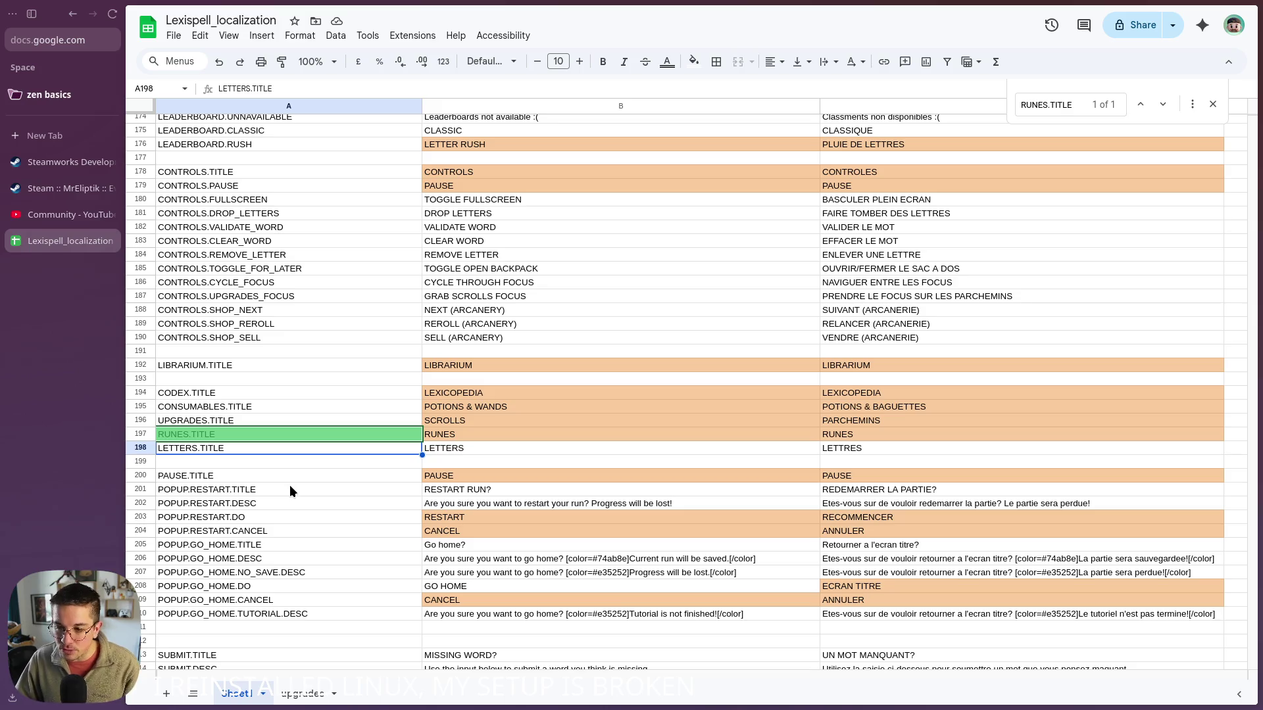
{"action": "left_click", "coordinate": [432, 438]}
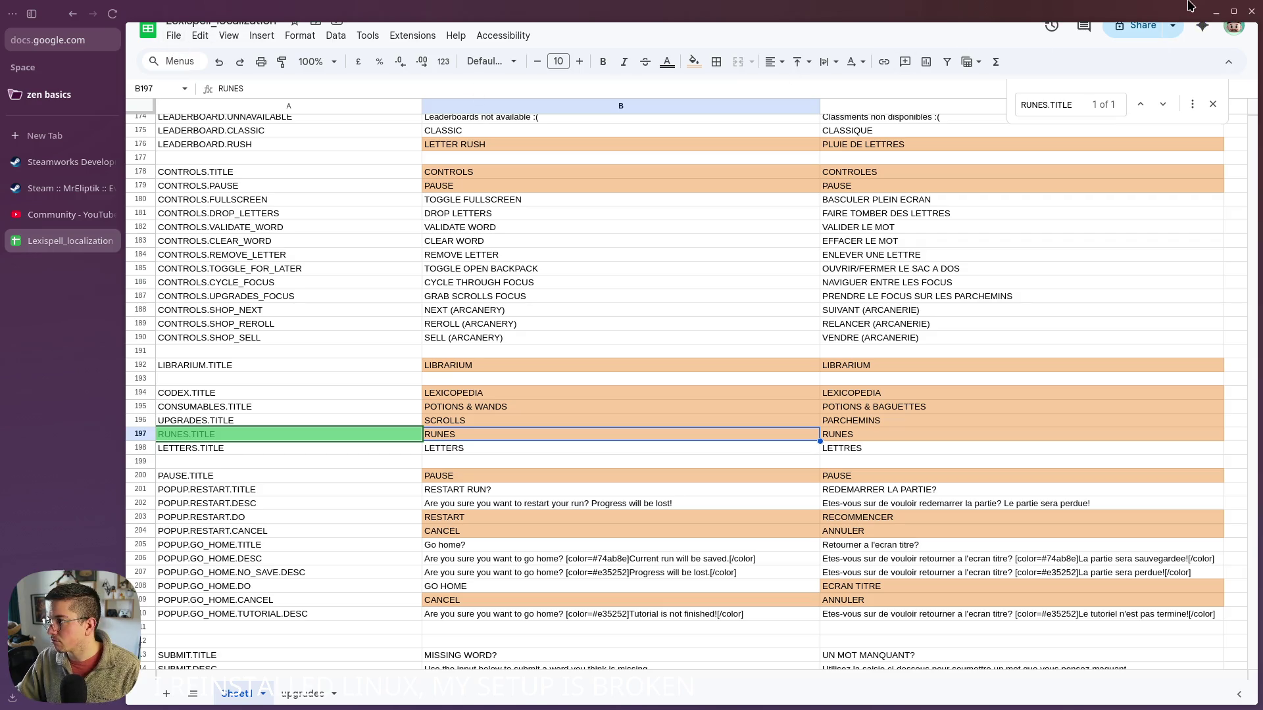
Step: Change the Title's text key from RUNES.TITLE to LETTERS.TITLE and save the scene
{"action": "left_click", "coordinate": [1214, 9]}
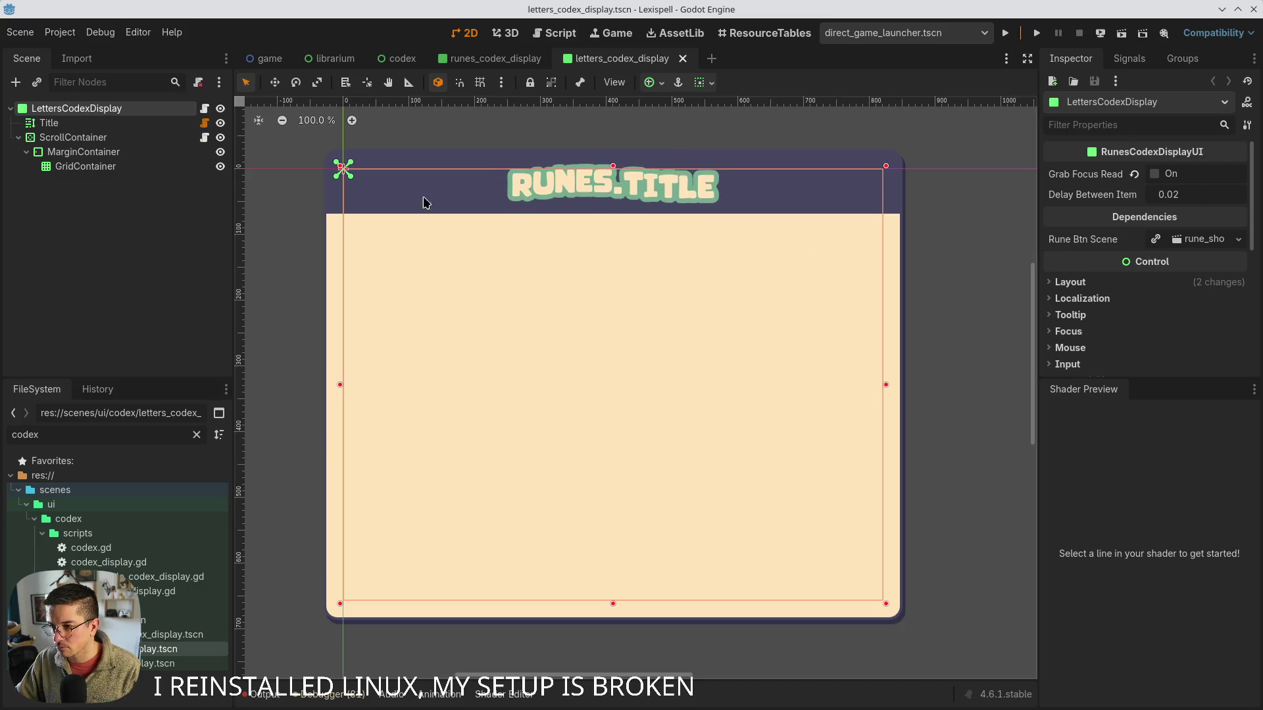
{"action": "left_click", "coordinate": [530, 178]}
{"action": "double_click", "coordinate": [1159, 173]}
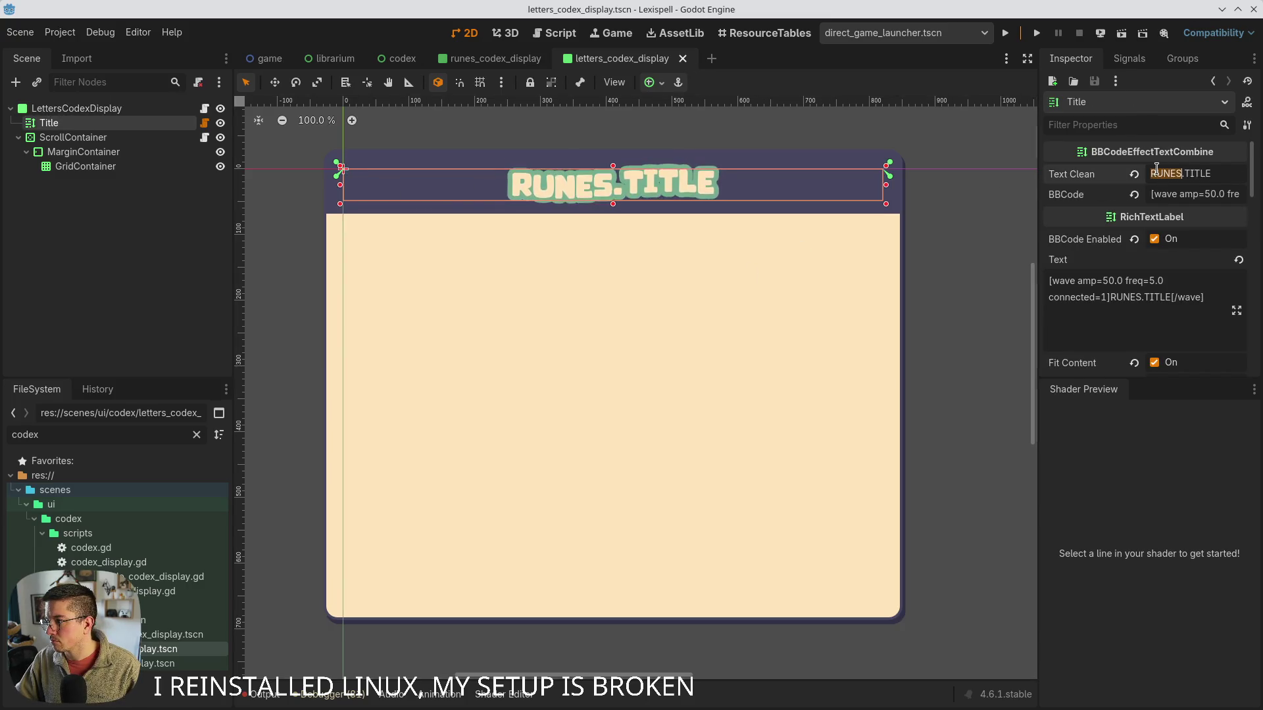
{"action": "type", "text": "LETTERS"}
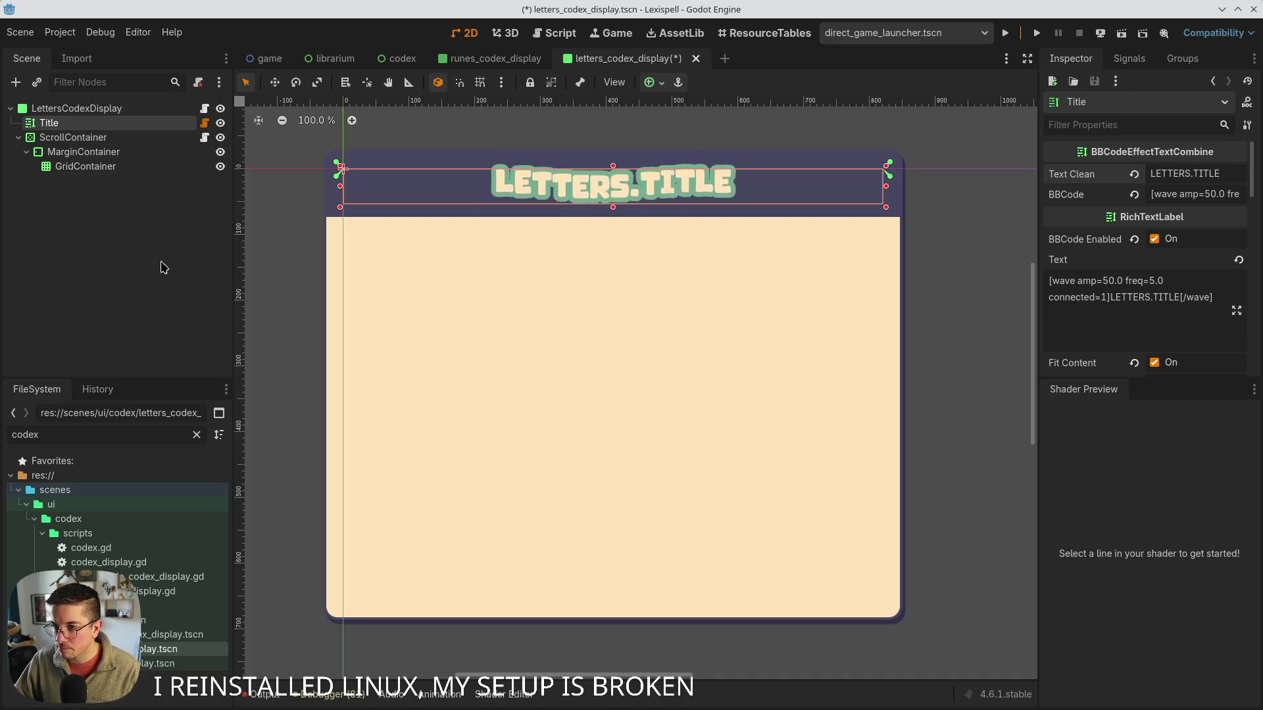
{"action": "left_click", "coordinate": [102, 271]}
{"action": "key", "text": "ctrl+s"}
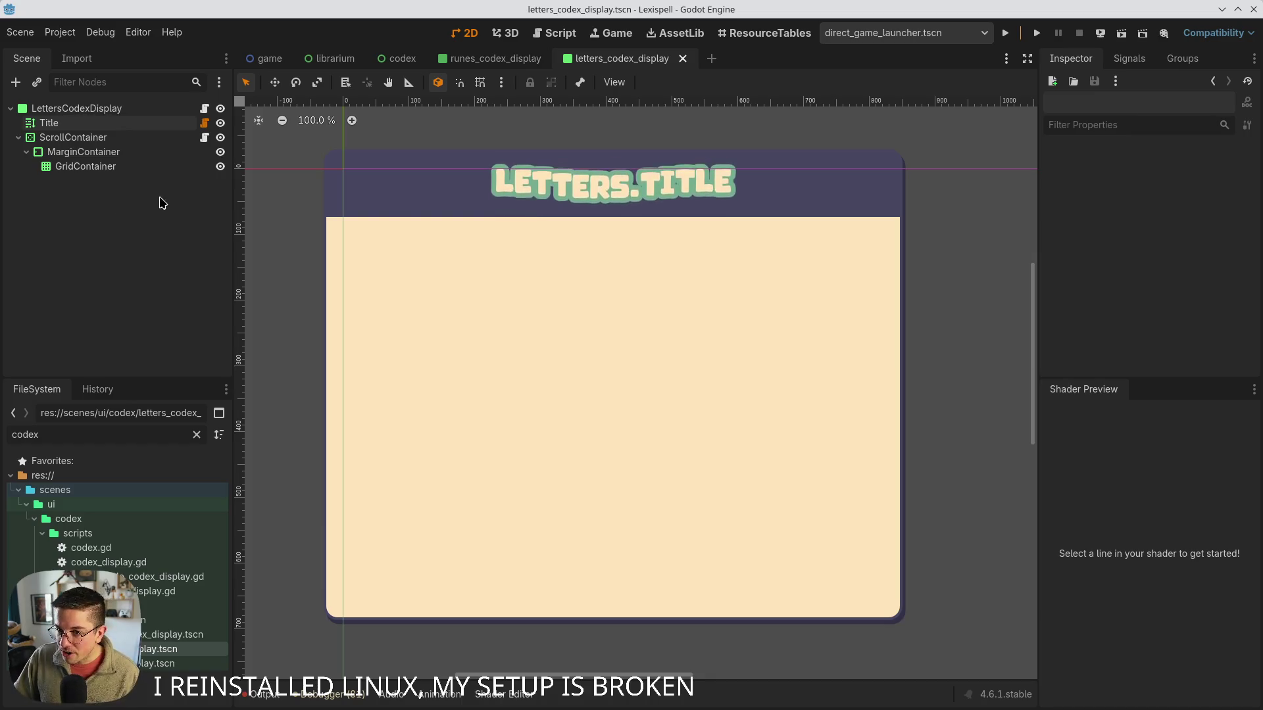
Step: Review the scene nodes, confirm GridContainer's Columns is 6, and open its node actions
{"action": "left_click", "coordinate": [85, 166]}
{"action": "left_click", "coordinate": [77, 108]}
{"action": "left_click", "coordinate": [49, 123]}
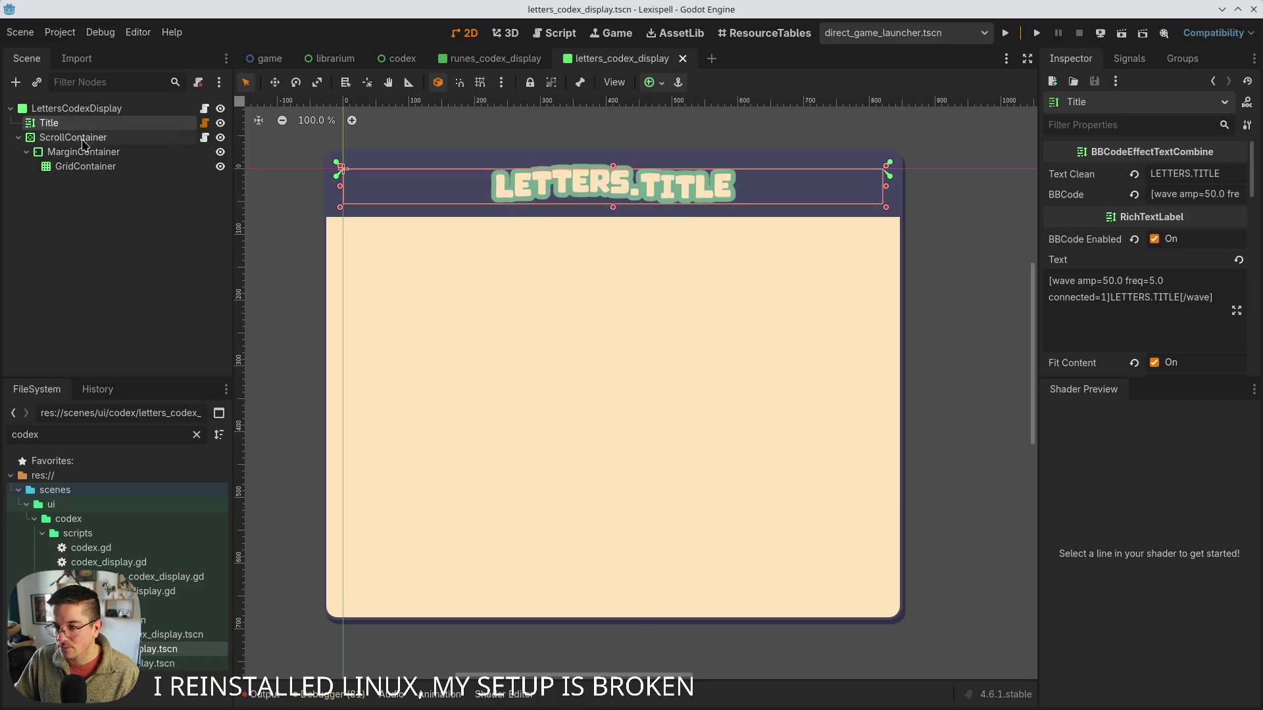
{"action": "left_click", "coordinate": [84, 152]}
{"action": "left_click", "coordinate": [98, 167]}
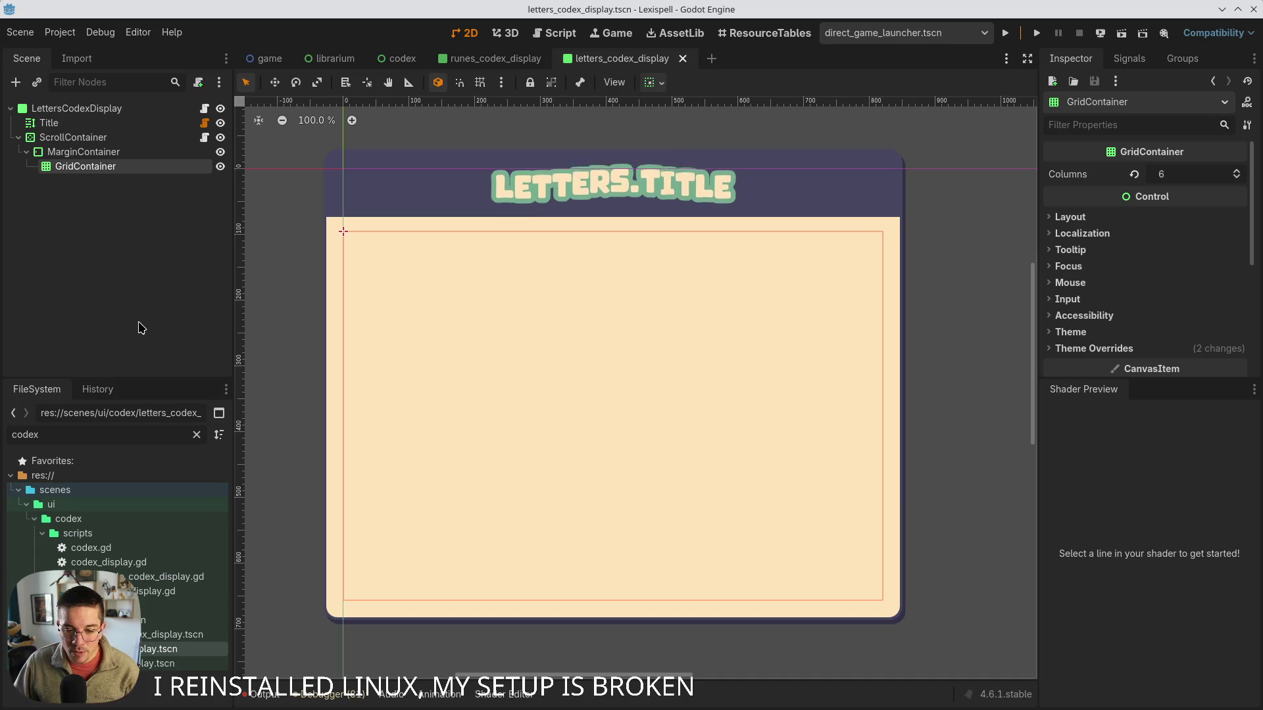
{"action": "left_click", "coordinate": [141, 327]}
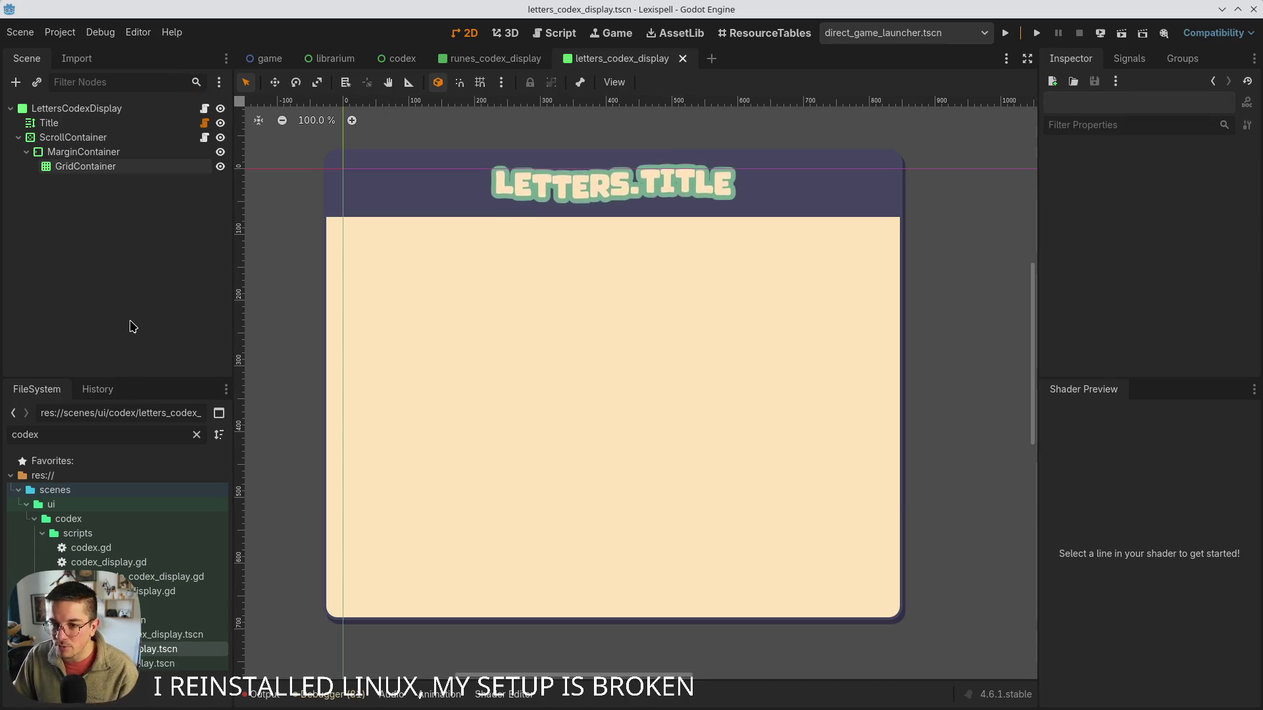
{"action": "right_click", "coordinate": [91, 167]}
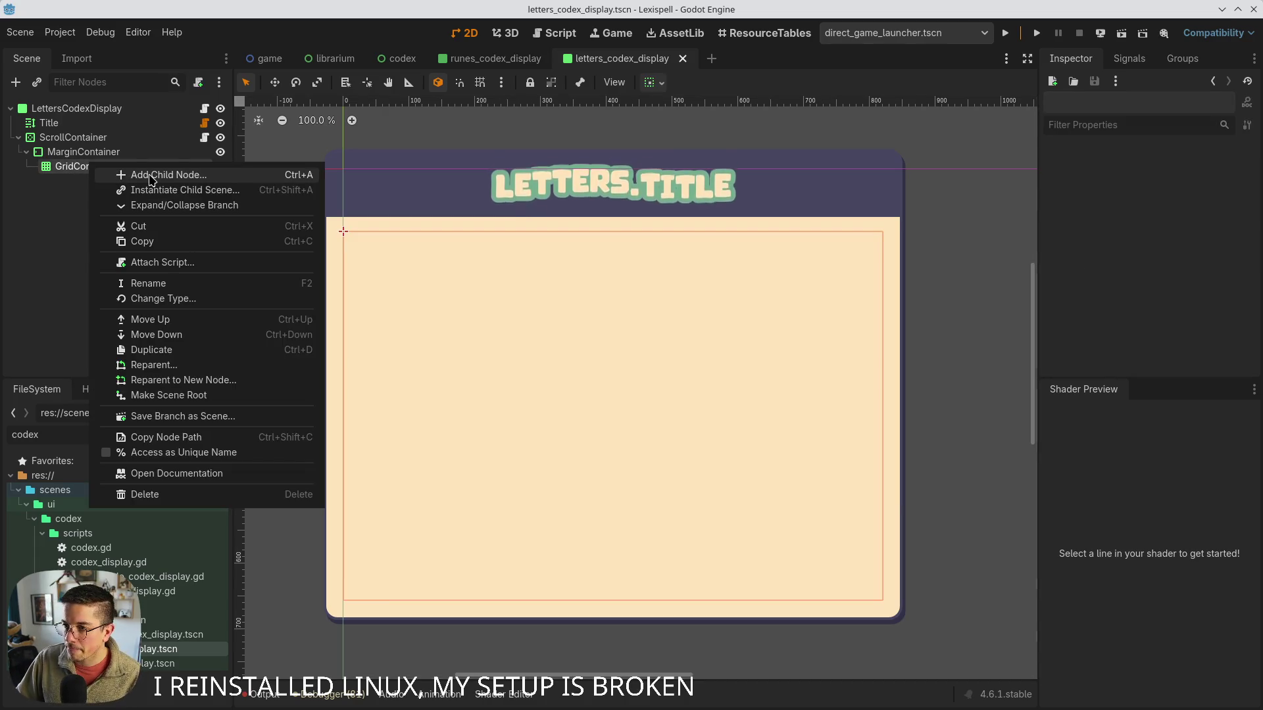
Step: Add a TextureRect child named Letter under GridContainer and save the scene
{"action": "left_click", "coordinate": [81, 169]}
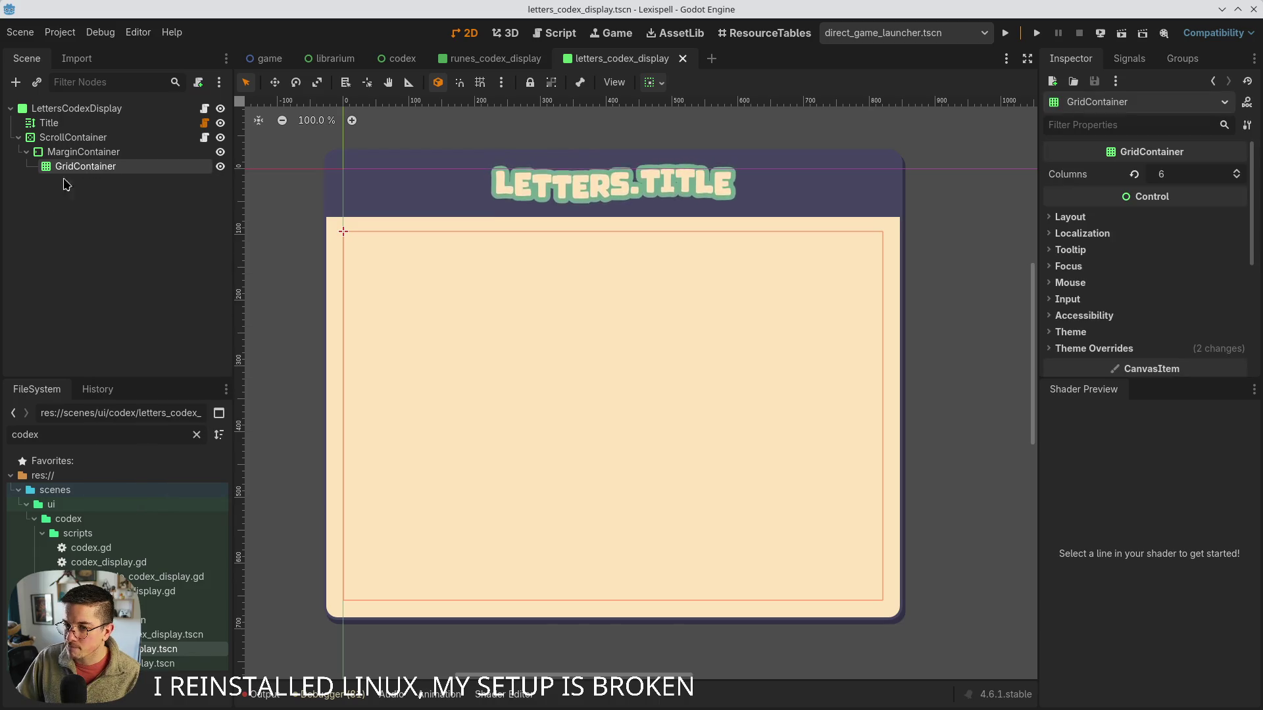
{"action": "right_click", "coordinate": [83, 170]}
{"action": "left_click", "coordinate": [58, 198]}
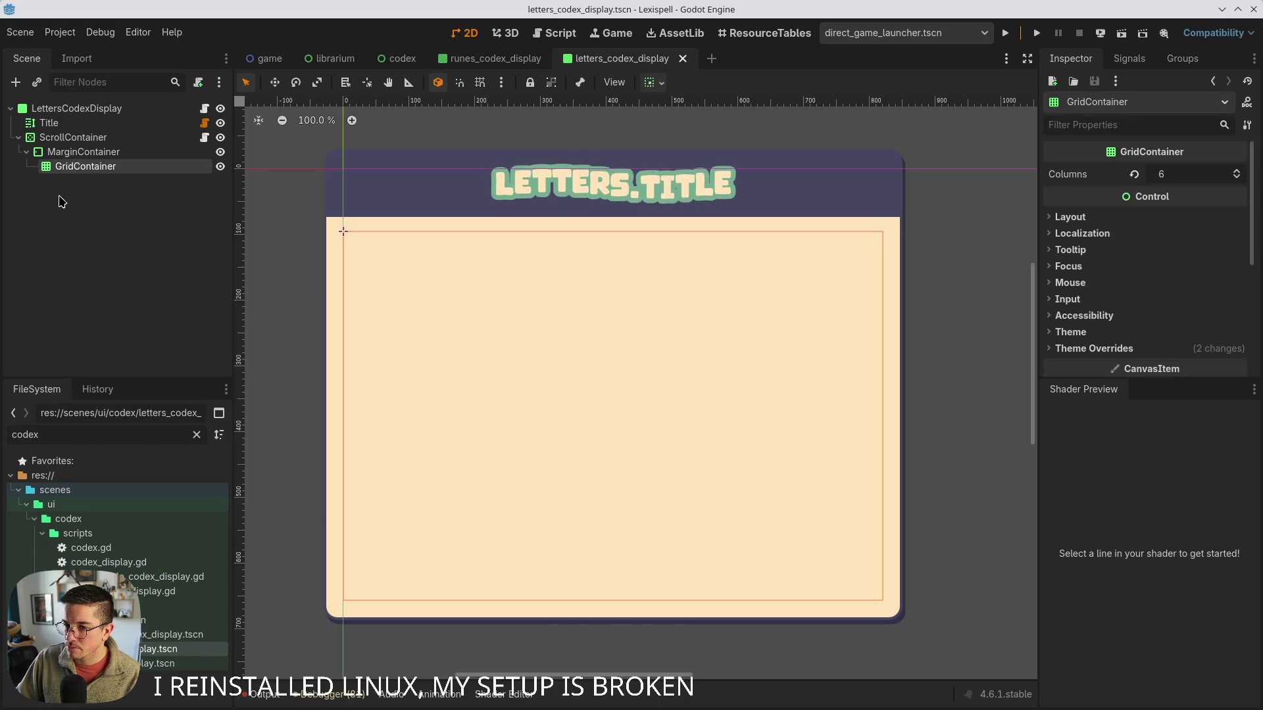
{"action": "right_click", "coordinate": [93, 109]}
{"action": "right_click", "coordinate": [74, 167]}
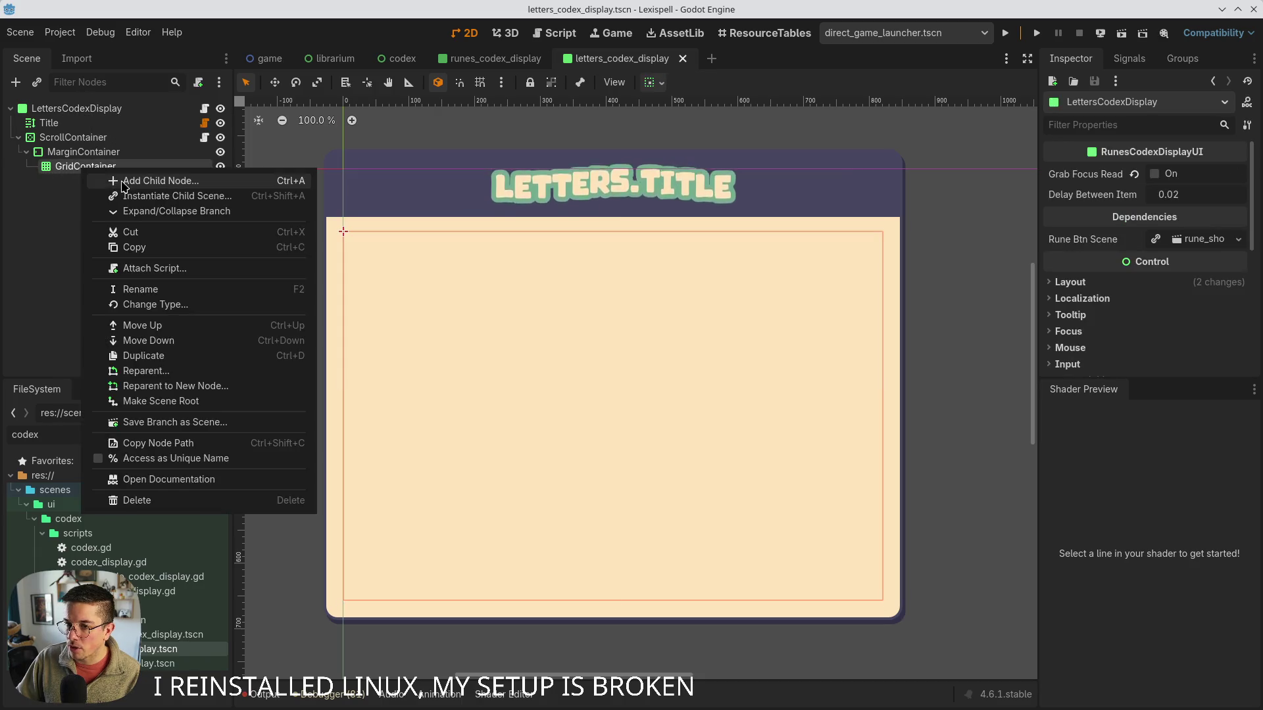
{"action": "left_click", "coordinate": [153, 179]}
{"action": "type", "text": "texture"}
{"action": "key", "text": "Return"}
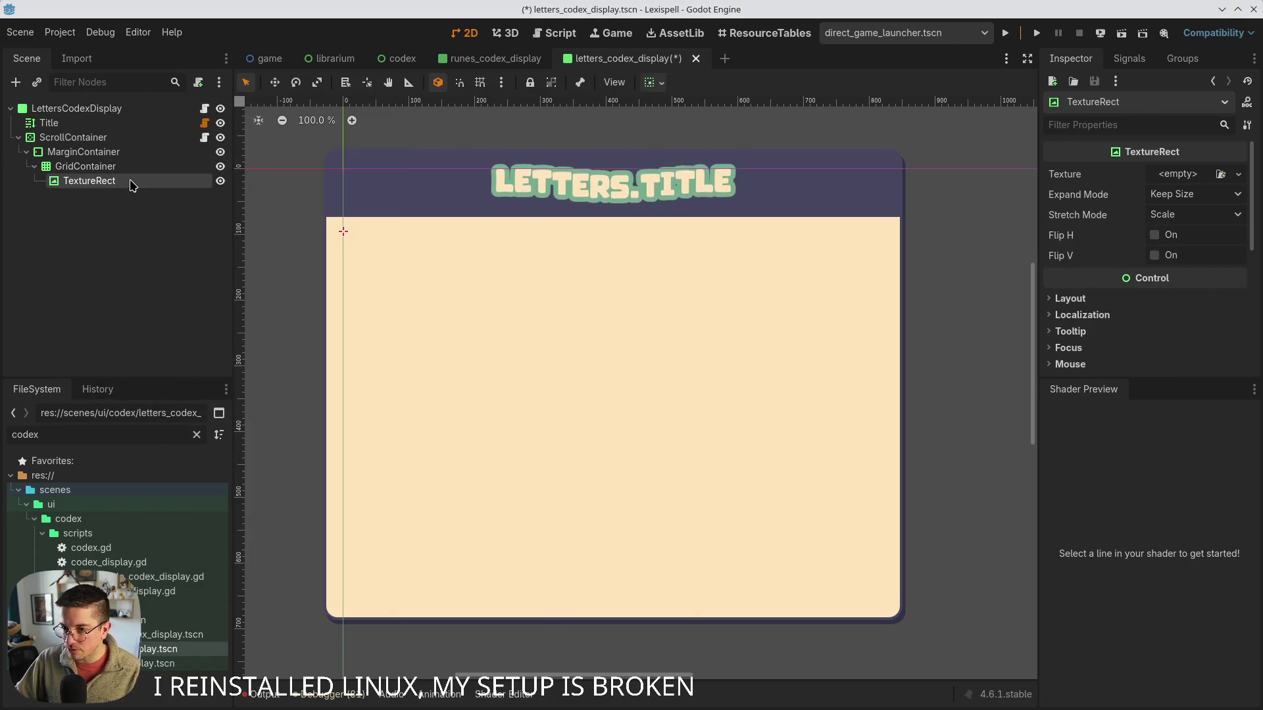
{"action": "type", "text": "Lette"}
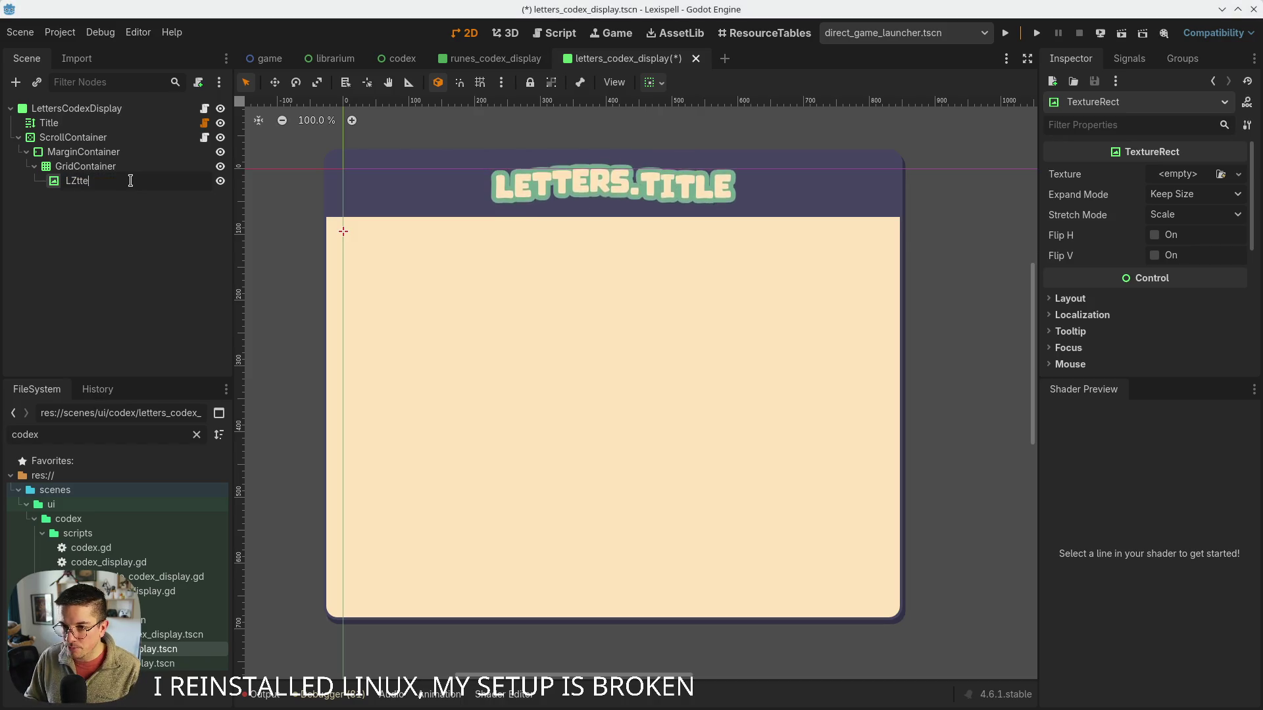
{"action": "type", "text": "r"}
{"action": "key", "text": "Return"}
{"action": "key", "text": "ctrl+s"}
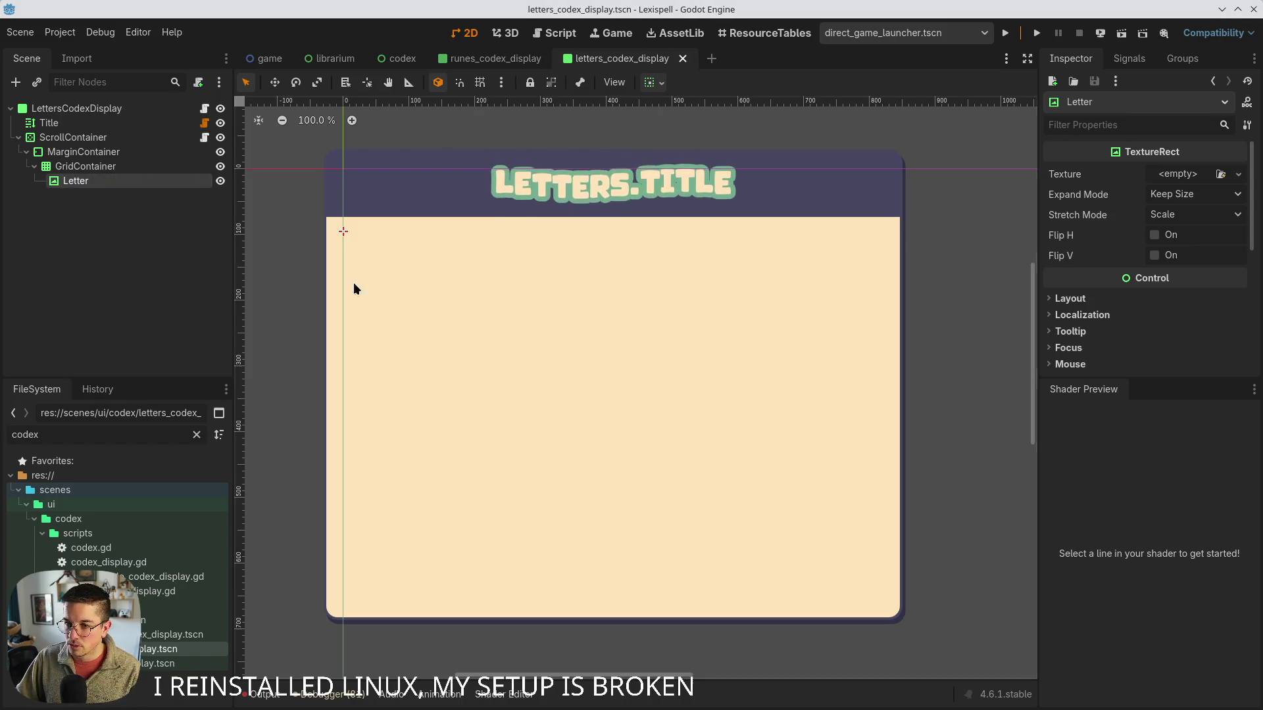
Step: Set Letter's Expand Mode to Ignore Size and Stretch Mode to Keep Aspect Centered
{"action": "left_click", "coordinate": [1184, 194]}
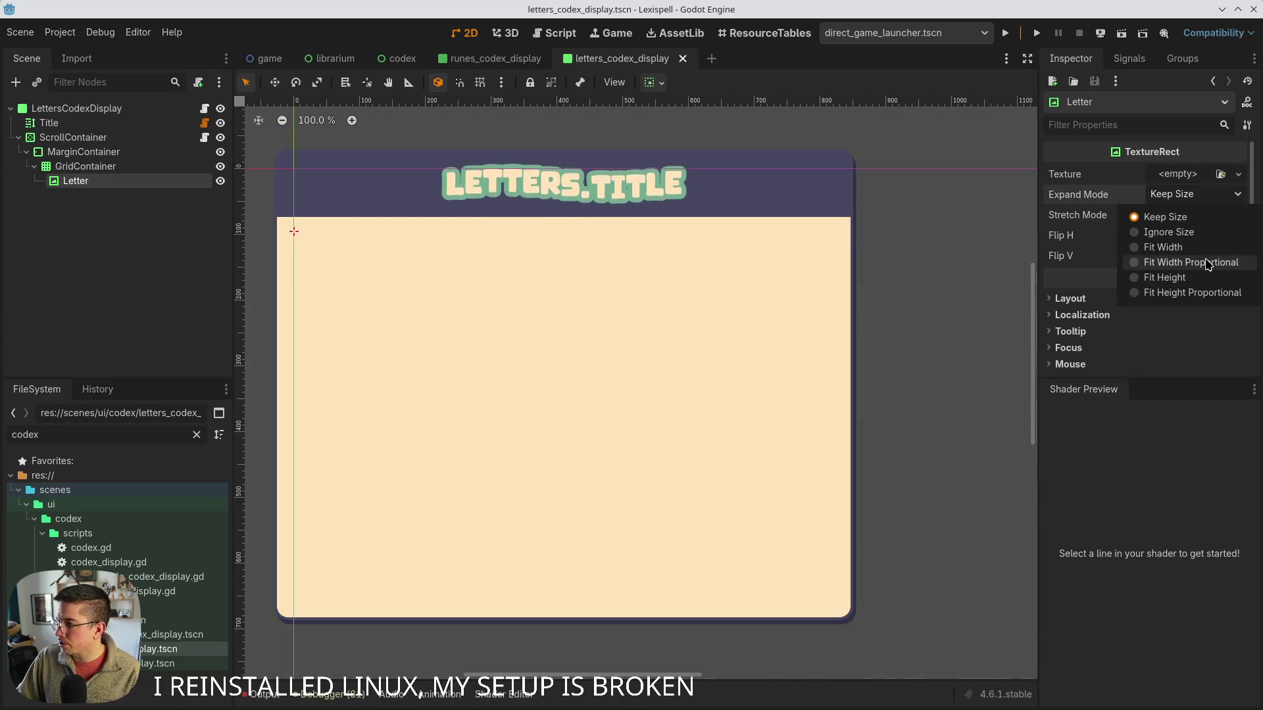
{"action": "left_click", "coordinate": [1168, 232]}
{"action": "left_click", "coordinate": [1184, 214]}
{"action": "left_click", "coordinate": [1191, 328]}
{"action": "left_click", "coordinate": [1202, 214]}
{"action": "left_click", "coordinate": [1192, 313]}
Step: Give Letter a Custom Minimum Size of 96×96 and save the scene
{"action": "left_click", "coordinate": [1070, 298]}
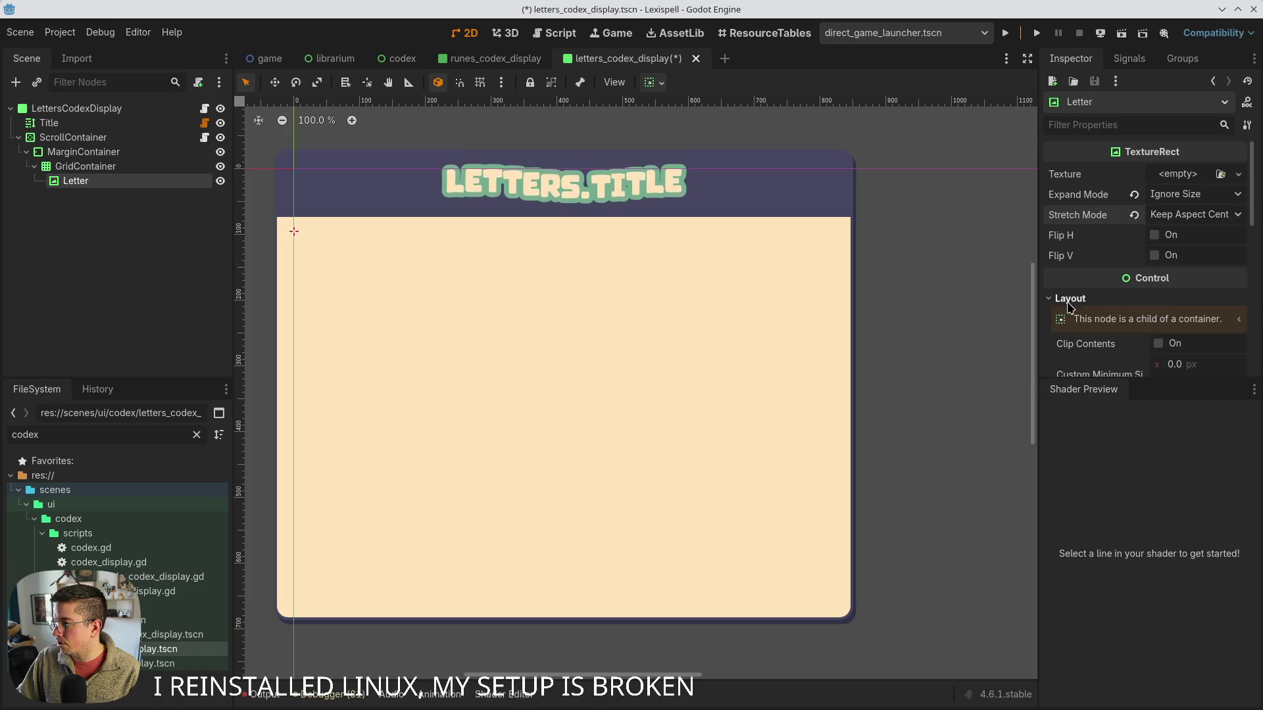
{"action": "mouse_move", "coordinate": [1098, 381]}
{"action": "left_mouse_down"}
{"action": "mouse_move", "coordinate": [1123, 565]}
{"action": "mouse_move", "coordinate": [1072, 524]}
{"action": "mouse_move", "coordinate": [1079, 621]}
{"action": "left_mouse_up"}
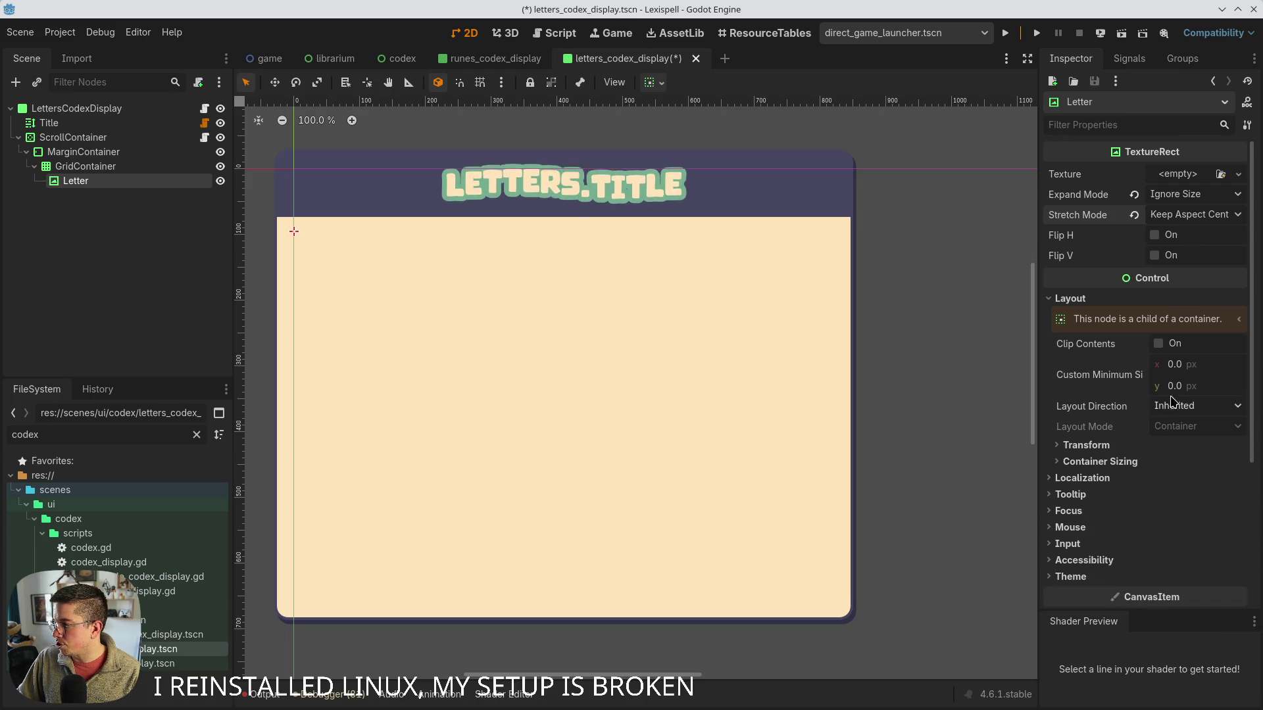
{"action": "left_click", "coordinate": [1197, 371]}
{"action": "left_click", "coordinate": [1197, 371]}
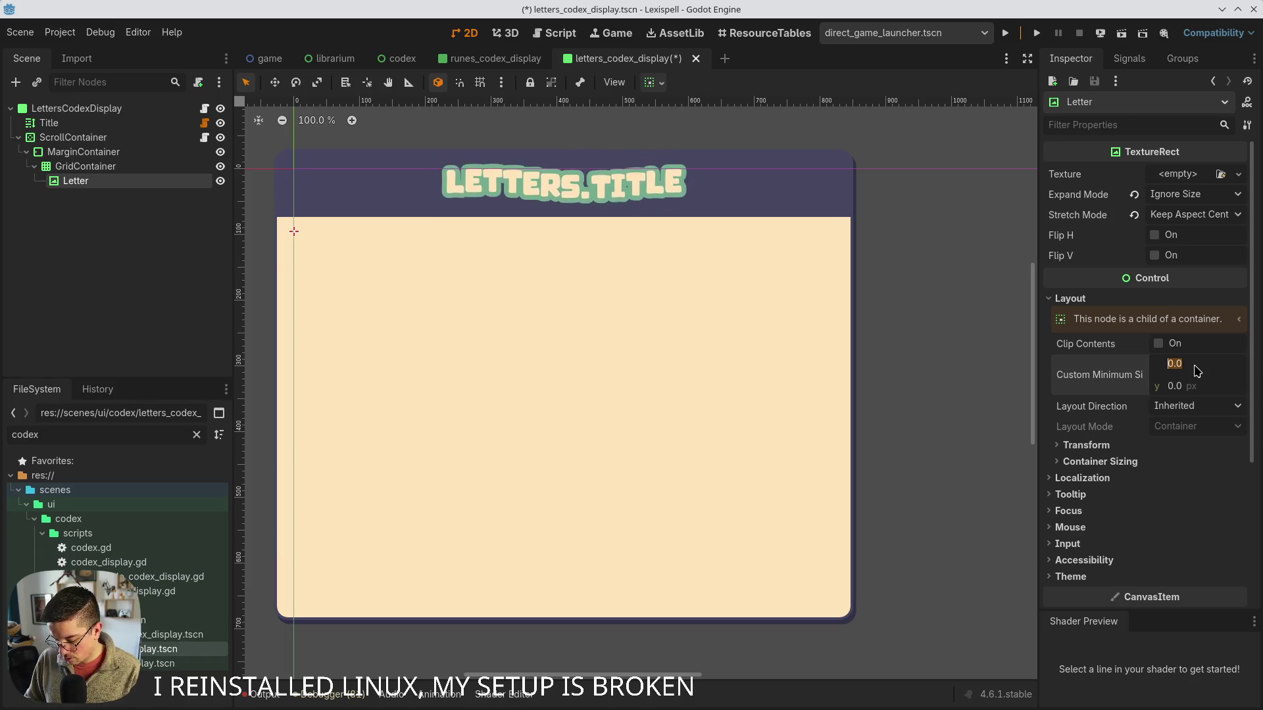
{"action": "type", "text": "96"}
{"action": "key", "text": "Tab"}
{"action": "type", "text": "96"}
{"action": "key", "text": "Return"}
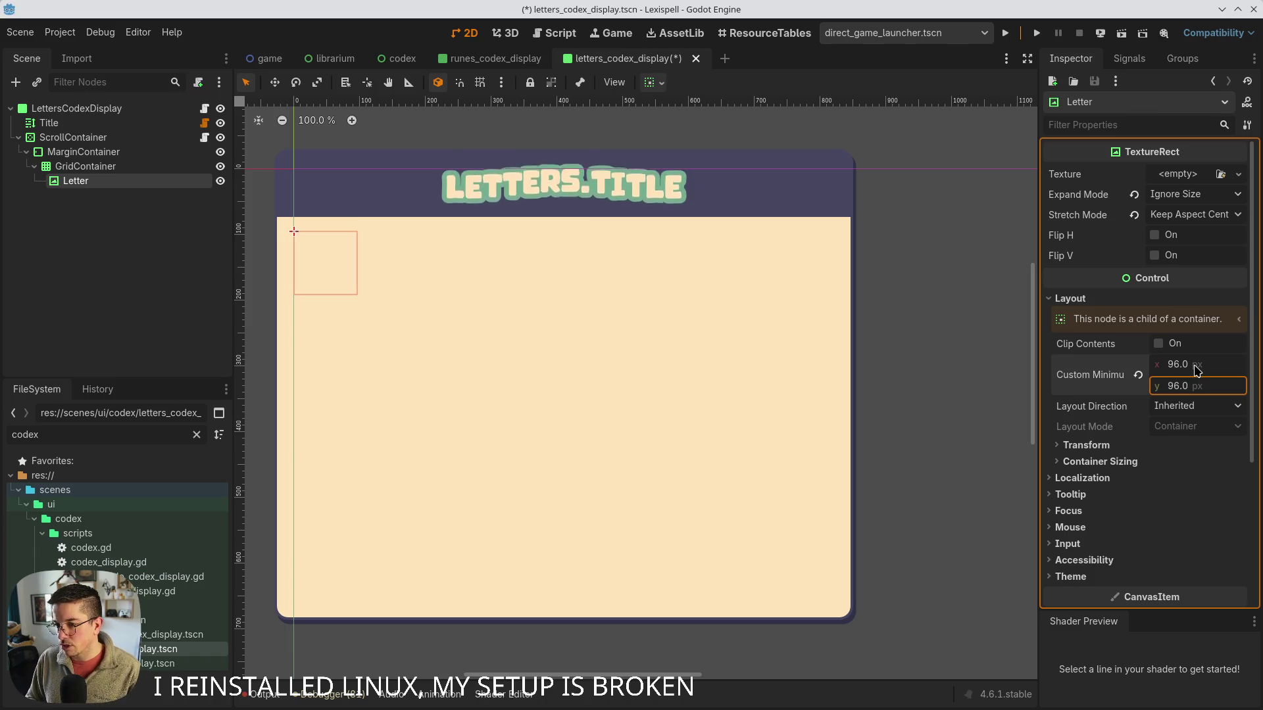
{"action": "key", "text": "ctrl+s"}
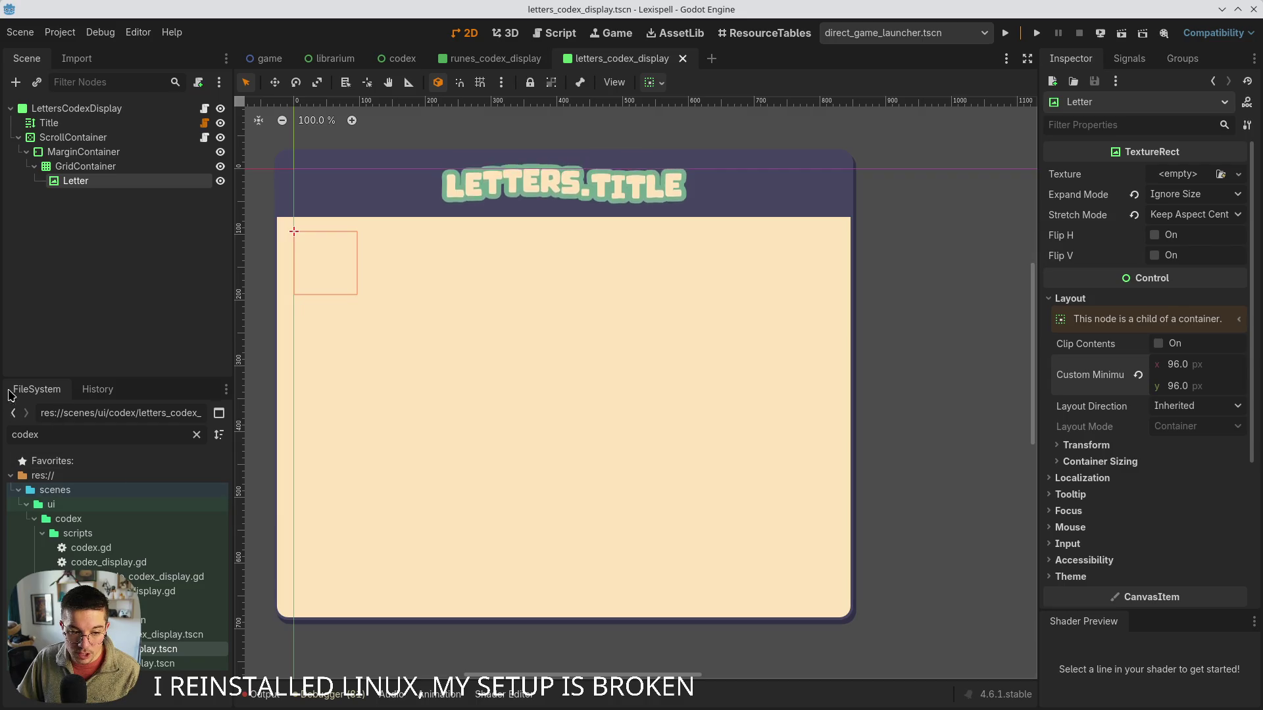
{"action": "left_click", "coordinate": [94, 222]}
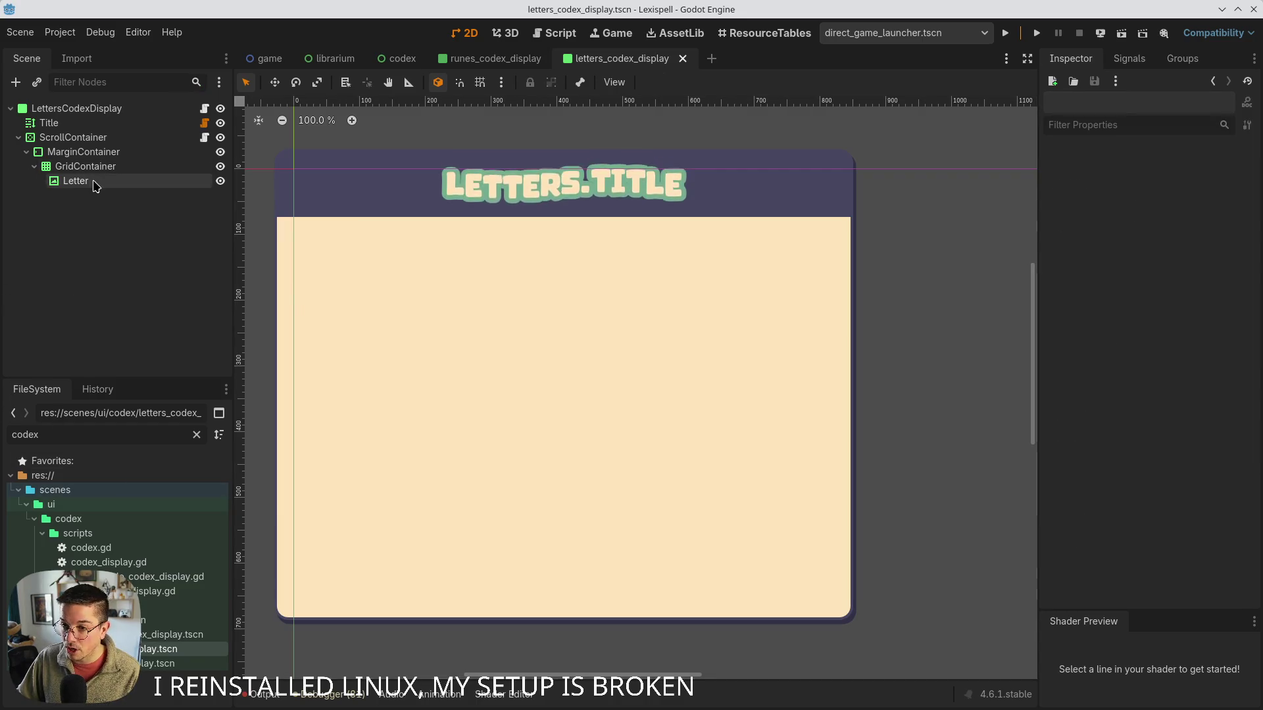
{"action": "left_click", "coordinate": [92, 183]}
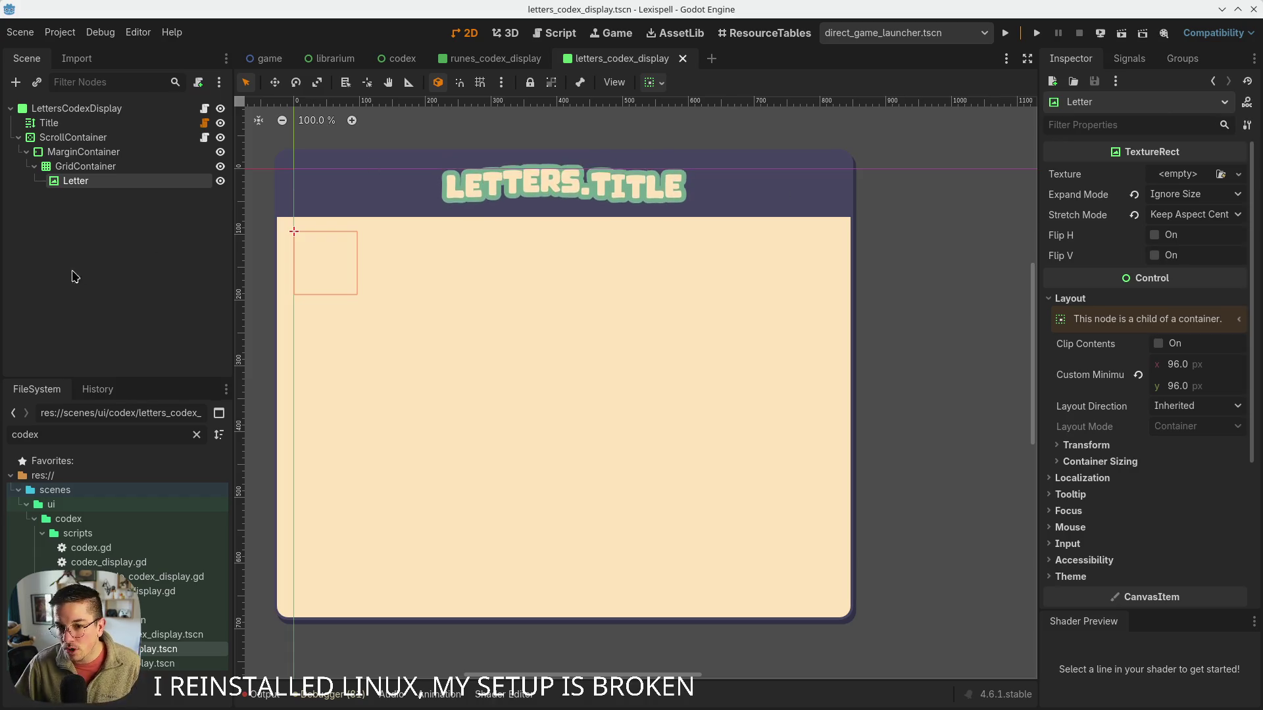
{"action": "left_click", "coordinate": [150, 283]}
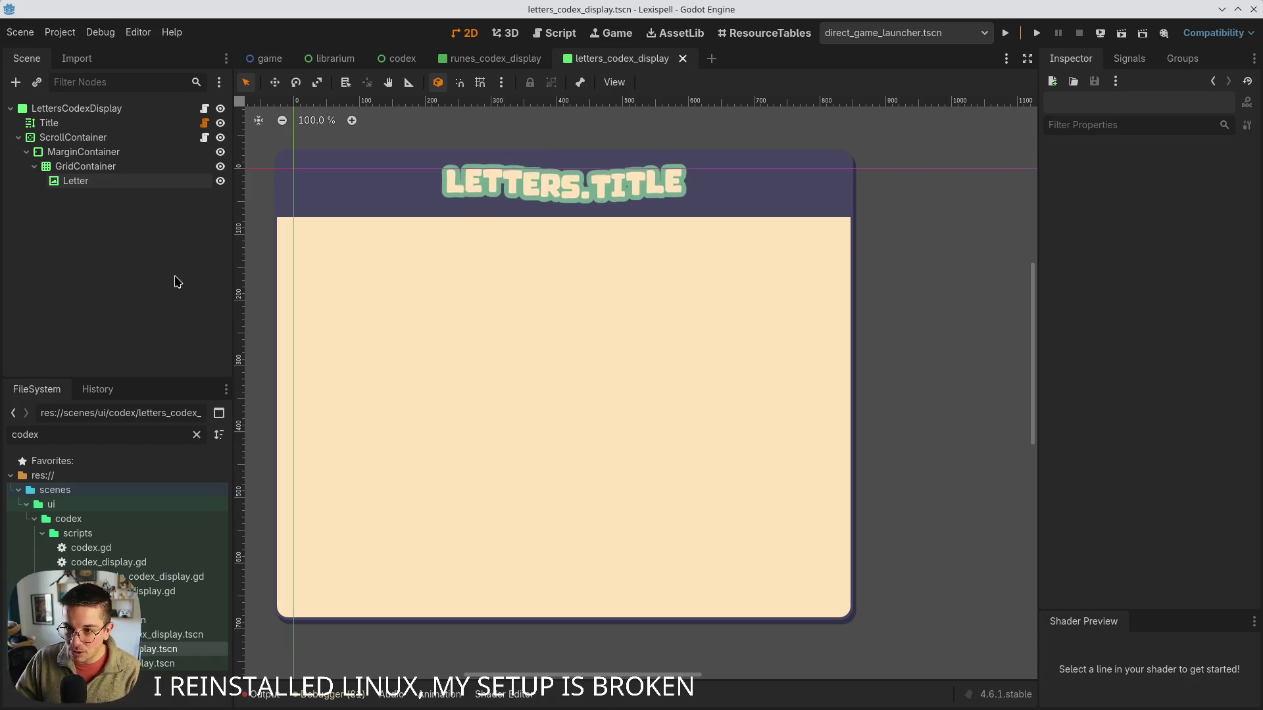
{"action": "left_click_drag", "start_coordinate": [417, 263], "coordinate": [452, 274]}
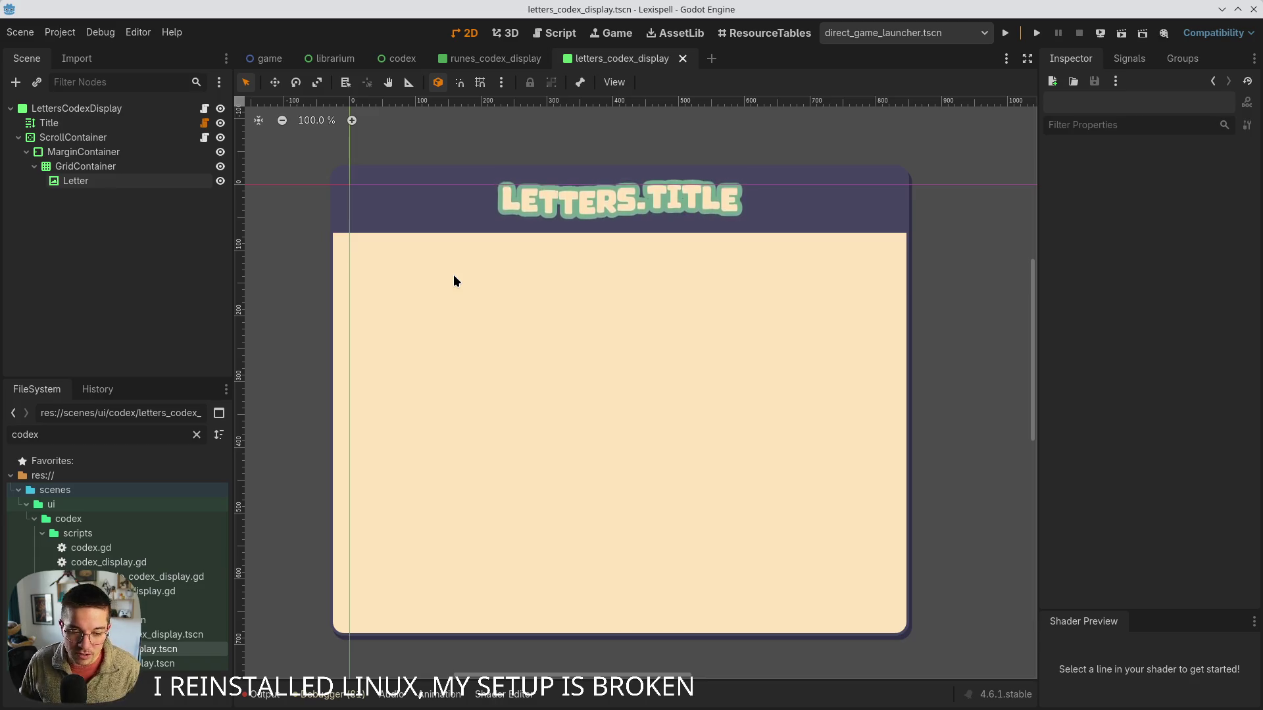
Step: Clear the FileSystem filter and Quick Load circle_256.png as the Letter's texture
{"action": "scroll", "coordinate": [538, 333], "scroll_direction": "up", "scroll_amount": 2}
{"action": "scroll", "coordinate": [526, 332], "scroll_direction": "down", "scroll_amount": 3}
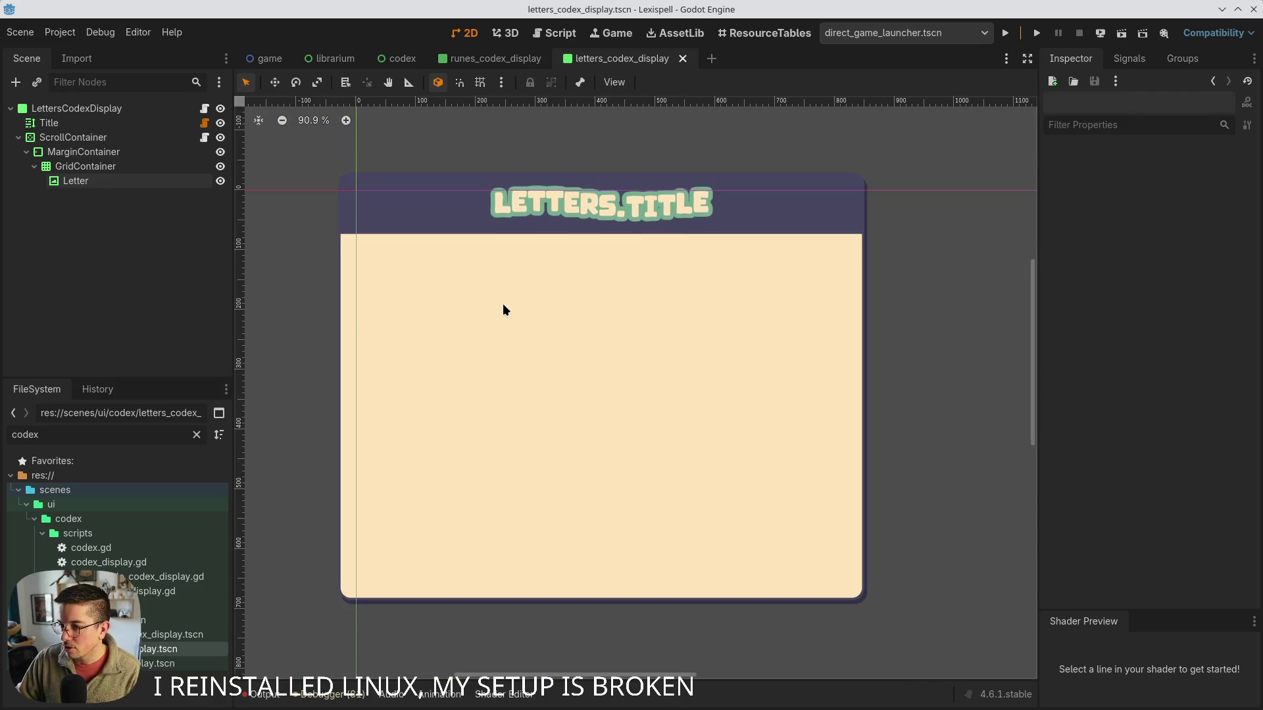
{"action": "left_click", "coordinate": [196, 435]}
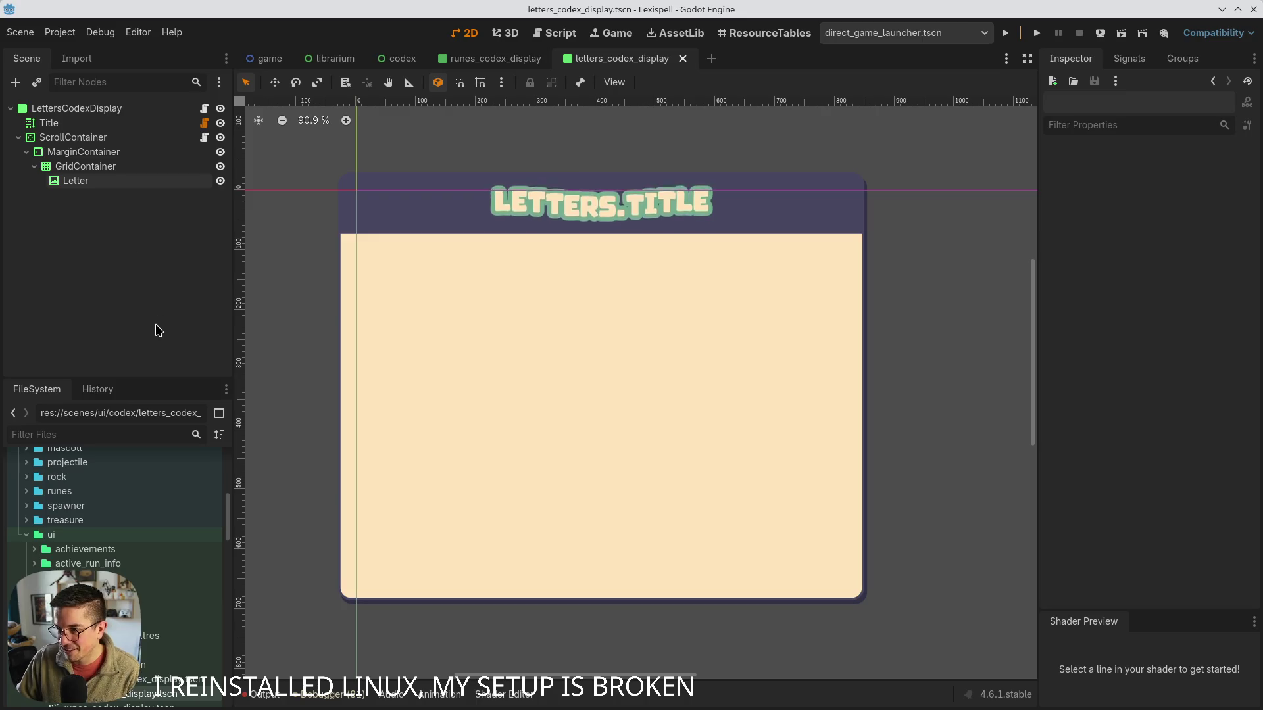
{"action": "left_click", "coordinate": [99, 182]}
{"action": "left_click", "coordinate": [1239, 174]}
{"action": "left_click", "coordinate": [1112, 509]}
{"action": "type", "text": "circle"}
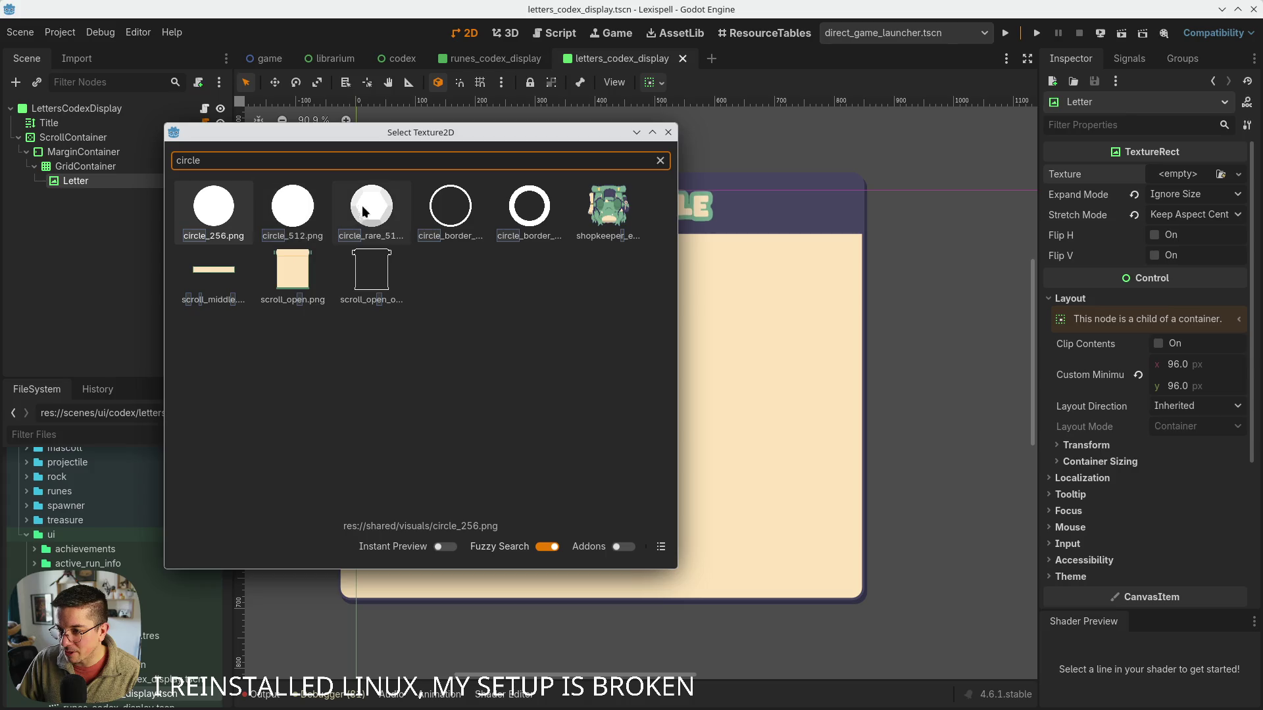
{"action": "double_click", "coordinate": [210, 214]}
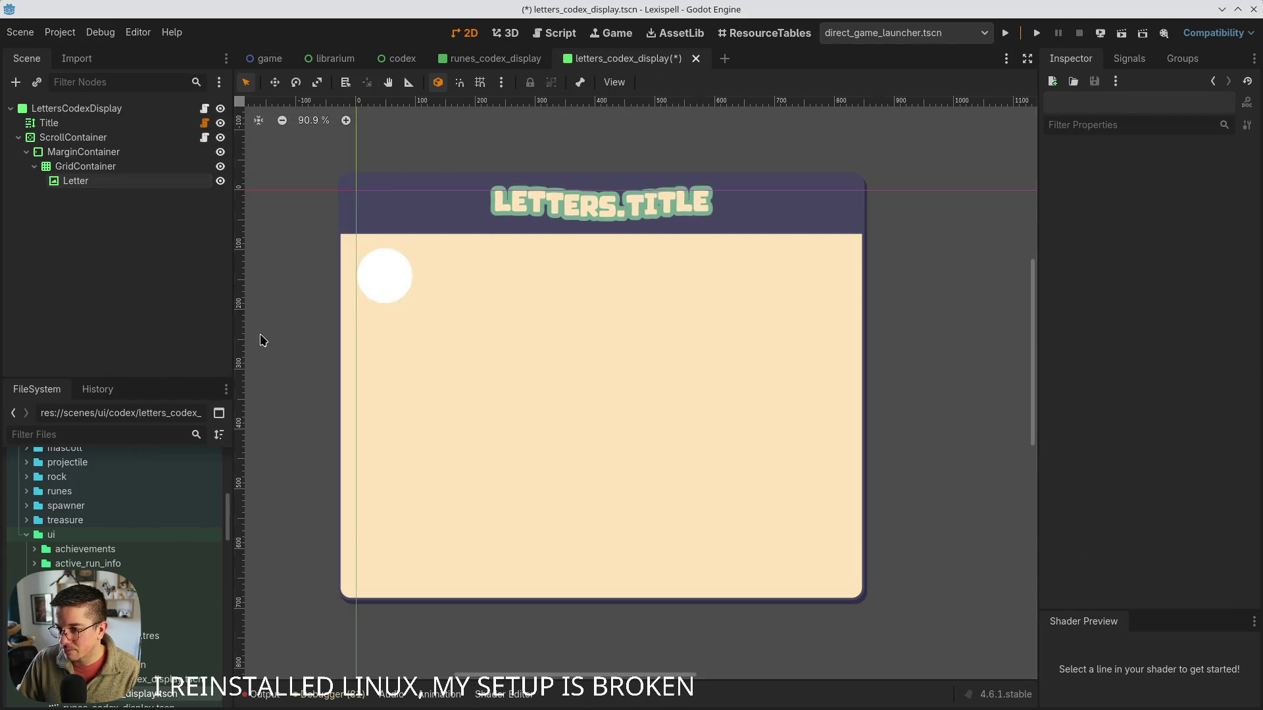
Step: Reselect the Letter node and begin renaming it
{"action": "left_click", "coordinate": [399, 264]}
{"action": "scroll", "coordinate": [550, 380], "scroll_direction": "down", "scroll_amount": 1}
{"action": "left_click", "coordinate": [134, 216]}
{"action": "left_click", "coordinate": [100, 183]}
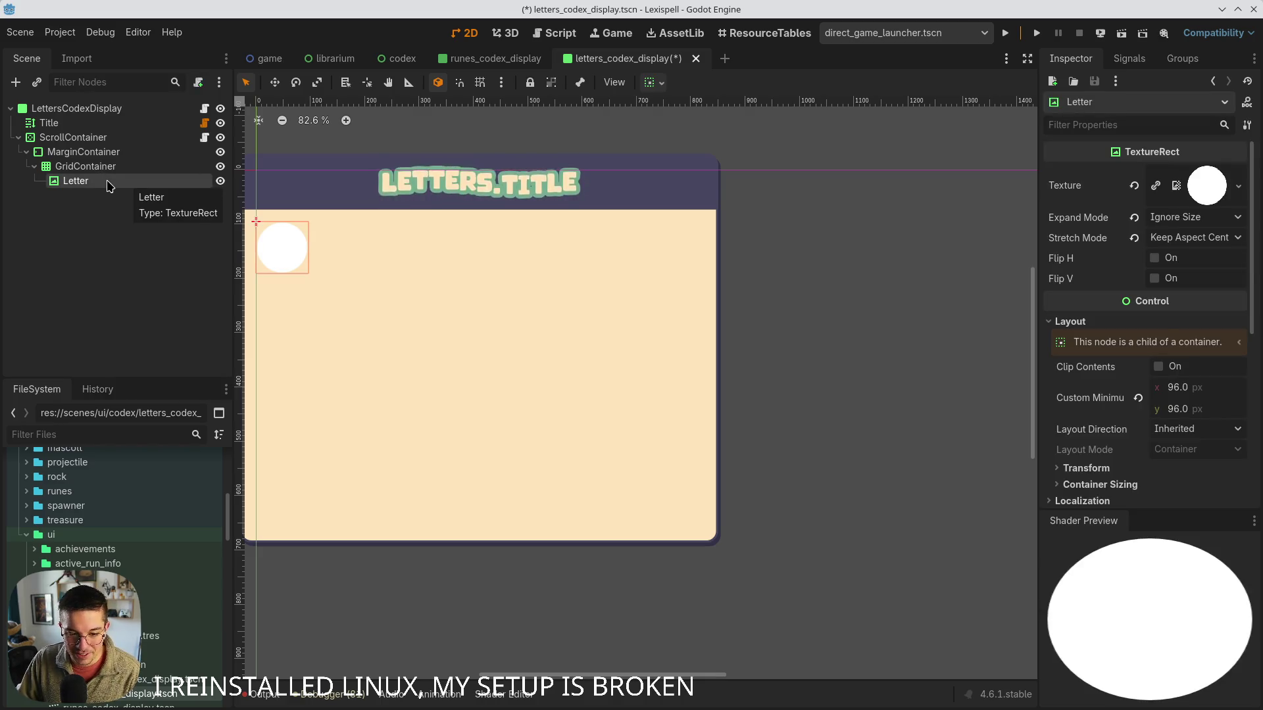
{"action": "double_click", "coordinate": [109, 184]}
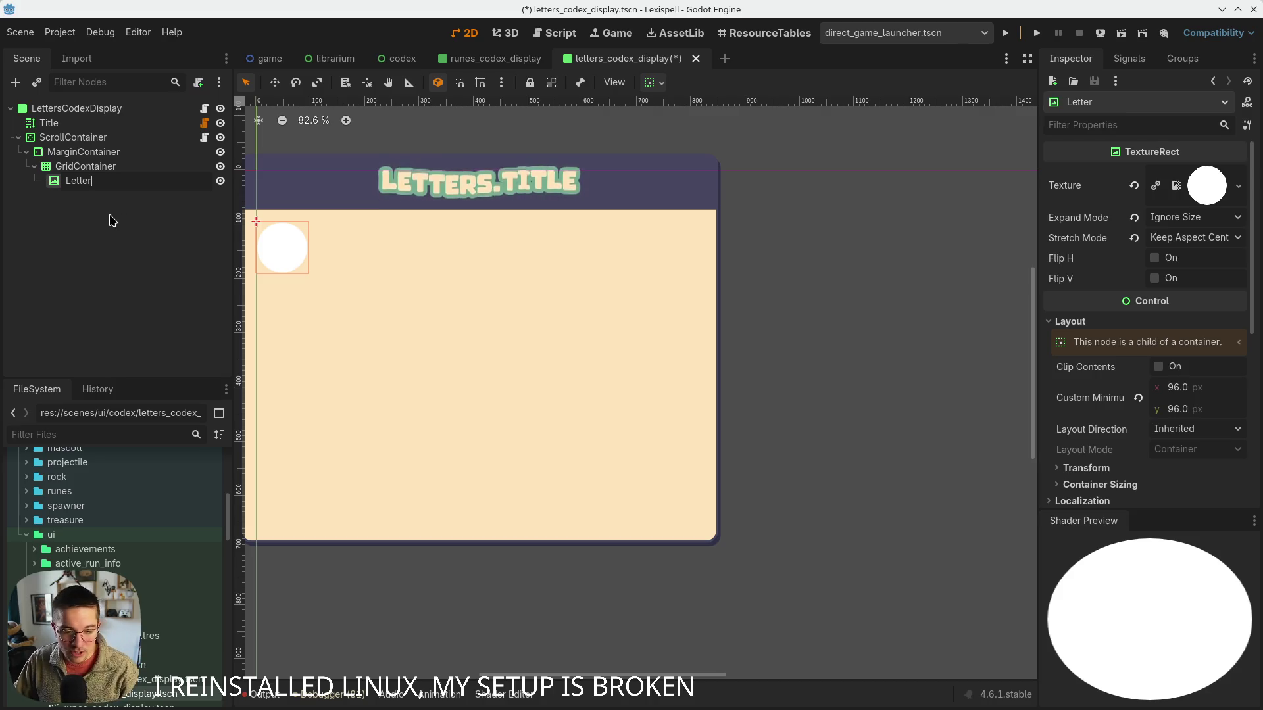
{"action": "left_click", "coordinate": [92, 182]}
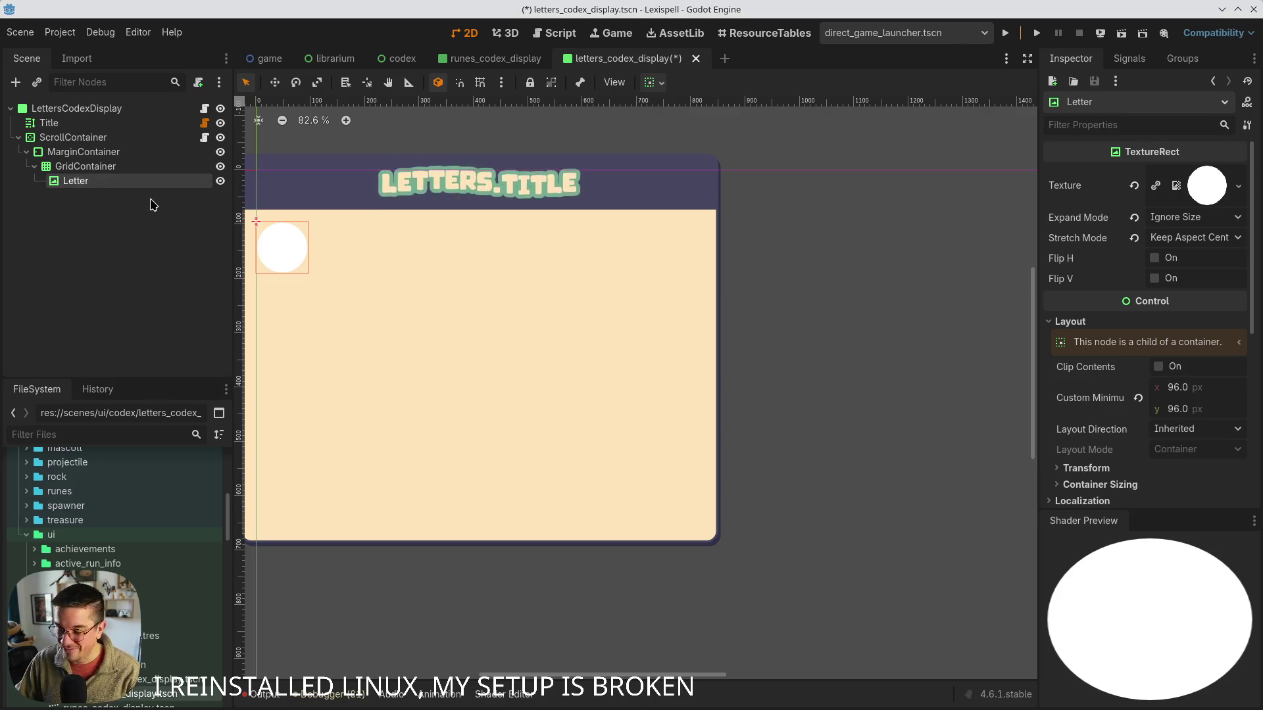
{"action": "left_click", "coordinate": [99, 187], "text": "ctrl"}
{"action": "left_click", "coordinate": [99, 187]}
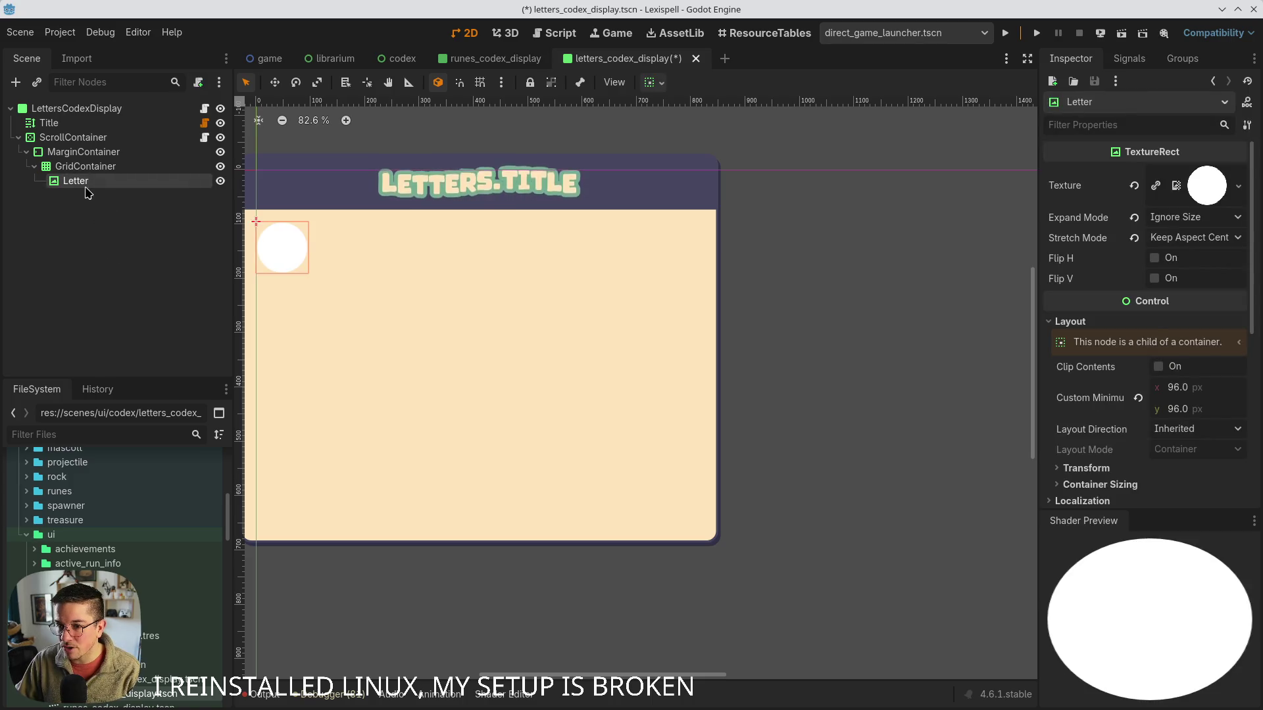
Step: Check the A label in letter.tscn, then return to letters_codex_display and save
{"action": "key", "text": "ctrl+shift+o"}
{"action": "type", "text": "letter"}
{"action": "key", "text": "Return"}
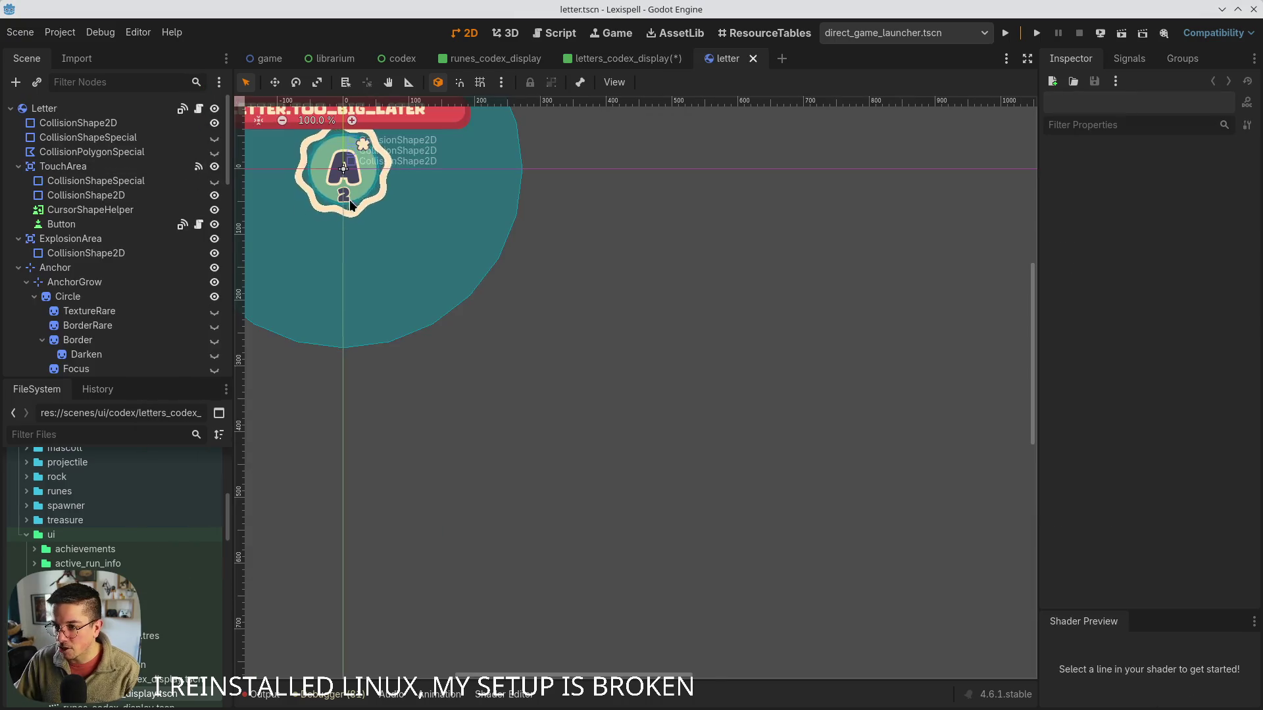
{"action": "scroll", "coordinate": [339, 199], "scroll_direction": "up", "scroll_amount": 5}
{"action": "left_click", "coordinate": [461, 290]}
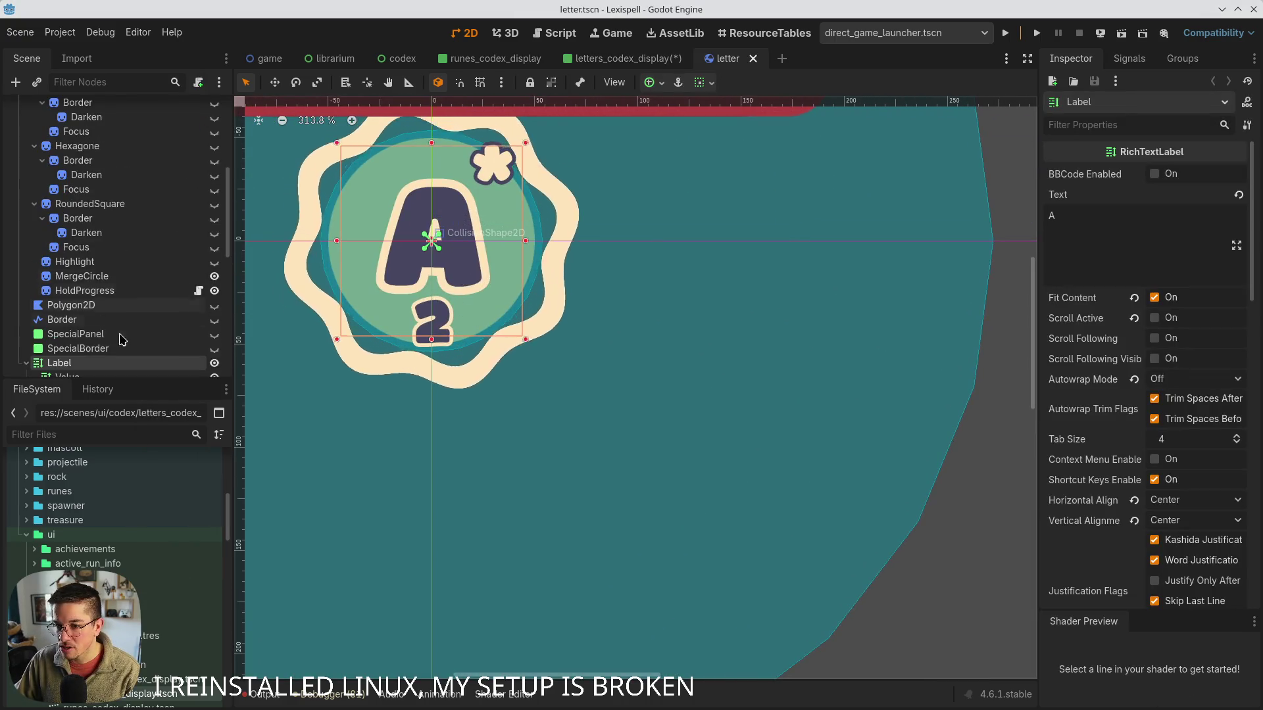
{"action": "key", "text": "ctrl+shift+Tab"}
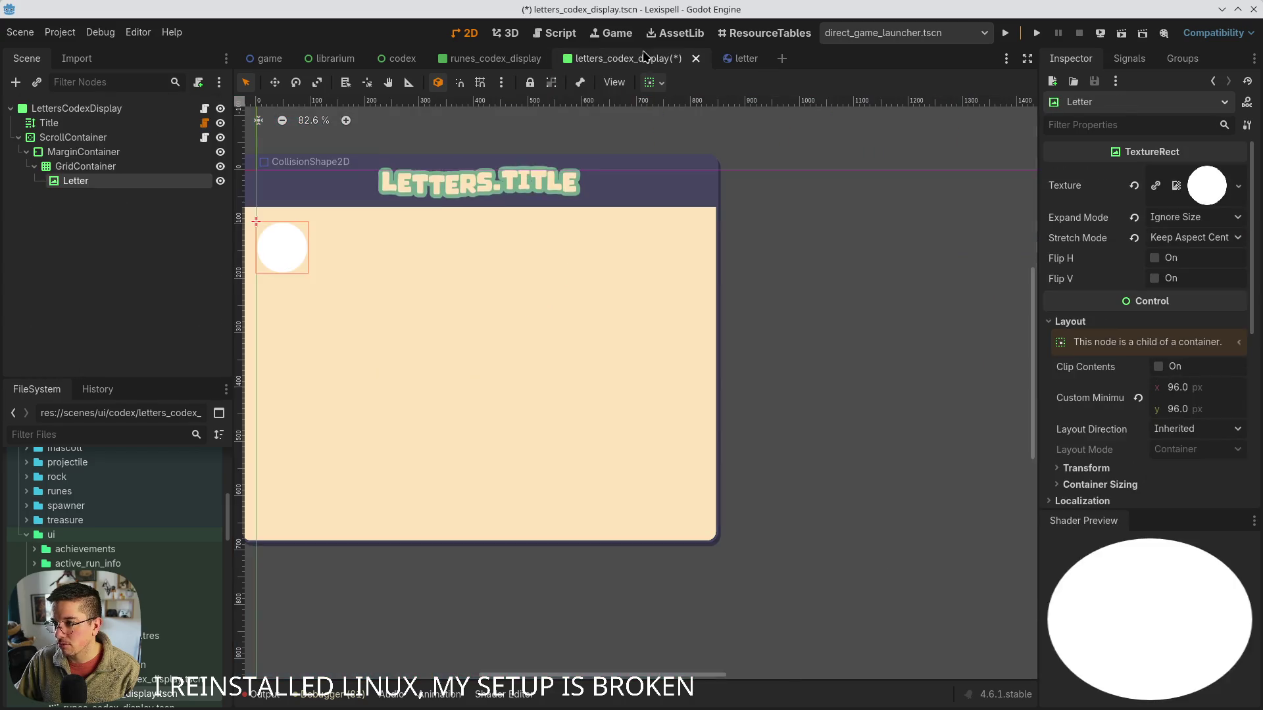
{"action": "key", "text": "ctrl+s"}
Step: Delete the flower Indicator node from the Letter
{"action": "left_click", "coordinate": [282, 248]}
{"action": "scroll", "coordinate": [283, 257], "scroll_direction": "up", "scroll_amount": 5}
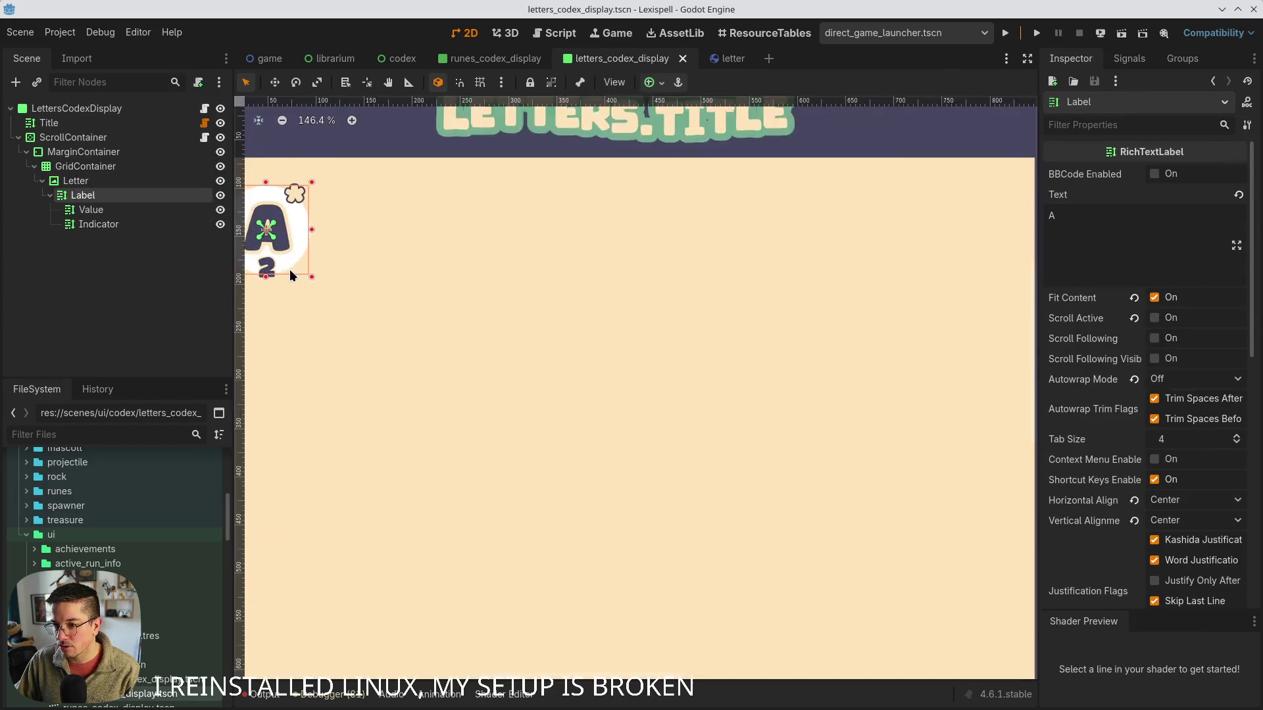
{"action": "left_click", "coordinate": [121, 223]}
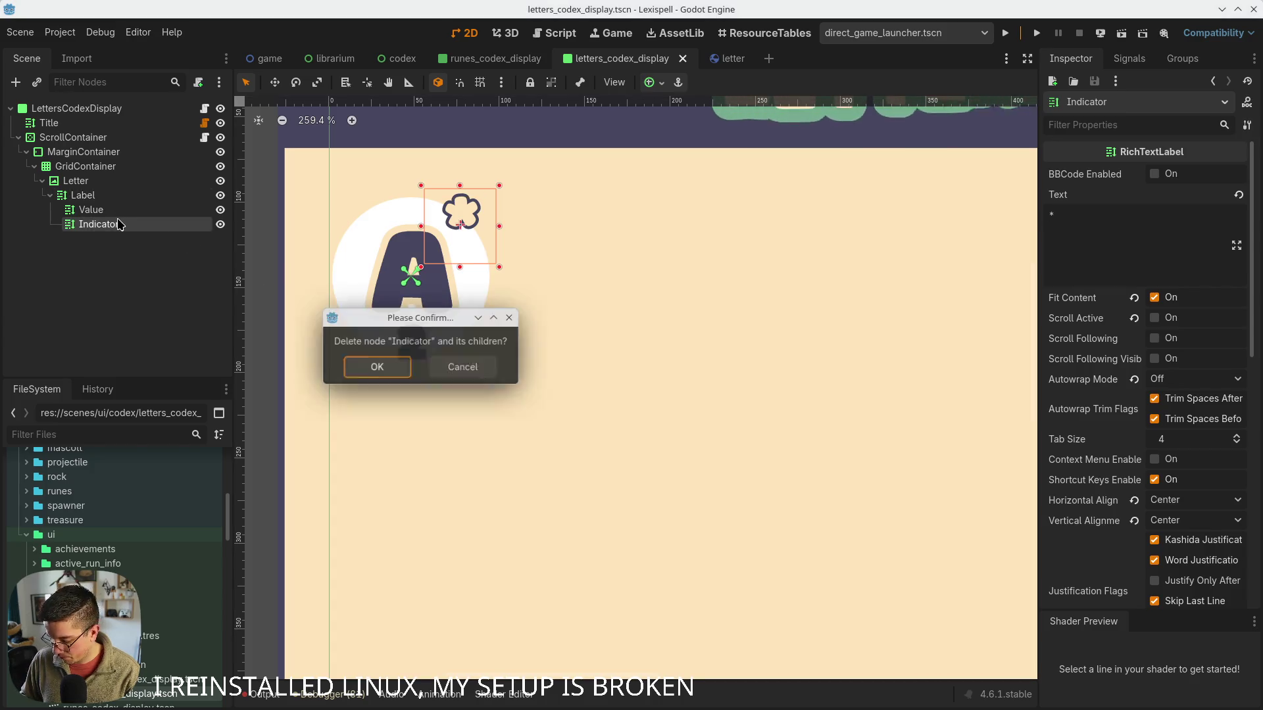
{"action": "key", "text": "Delete"}
Step: Set the Letter's Custom Minimum Size to 128×128 and save
{"action": "left_click", "coordinate": [99, 181]}
{"action": "left_click", "coordinate": [92, 166]}
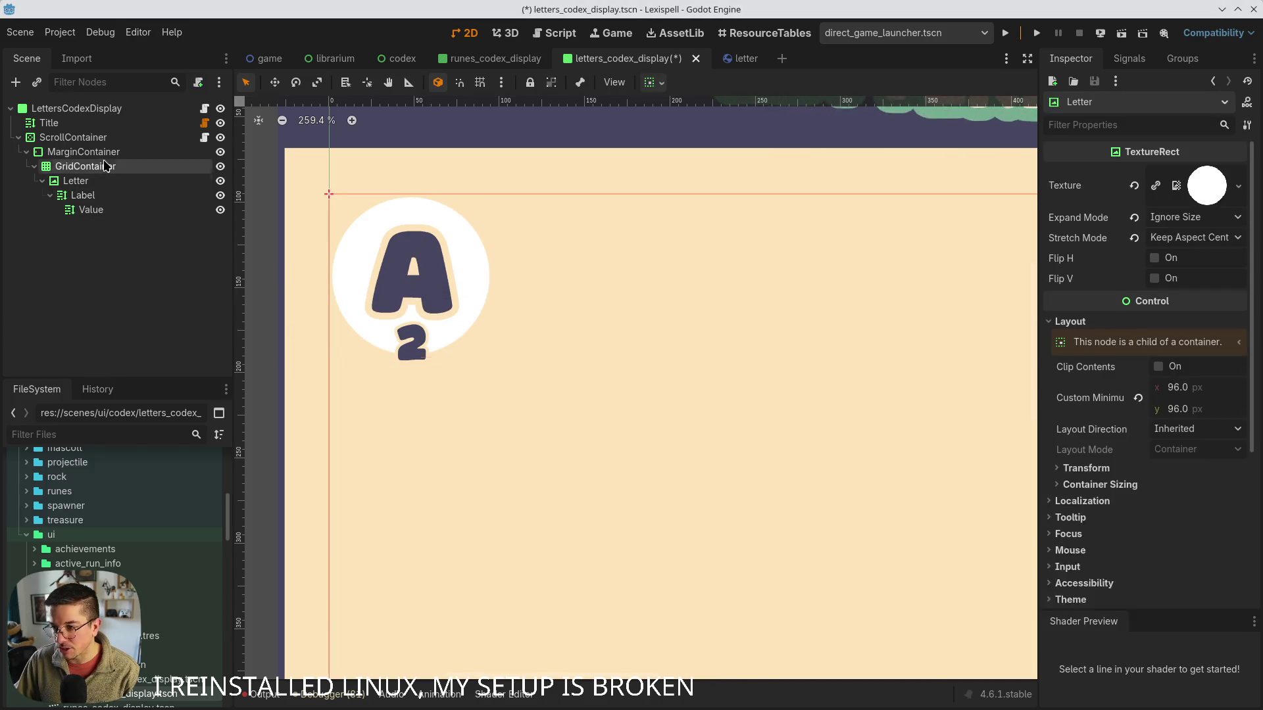
{"action": "left_click", "coordinate": [94, 176]}
{"action": "left_click", "coordinate": [94, 166]}
{"action": "left_click", "coordinate": [92, 180]}
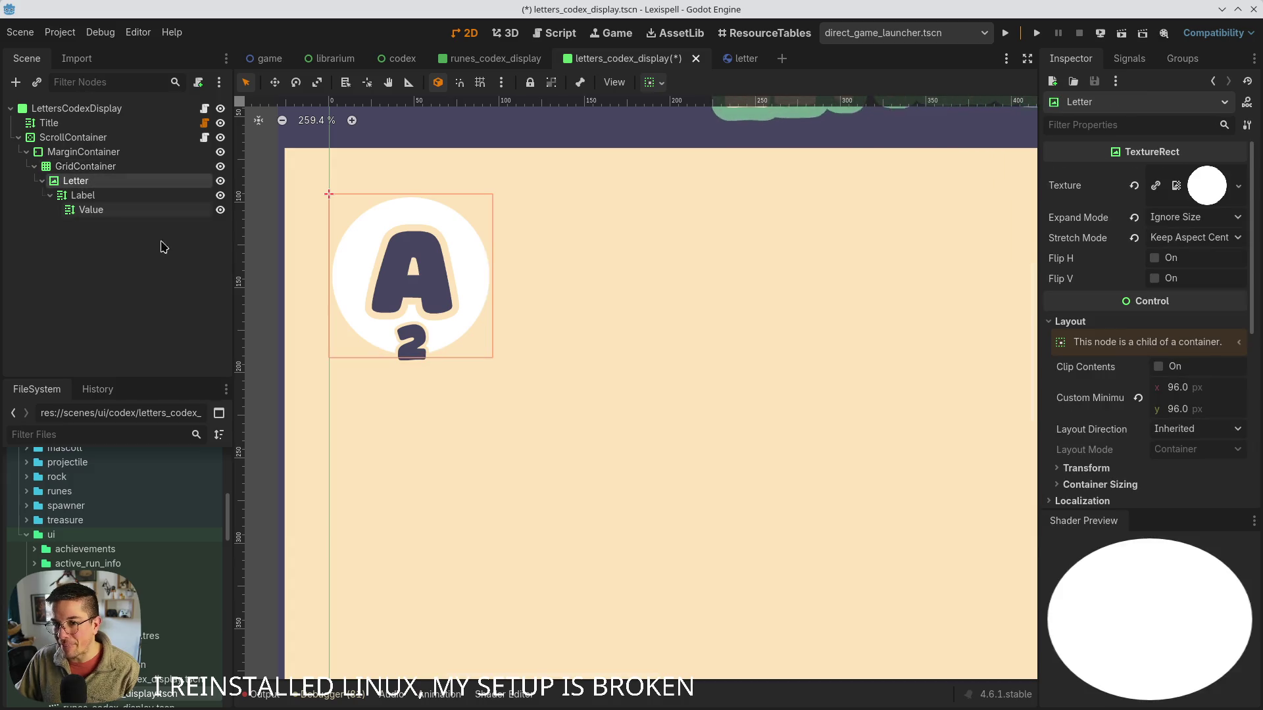
{"action": "left_click", "coordinate": [1215, 392]}
{"action": "type", "text": "128"}
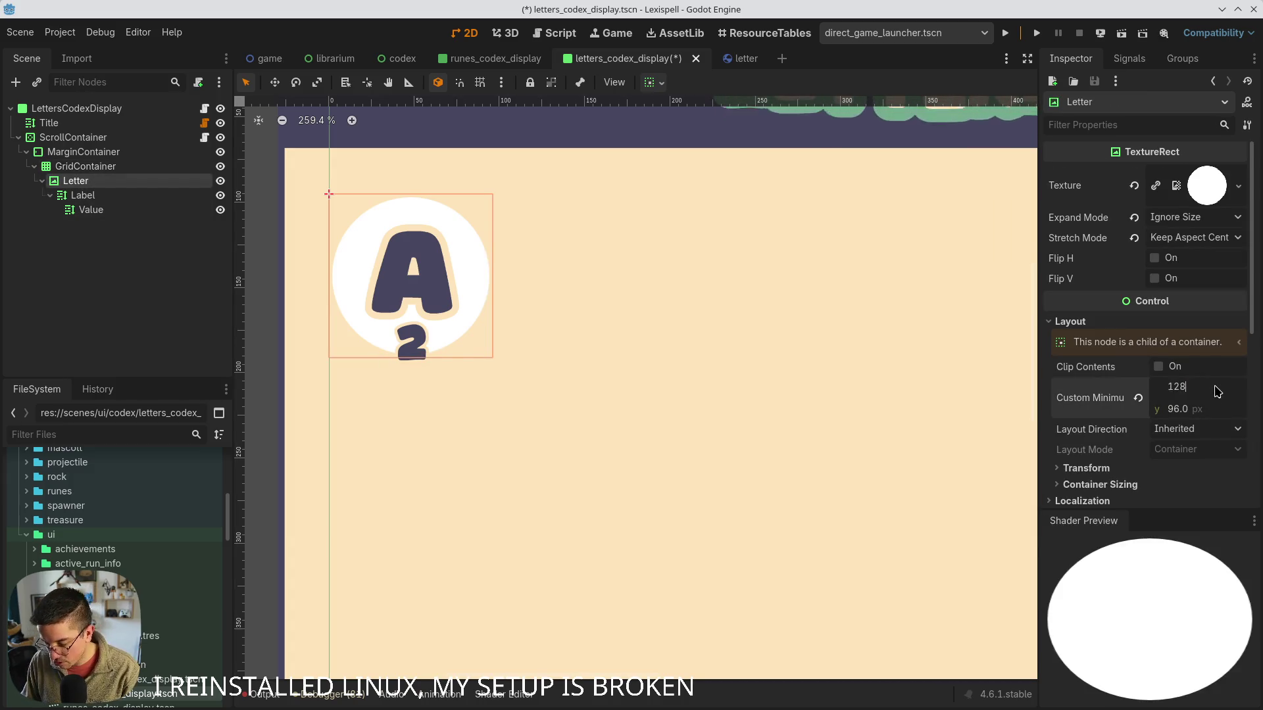
{"action": "key", "text": "Tab"}
{"action": "type", "text": "128"}
{"action": "key", "text": "Return"}
{"action": "key", "text": "ctrl+s"}
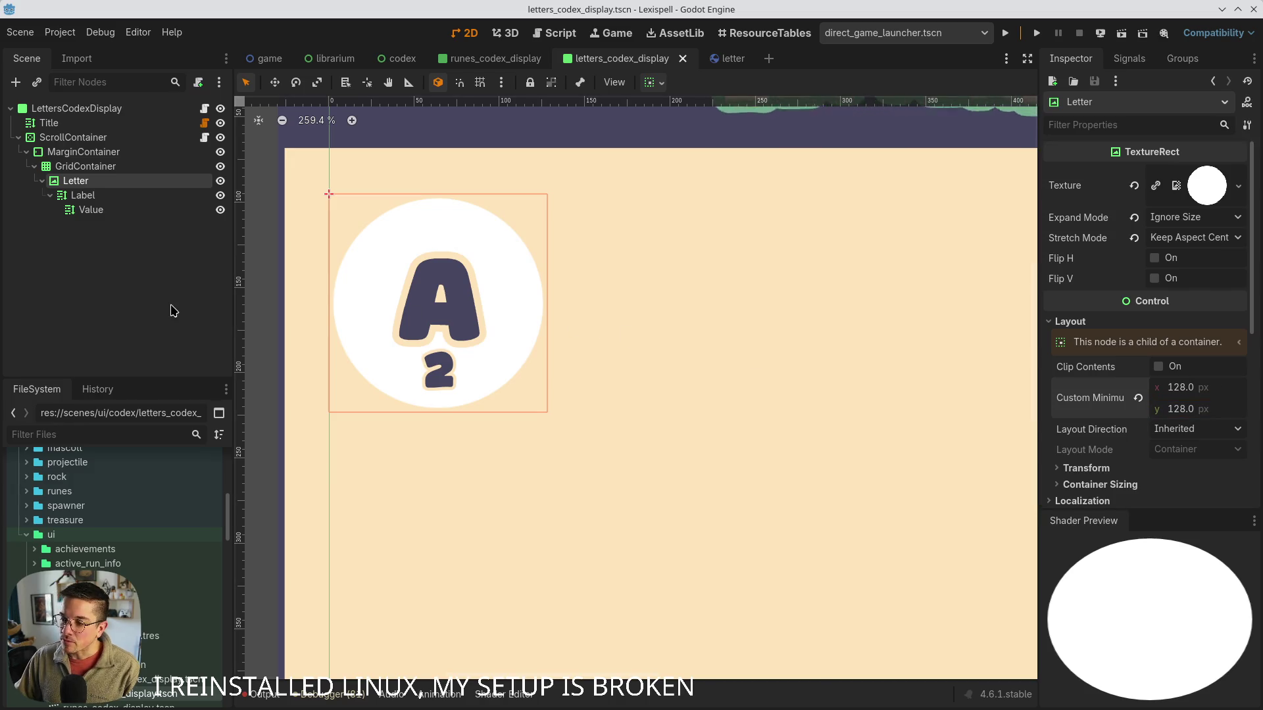
Step: Change the Value label's text to 0, hide it, and save the scene
{"action": "left_click", "coordinate": [94, 210]}
{"action": "left_click", "coordinate": [1098, 248]}
{"action": "key", "text": "BackSpace"}
{"action": "type", "text": "?"}
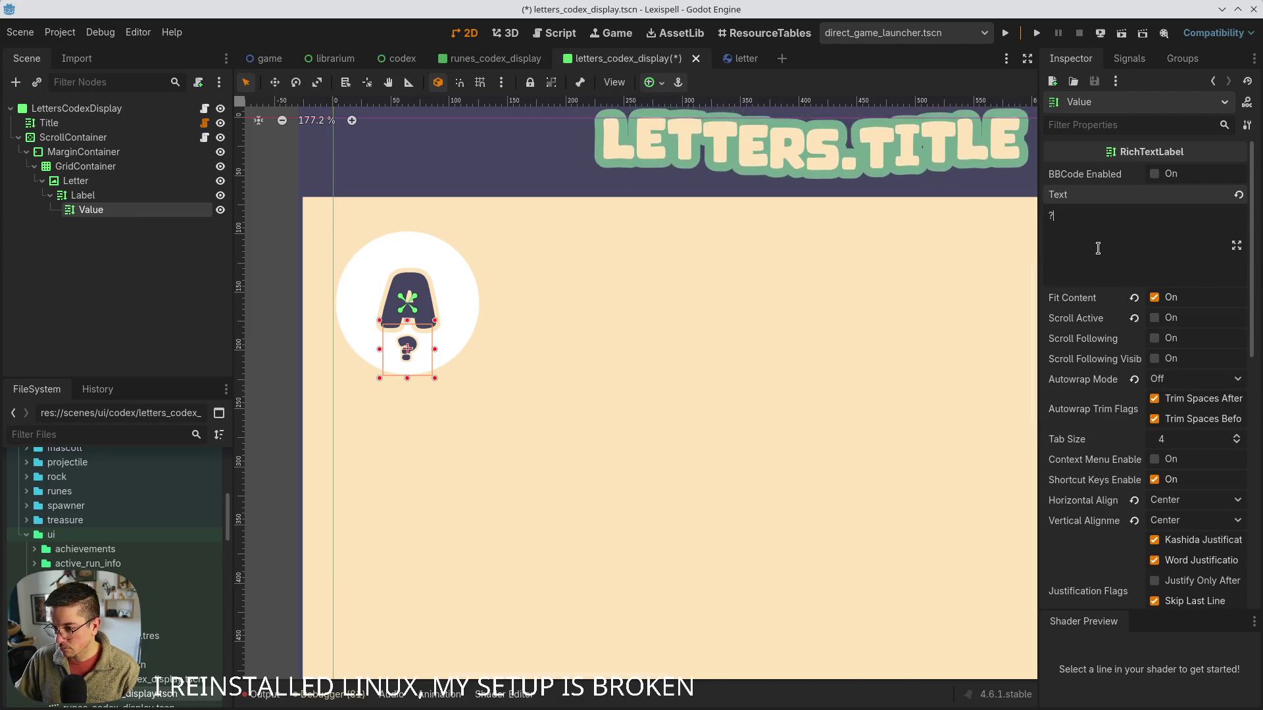
{"action": "key", "text": "BackSpace"}
{"action": "type", "text": "0"}
{"action": "left_click", "coordinate": [284, 259]}
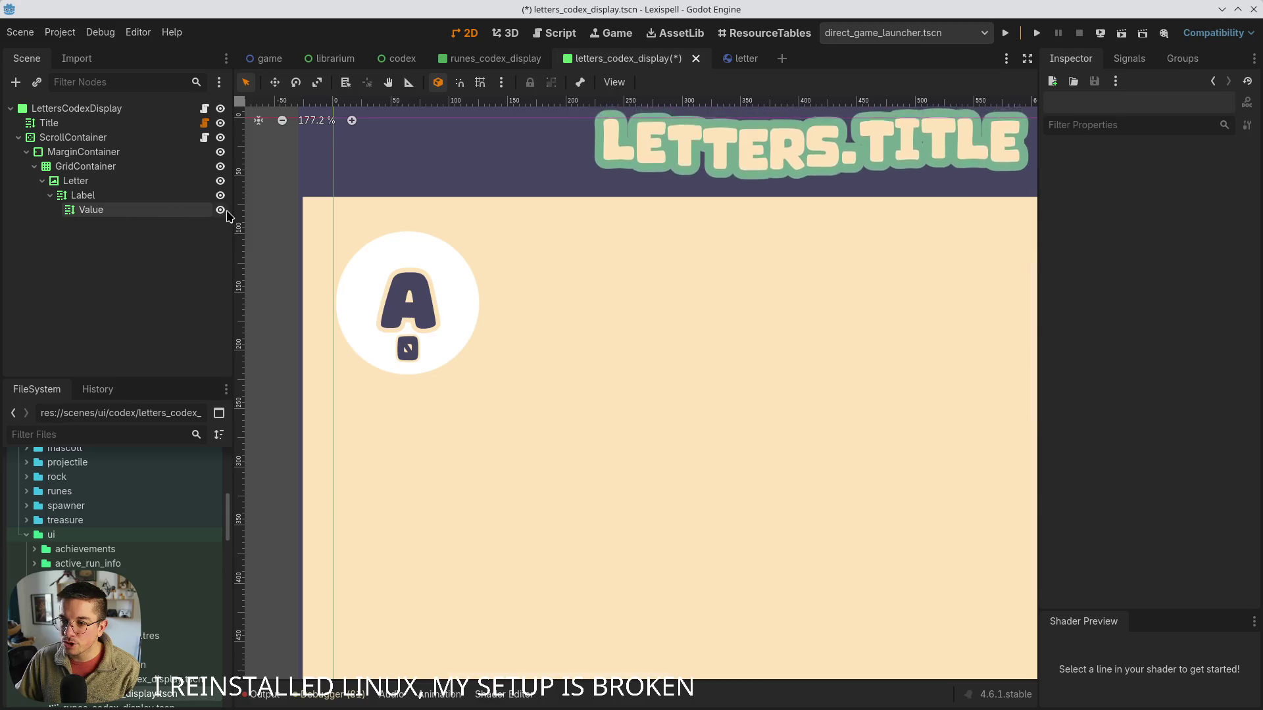
{"action": "left_click", "coordinate": [221, 209]}
{"action": "scroll", "coordinate": [375, 304], "scroll_direction": "down", "scroll_amount": 7}
{"action": "key", "text": "ctrl+s"}
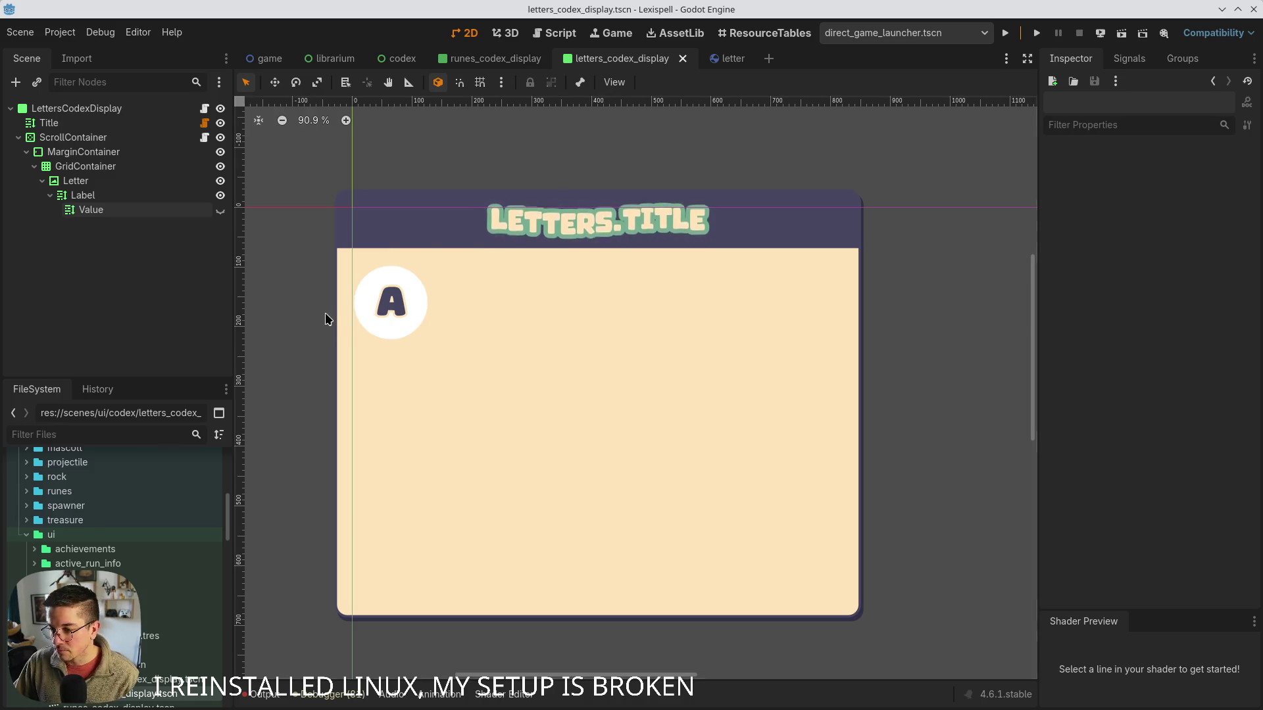
Step: Rename the Letter node to LetterNormal
{"action": "left_click", "coordinate": [392, 297]}
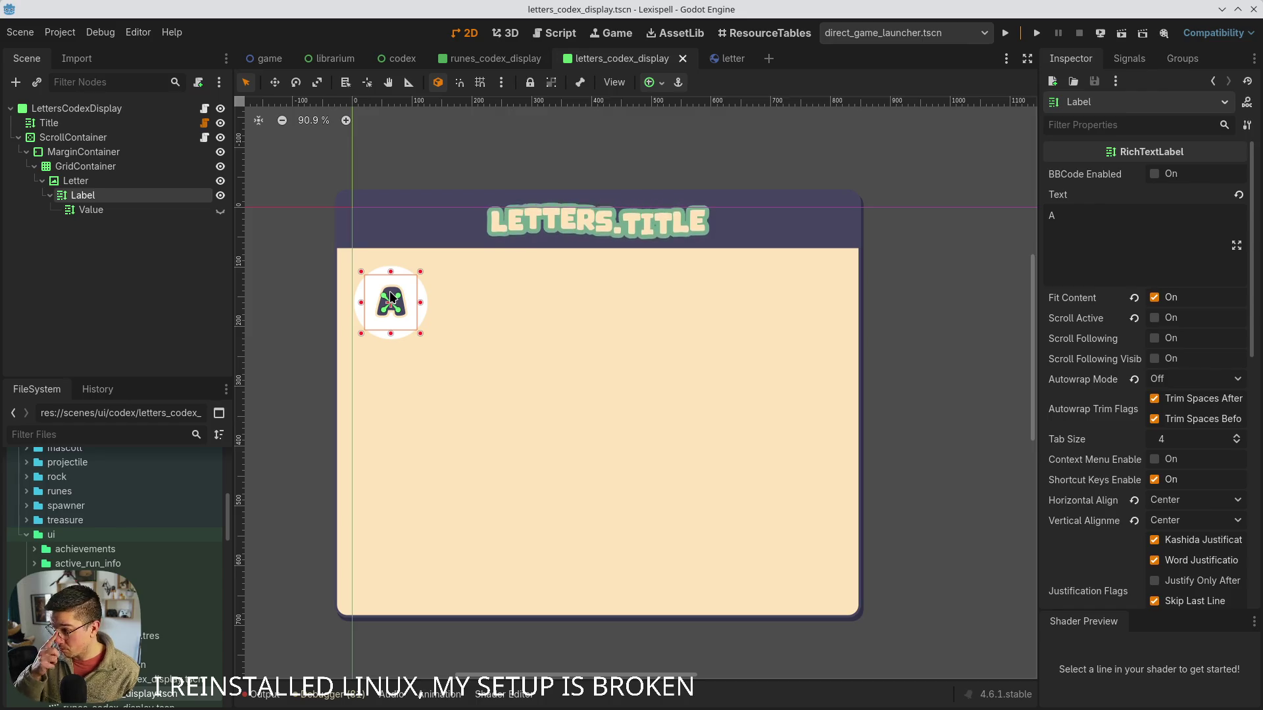
{"action": "left_click", "coordinate": [99, 165]}
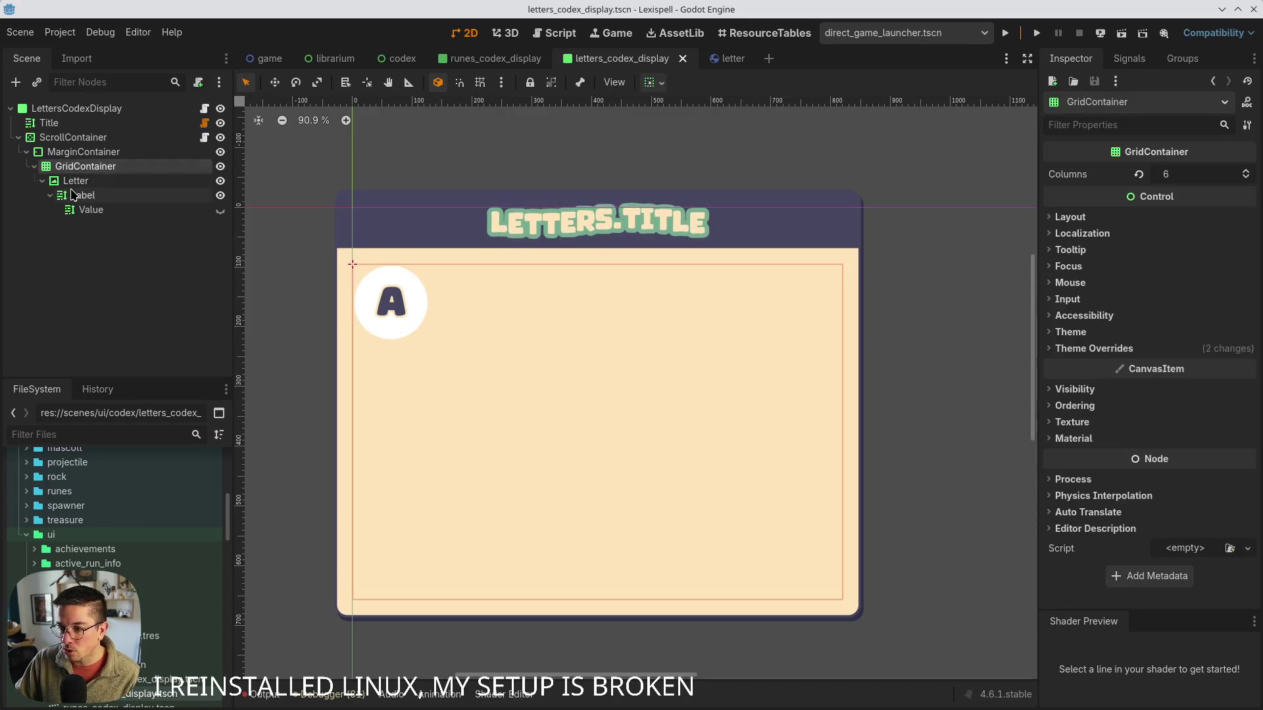
{"action": "left_click", "coordinate": [92, 195]}
{"action": "left_click", "coordinate": [76, 181]}
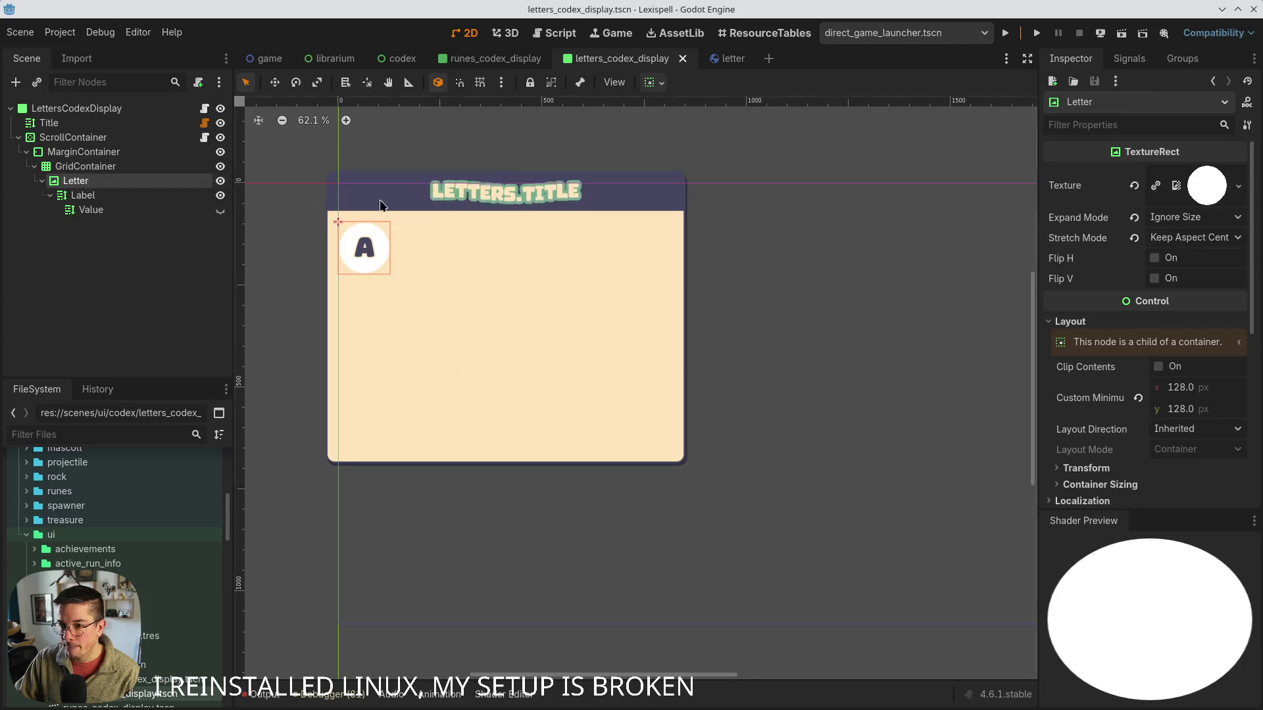
{"action": "scroll", "coordinate": [368, 245], "scroll_direction": "up", "scroll_amount": 4}
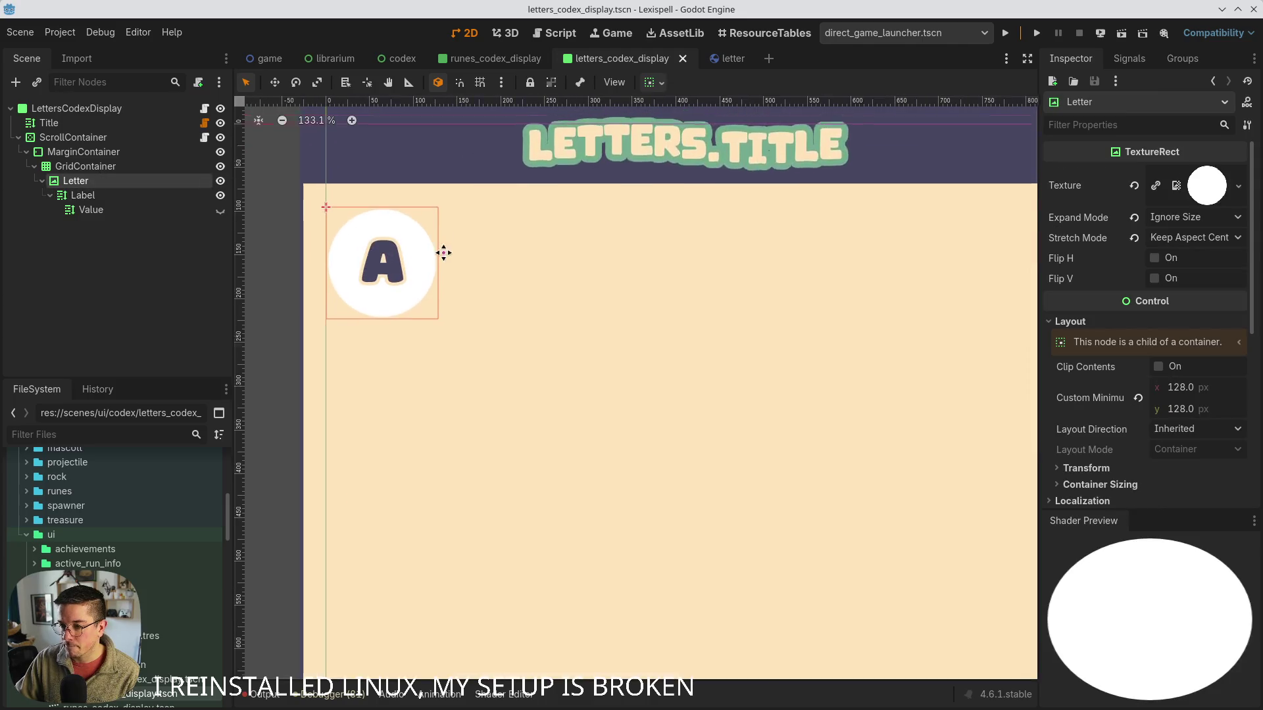
{"action": "double_click", "coordinate": [121, 181]}
{"action": "type", "text": "Icon"}
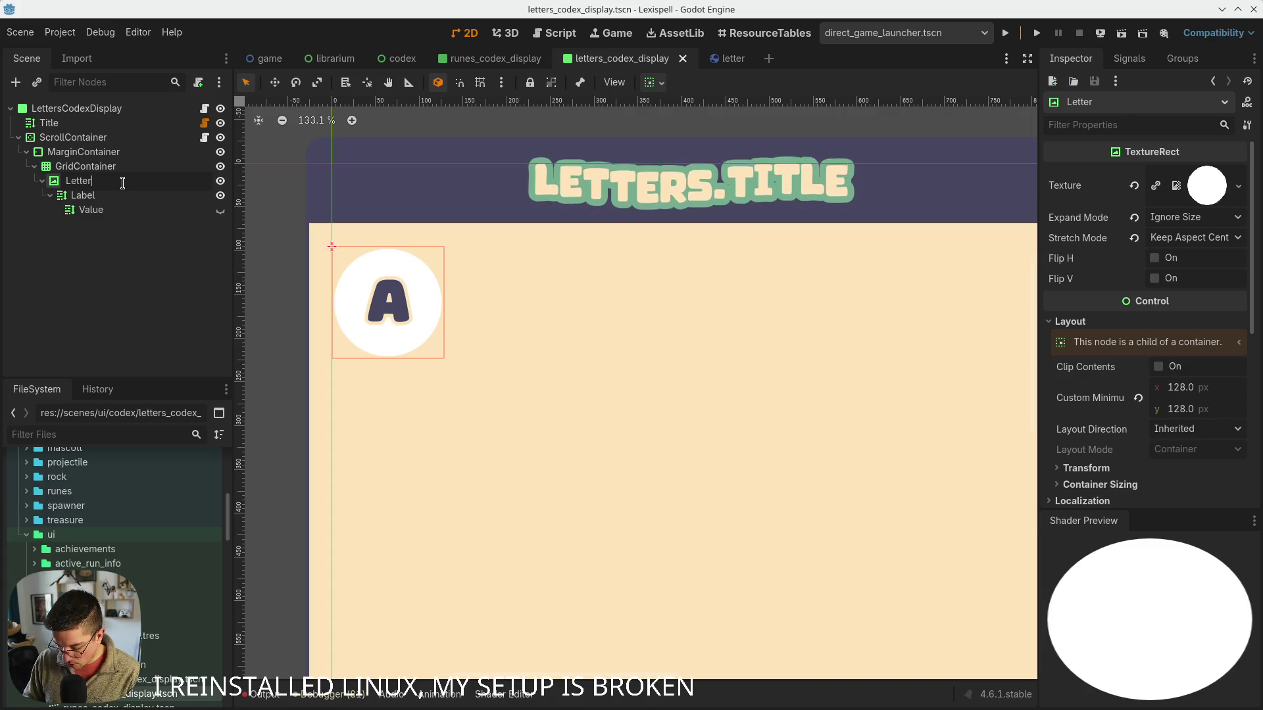
{"action": "type", "text": "mal"}
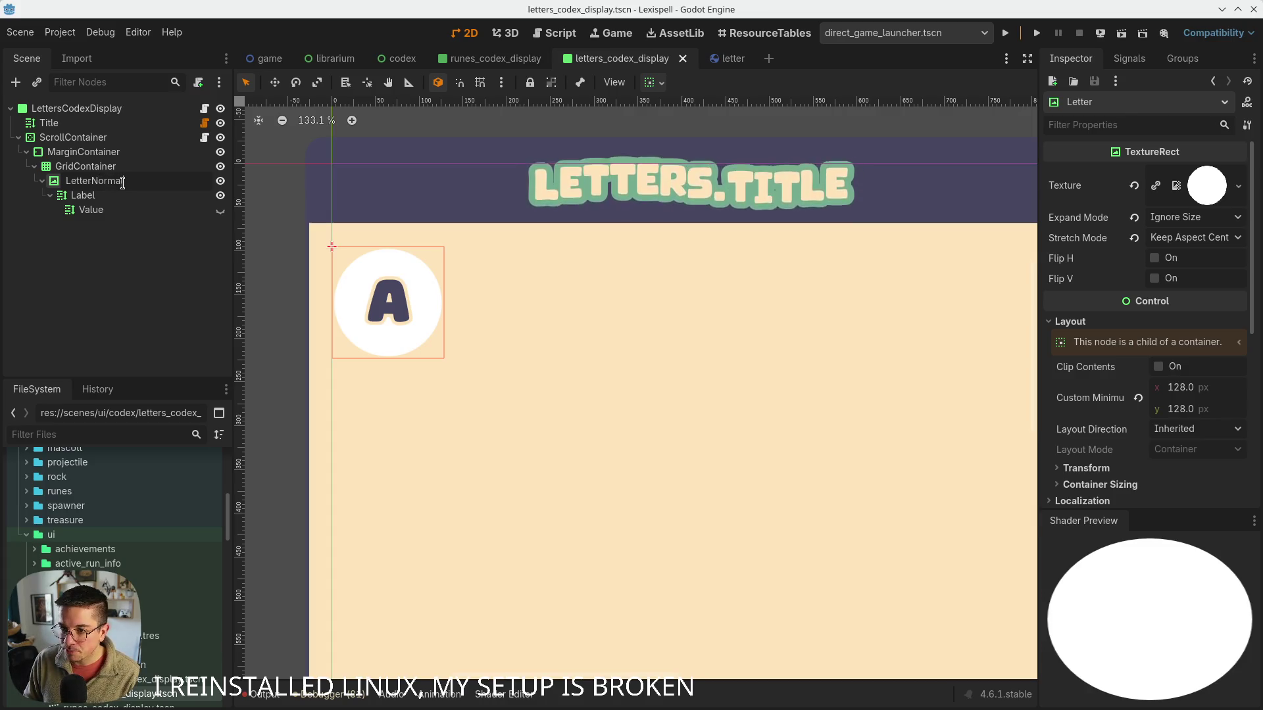
{"action": "key", "text": "Return"}
Step: Duplicate LetterNormal, rename the copy LetterGold, and save the scene
{"action": "key", "text": "ctrl+d"}
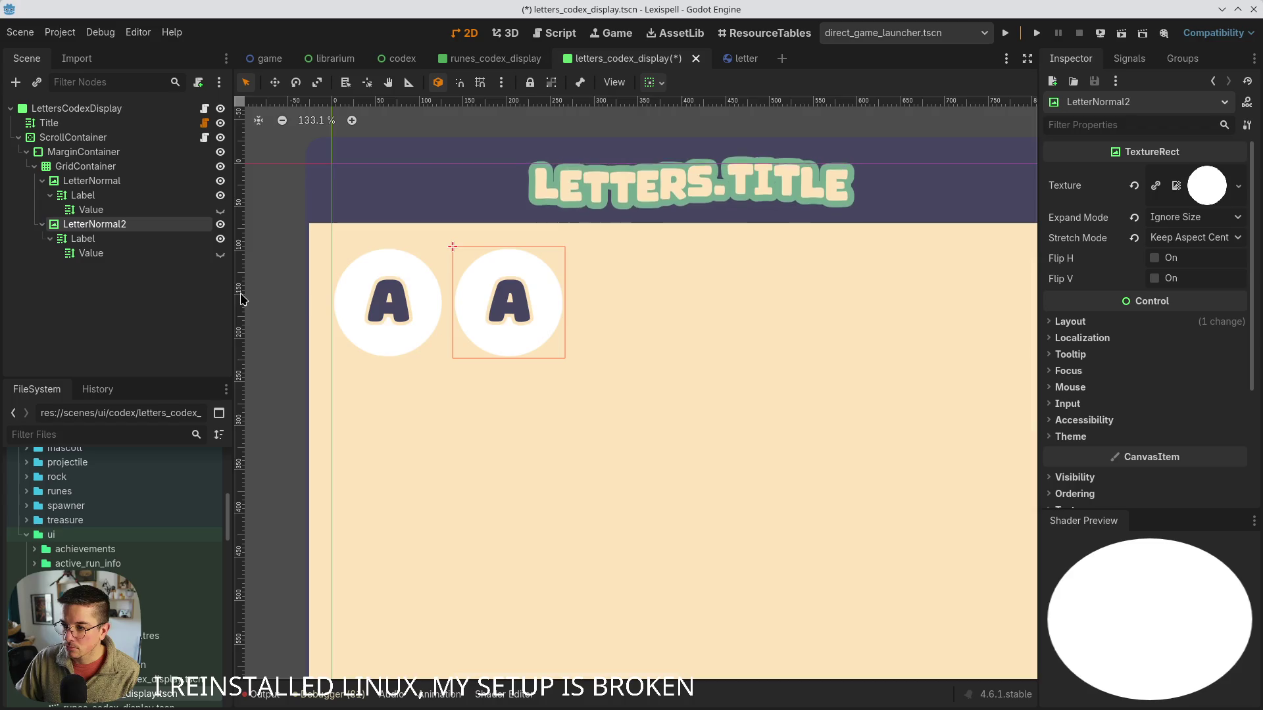
{"action": "scroll", "coordinate": [350, 311], "scroll_direction": "down", "scroll_amount": 3}
{"action": "double_click", "coordinate": [141, 224]}
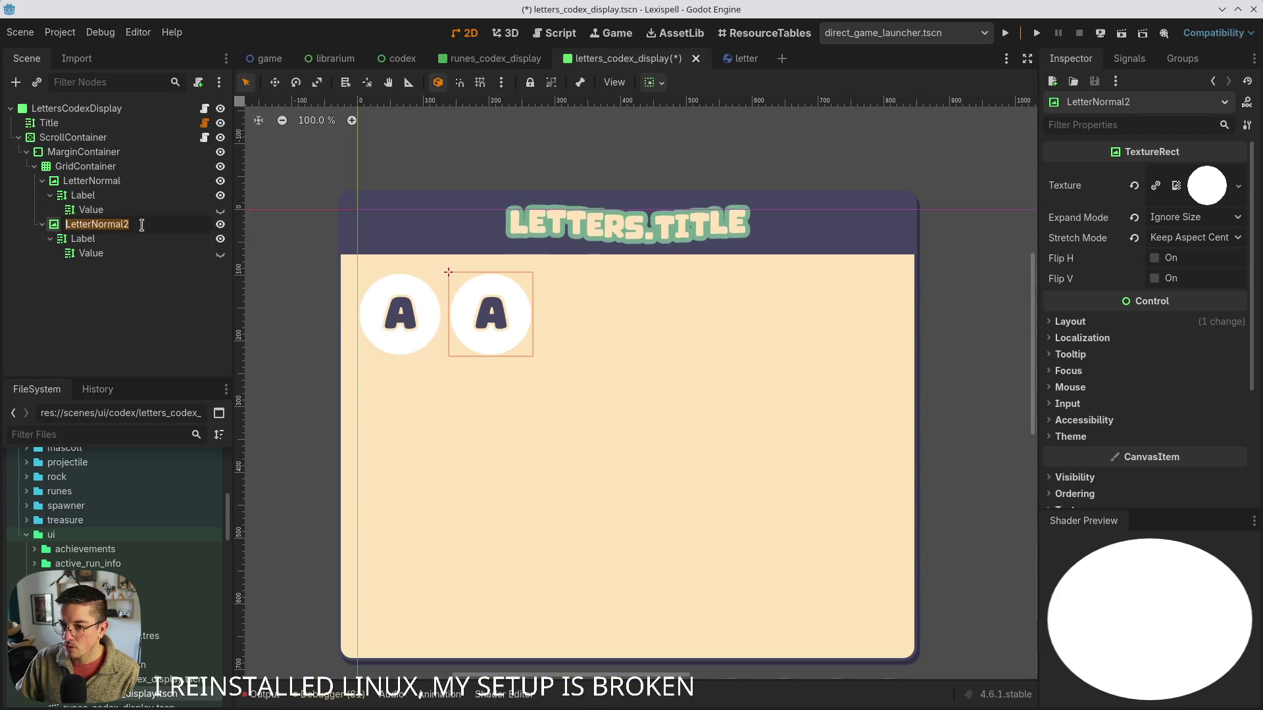
{"action": "left_click", "coordinate": [144, 224]}
{"action": "key", "text": "BackSpace"}
{"action": "key", "text": "BackSpace"}
{"action": "key", "text": "BackSpace"}
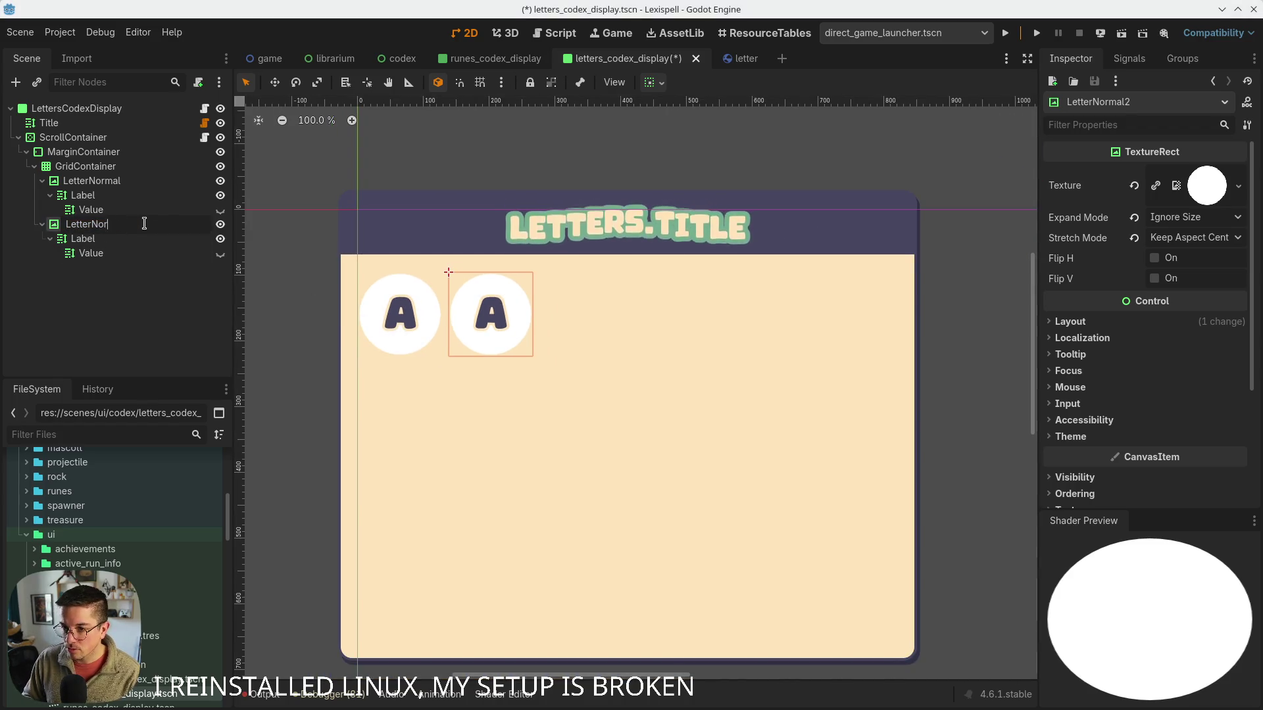
{"action": "key", "text": "BackSpace"}
{"action": "type", "text": "Gold"}
{"action": "key", "text": "Return"}
{"action": "key", "text": "ctrl+s"}
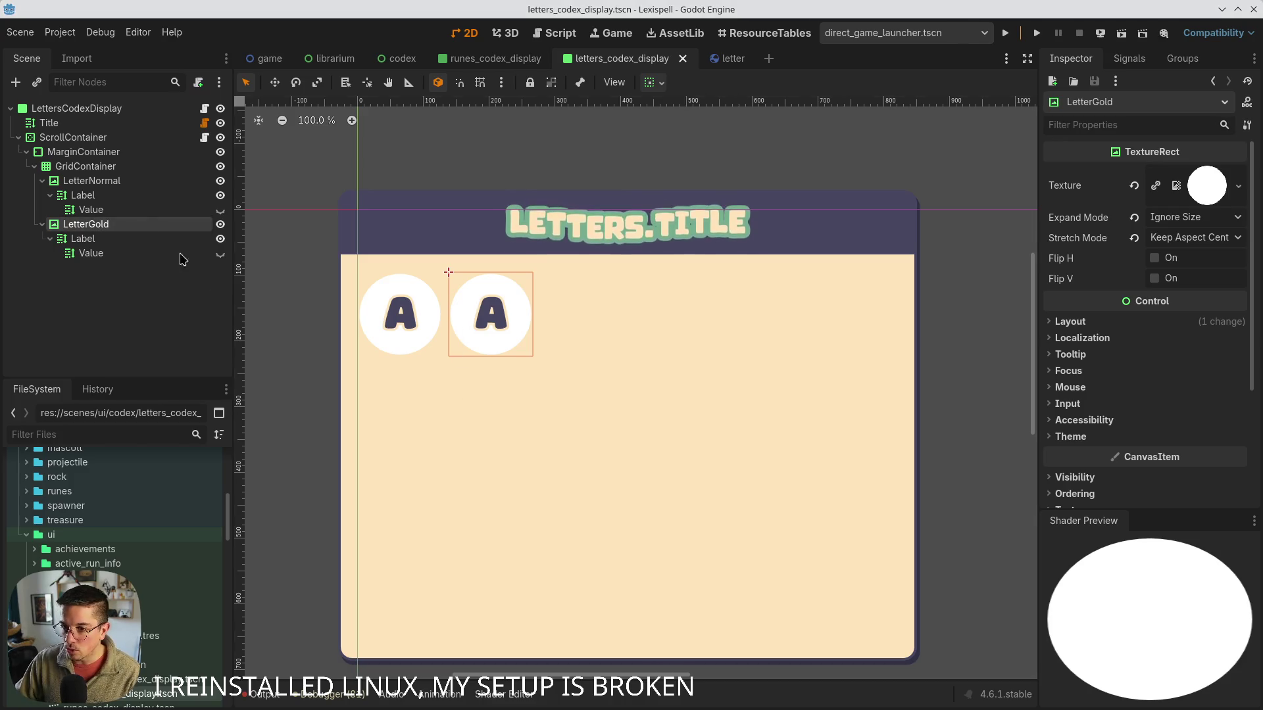
{"action": "left_click", "coordinate": [1238, 186]}
Step: Quick Load the white hexagon gem texture onto LetterGold from the full texture list
{"action": "left_click", "coordinate": [1118, 526]}
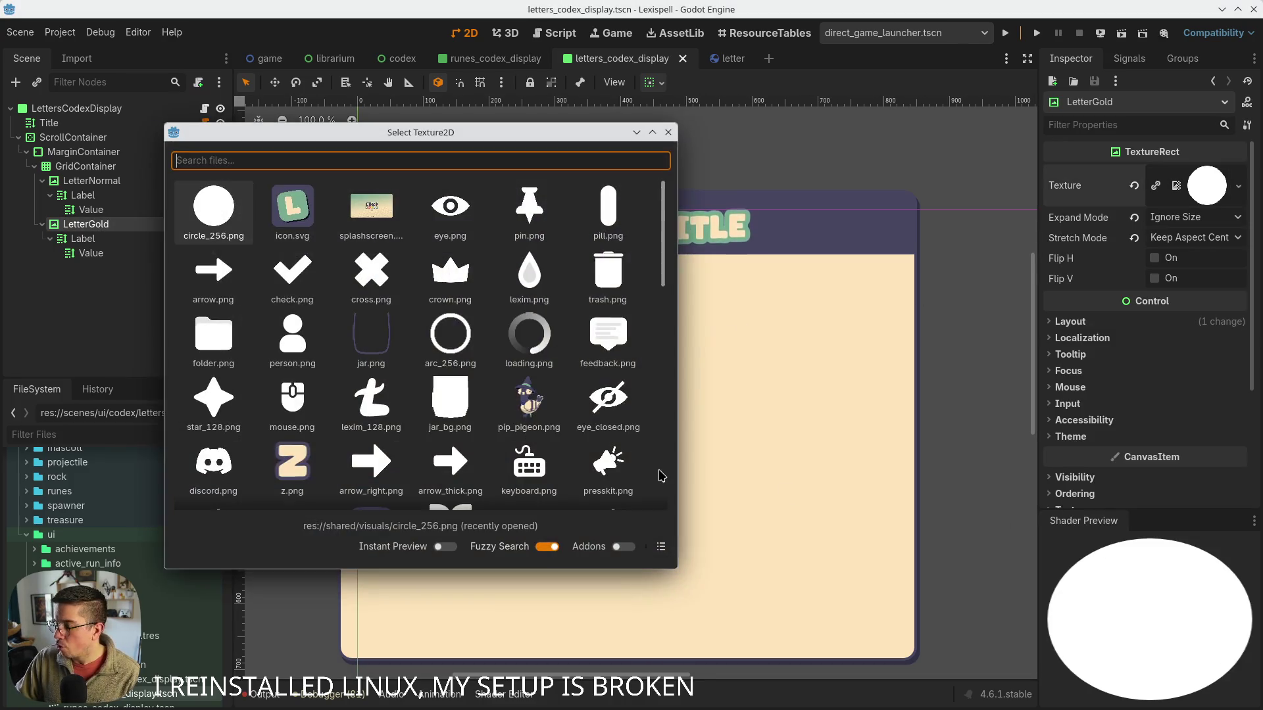
{"action": "type", "text": "gold"}
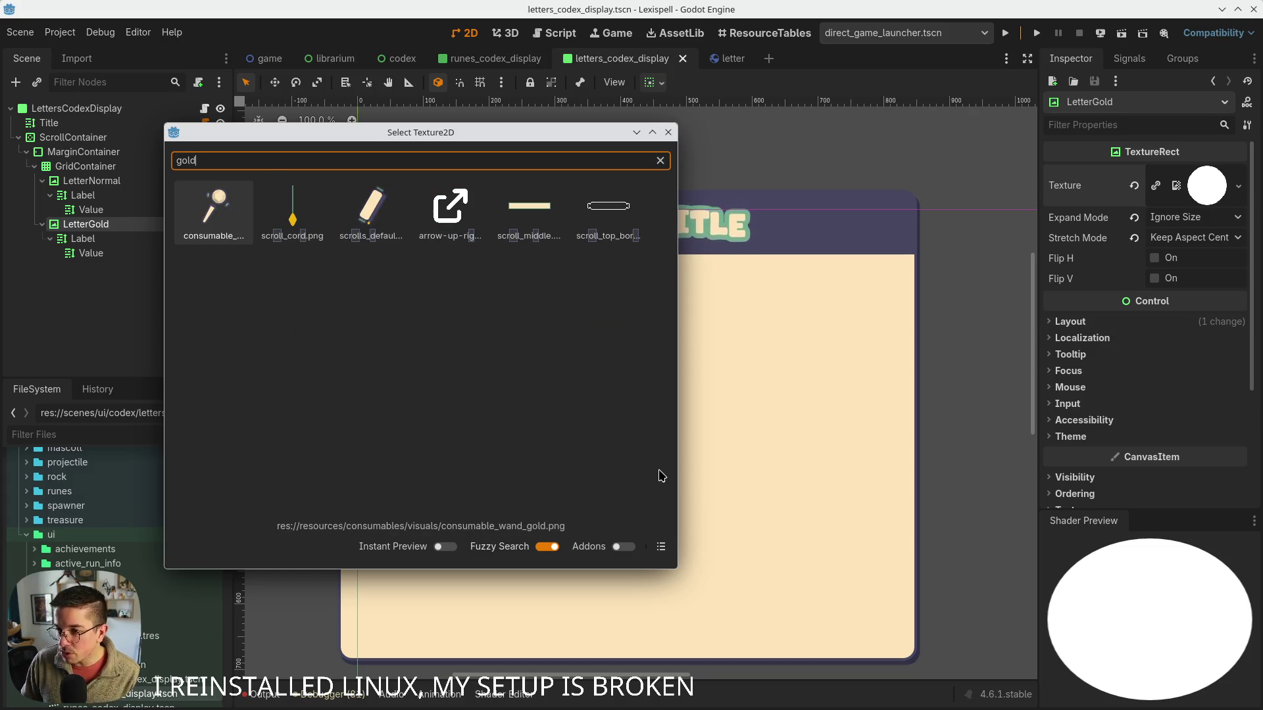
{"action": "key", "text": "ctrl+BackSpace"}
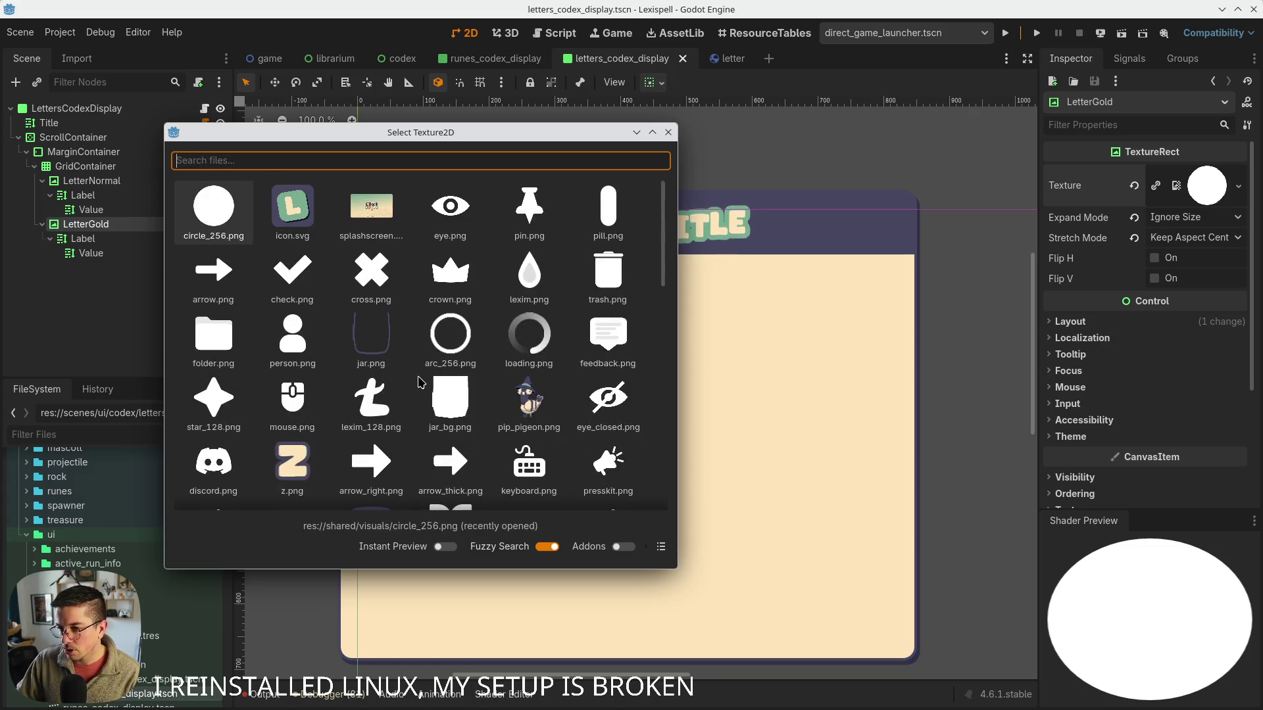
{"action": "type", "text": "ge"}
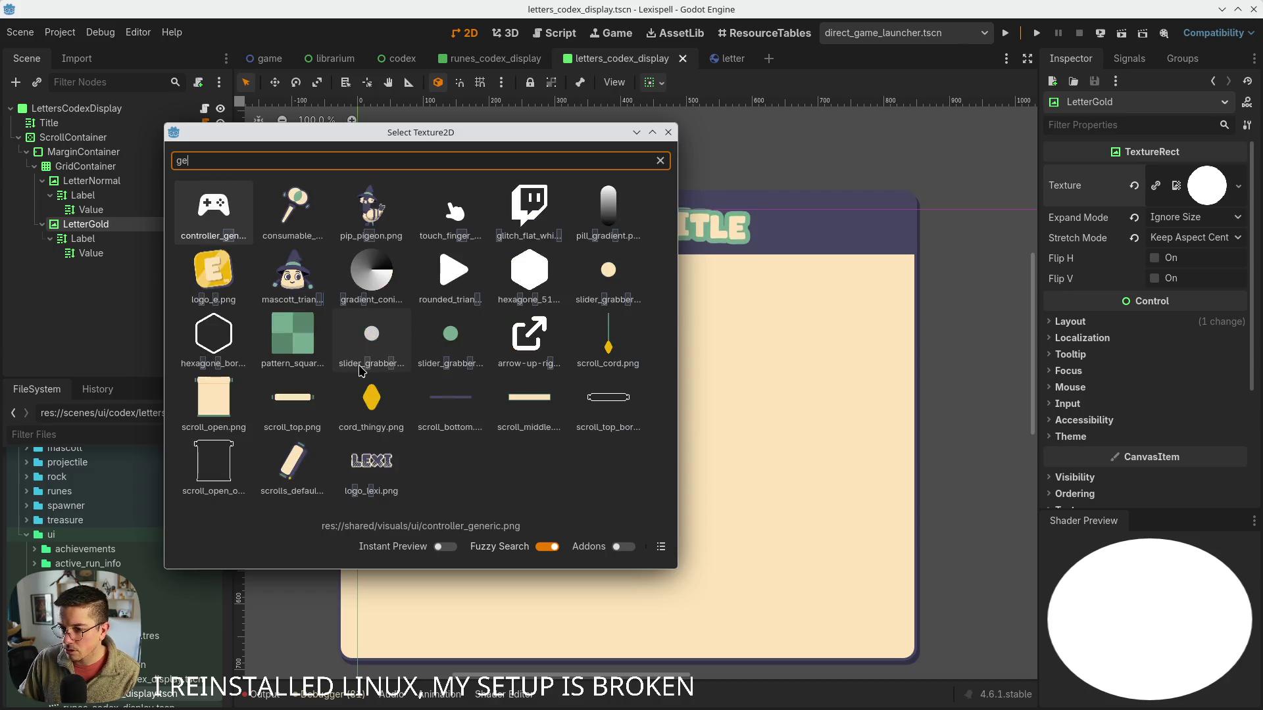
{"action": "key", "text": "BackSpace"}
{"action": "key", "text": "BackSpace"}
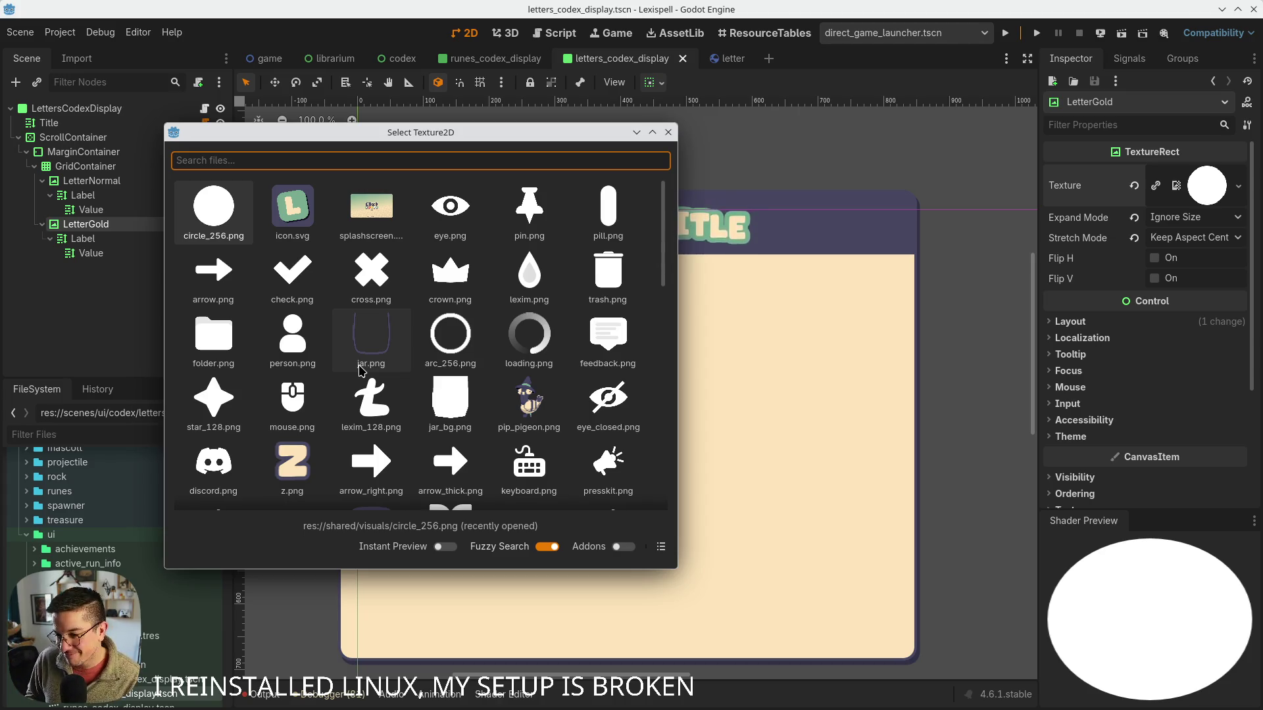
{"action": "scroll", "coordinate": [369, 395], "scroll_direction": "down", "scroll_amount": 3}
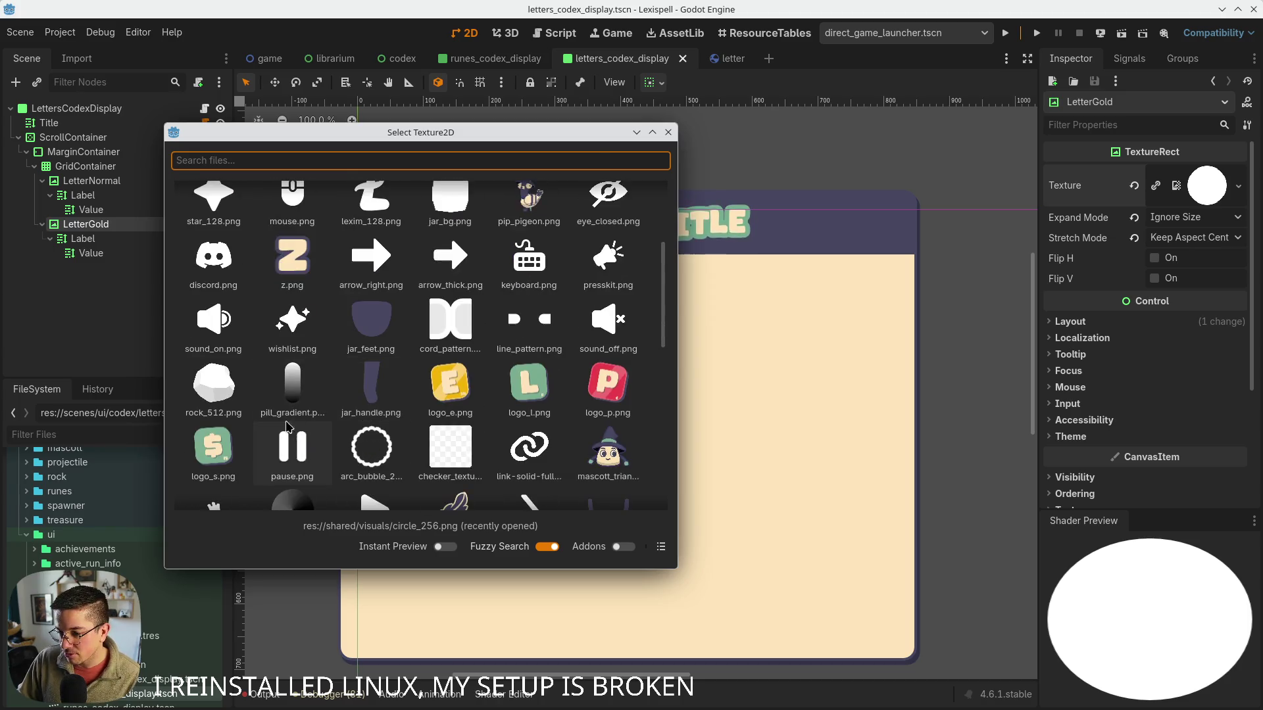
{"action": "scroll", "coordinate": [243, 409], "scroll_direction": "down", "scroll_amount": 2}
{"action": "scroll", "coordinate": [242, 409], "scroll_direction": "down", "scroll_amount": 3}
{"action": "scroll", "coordinate": [263, 427], "scroll_direction": "down", "scroll_amount": 2}
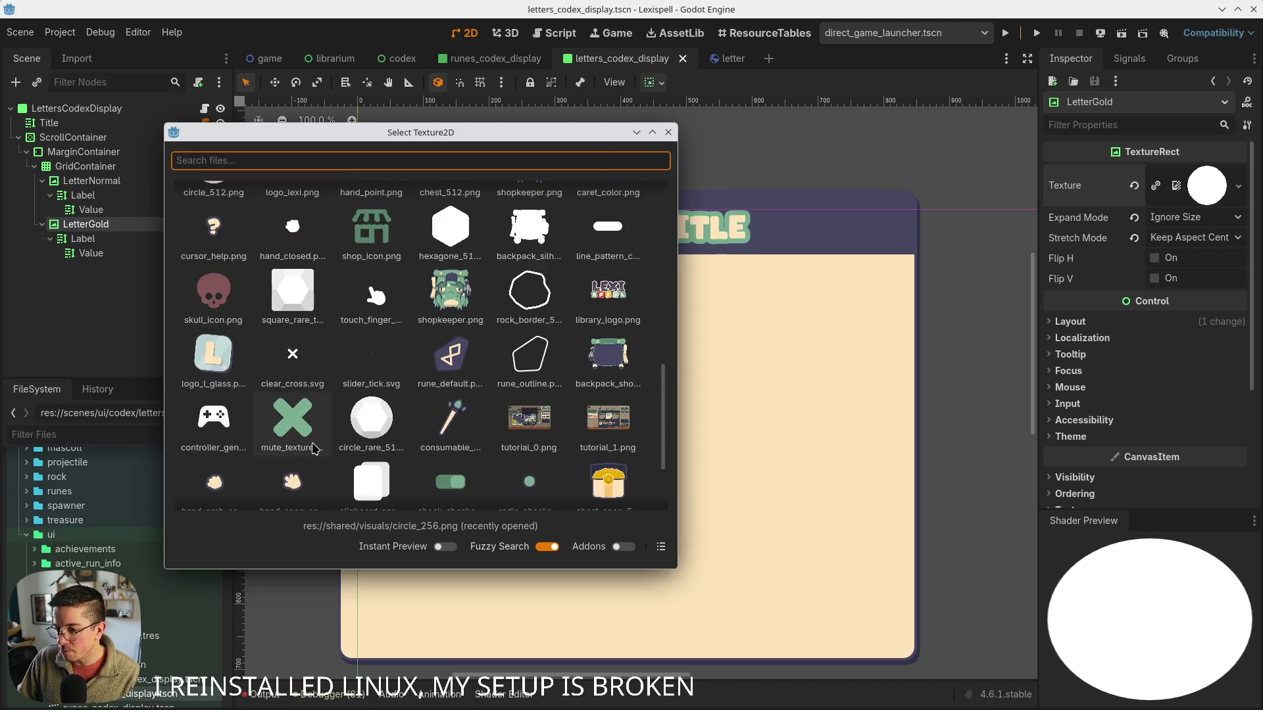
{"action": "double_click", "coordinate": [358, 413]}
{"action": "left_click", "coordinate": [358, 412]}
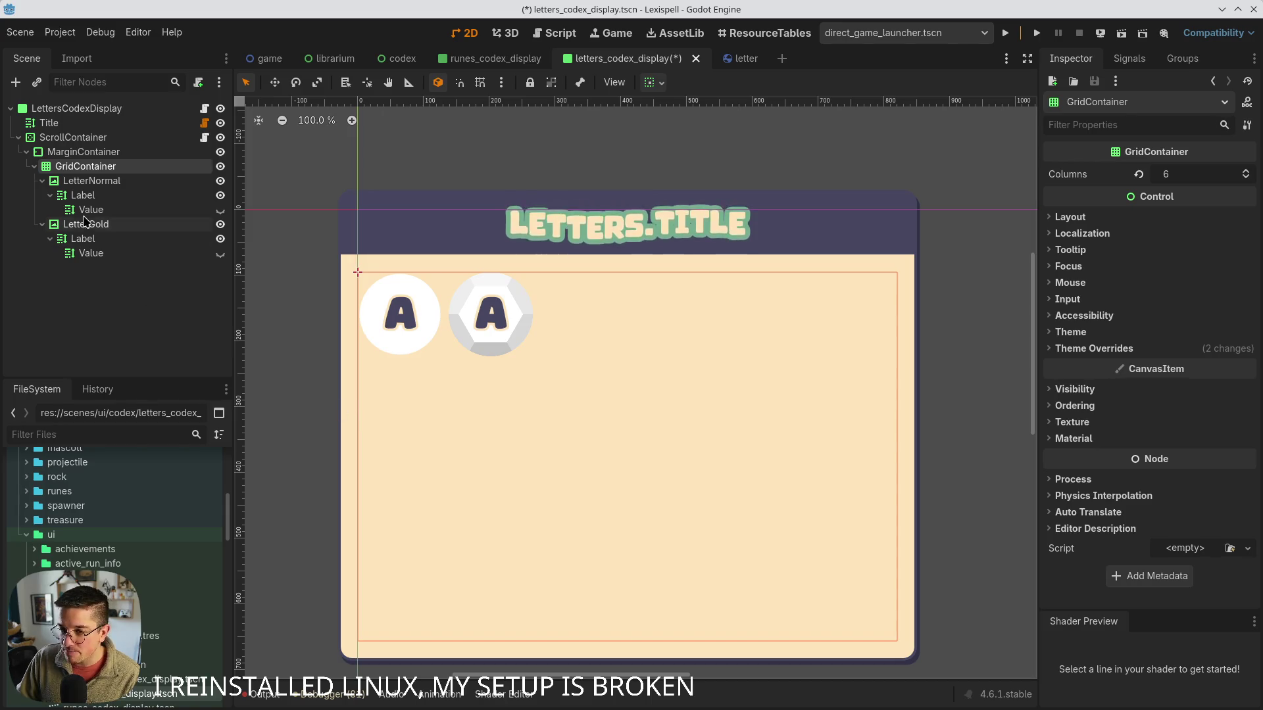
{"action": "left_click", "coordinate": [103, 223]}
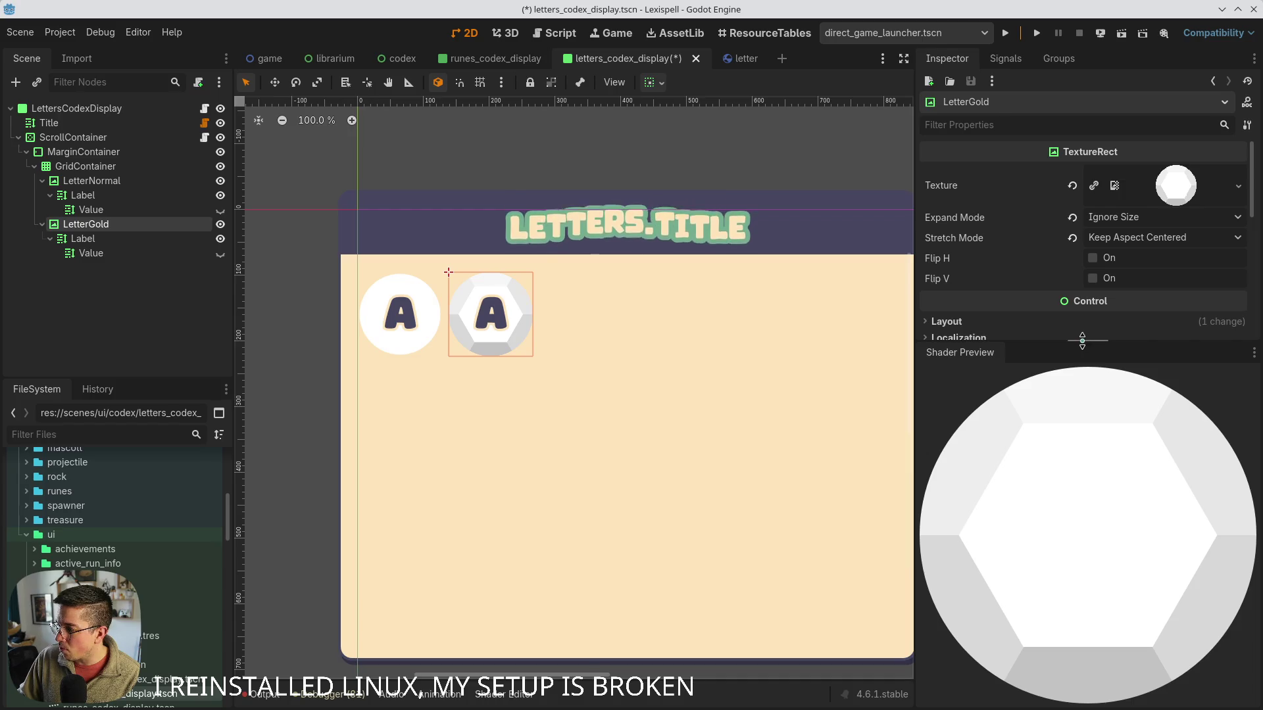
Step: Close the Shader Preview dock after resizing it, and widen the Inspector panel
{"action": "mouse_move", "coordinate": [1074, 370]}
{"action": "left_mouse_down"}
{"action": "mouse_move", "coordinate": [1080, 169]}
{"action": "mouse_move", "coordinate": [1094, 326]}
{"action": "left_mouse_up"}
{"action": "mouse_move", "coordinate": [1103, 446]}
{"action": "left_mouse_down"}
{"action": "mouse_move", "coordinate": [1131, 118]}
{"action": "mouse_move", "coordinate": [1137, 396]}
{"action": "left_mouse_up"}
{"action": "mouse_move", "coordinate": [1121, 337]}
{"action": "left_mouse_down"}
{"action": "mouse_move", "coordinate": [1128, 135]}
{"action": "mouse_move", "coordinate": [1167, 355]}
{"action": "left_mouse_up"}
{"action": "mouse_move", "coordinate": [1125, 297]}
{"action": "left_mouse_down"}
{"action": "mouse_move", "coordinate": [1127, 217]}
{"action": "mouse_move", "coordinate": [1137, 395]}
{"action": "left_mouse_up"}
{"action": "mouse_move", "coordinate": [1137, 258]}
{"action": "left_mouse_down"}
{"action": "mouse_move", "coordinate": [1129, 132]}
{"action": "mouse_move", "coordinate": [1138, 281]}
{"action": "left_mouse_up"}
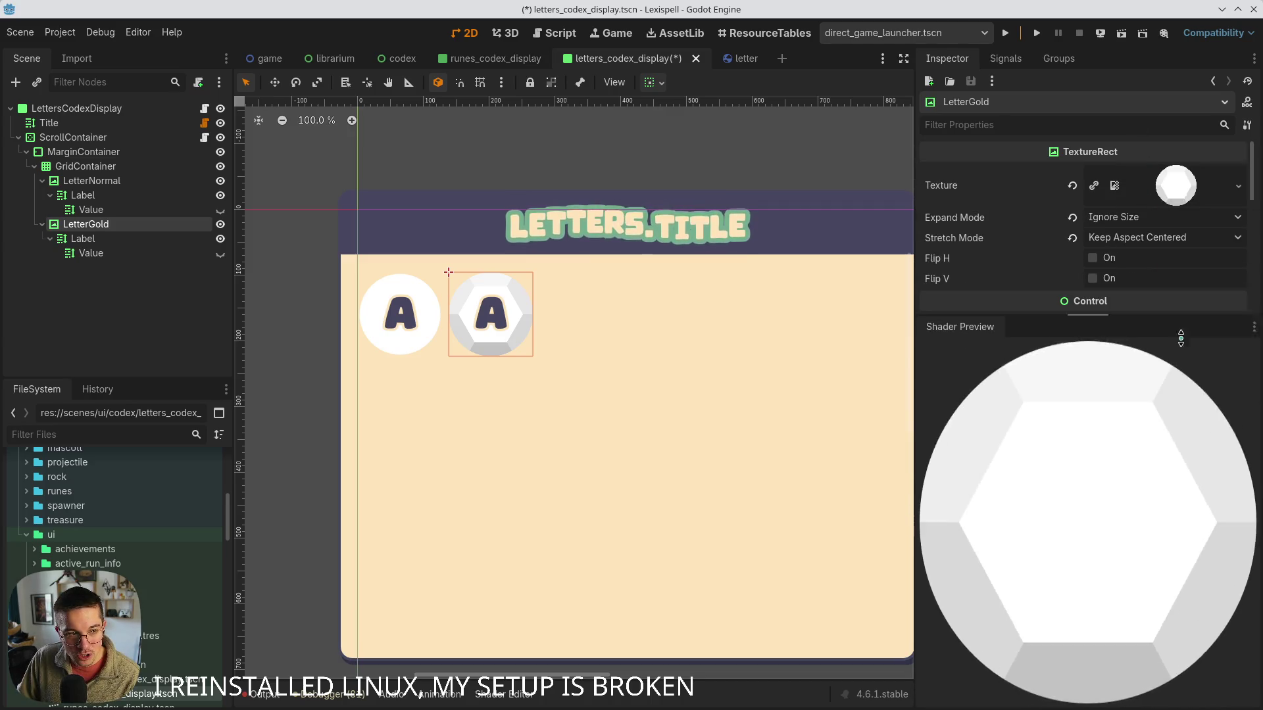
{"action": "mouse_move", "coordinate": [1181, 348]}
{"action": "left_mouse_down"}
{"action": "mouse_move", "coordinate": [1164, 172]}
{"action": "mouse_move", "coordinate": [1149, 413]}
{"action": "left_mouse_up"}
{"action": "mouse_move", "coordinate": [1135, 364]}
{"action": "left_mouse_down"}
{"action": "mouse_move", "coordinate": [1148, 132]}
{"action": "mouse_move", "coordinate": [1164, 393]}
{"action": "mouse_move", "coordinate": [1148, 118]}
{"action": "mouse_move", "coordinate": [1138, 395]}
{"action": "mouse_move", "coordinate": [1132, 198]}
{"action": "mouse_move", "coordinate": [1128, 507]}
{"action": "mouse_move", "coordinate": [1129, 227]}
{"action": "mouse_move", "coordinate": [1132, 554]}
{"action": "left_mouse_up"}
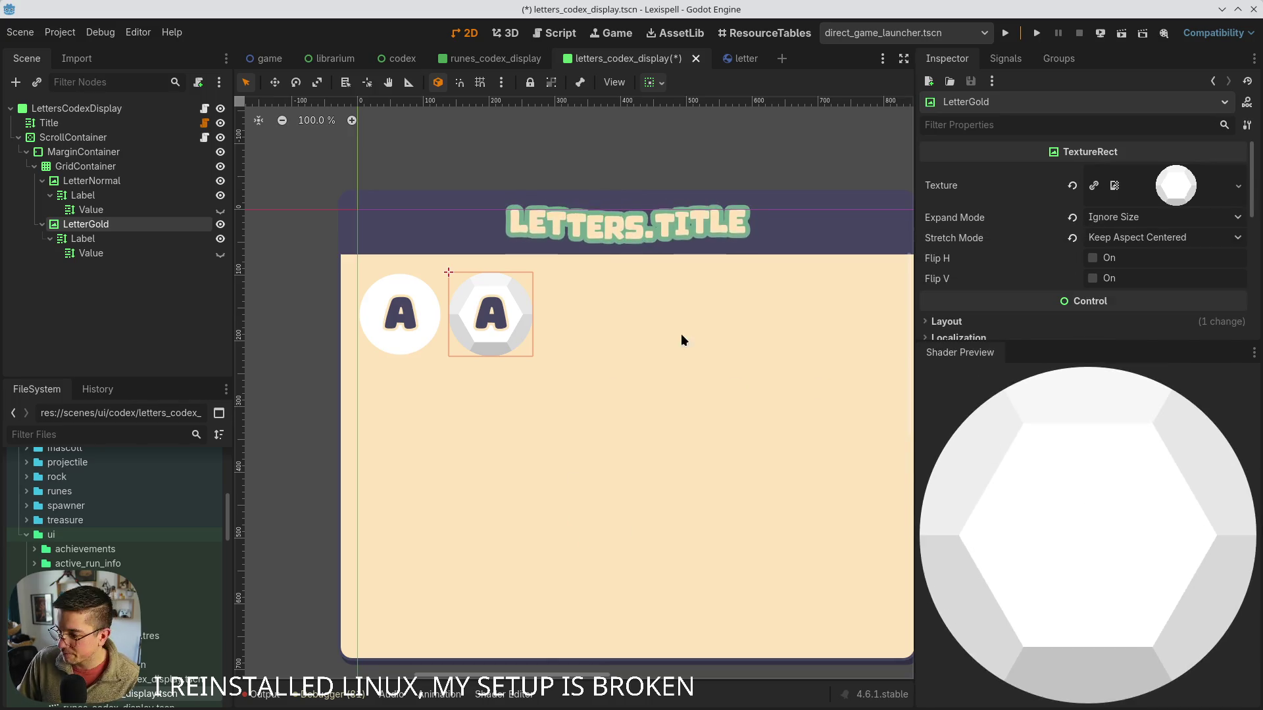
{"action": "left_click", "coordinate": [1253, 354]}
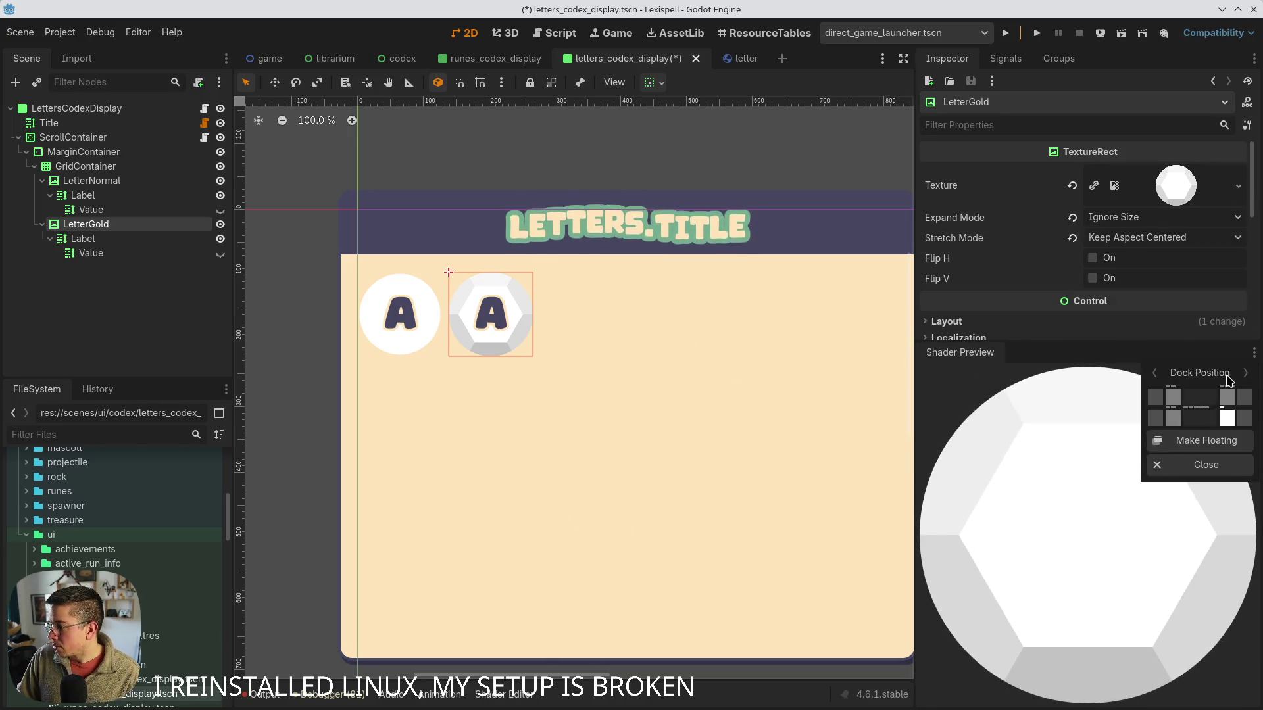
{"action": "left_click", "coordinate": [1206, 465]}
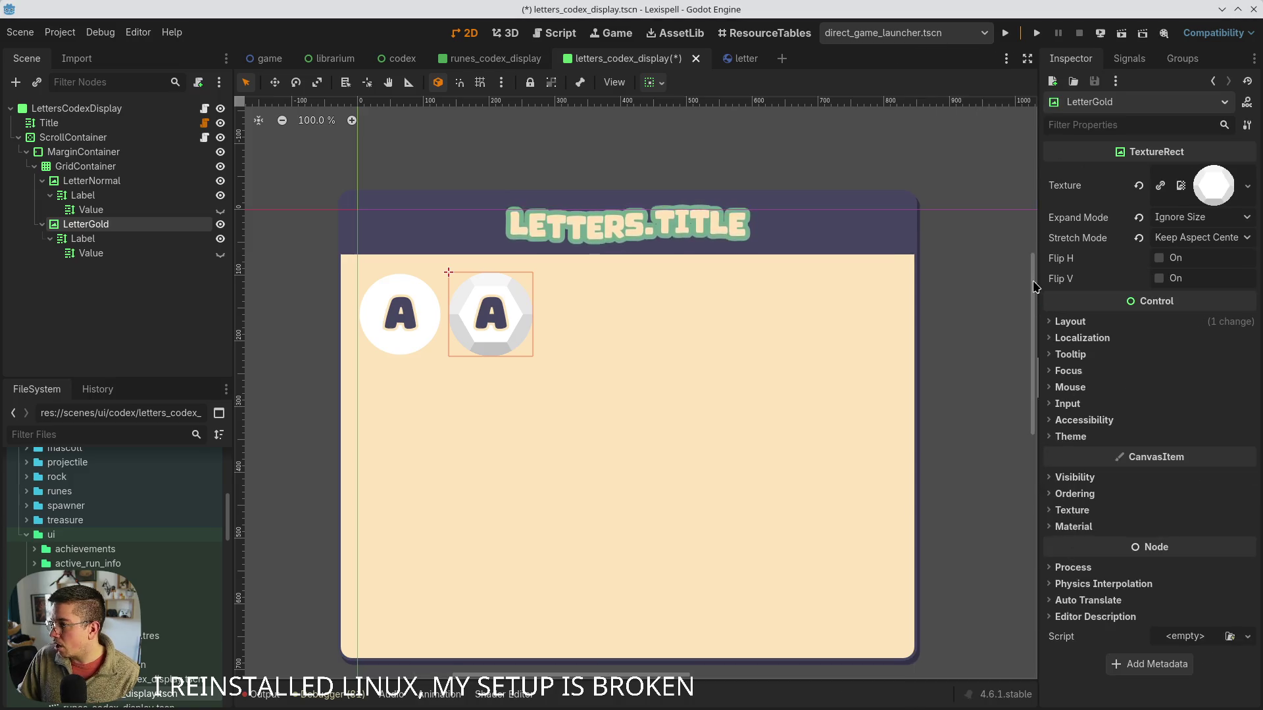
{"action": "left_click_drag", "start_coordinate": [1038, 268], "coordinate": [848, 269]}
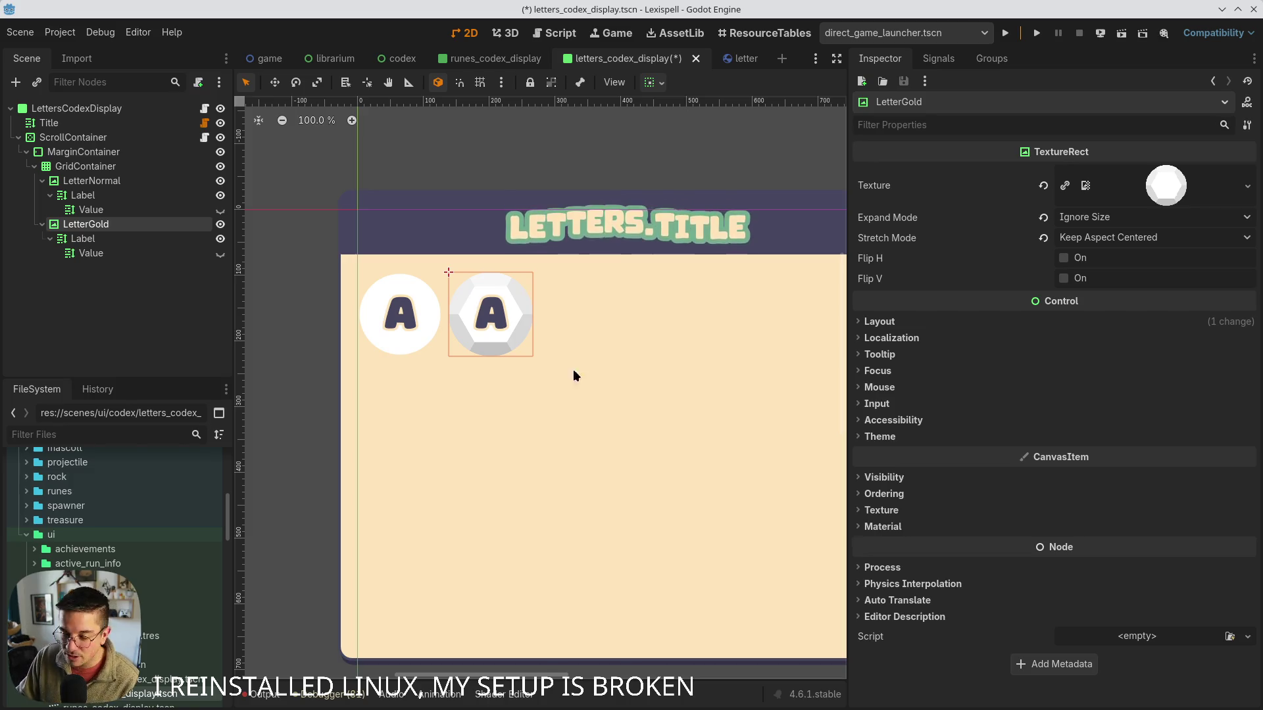
Step: Briefly hide LetterGold, undo it, and inspect its modulate colour
{"action": "left_click", "coordinate": [881, 478]}
{"action": "left_click", "coordinate": [1072, 494]}
{"action": "key", "text": "ctrl+z"}
{"action": "left_click", "coordinate": [1094, 516]}
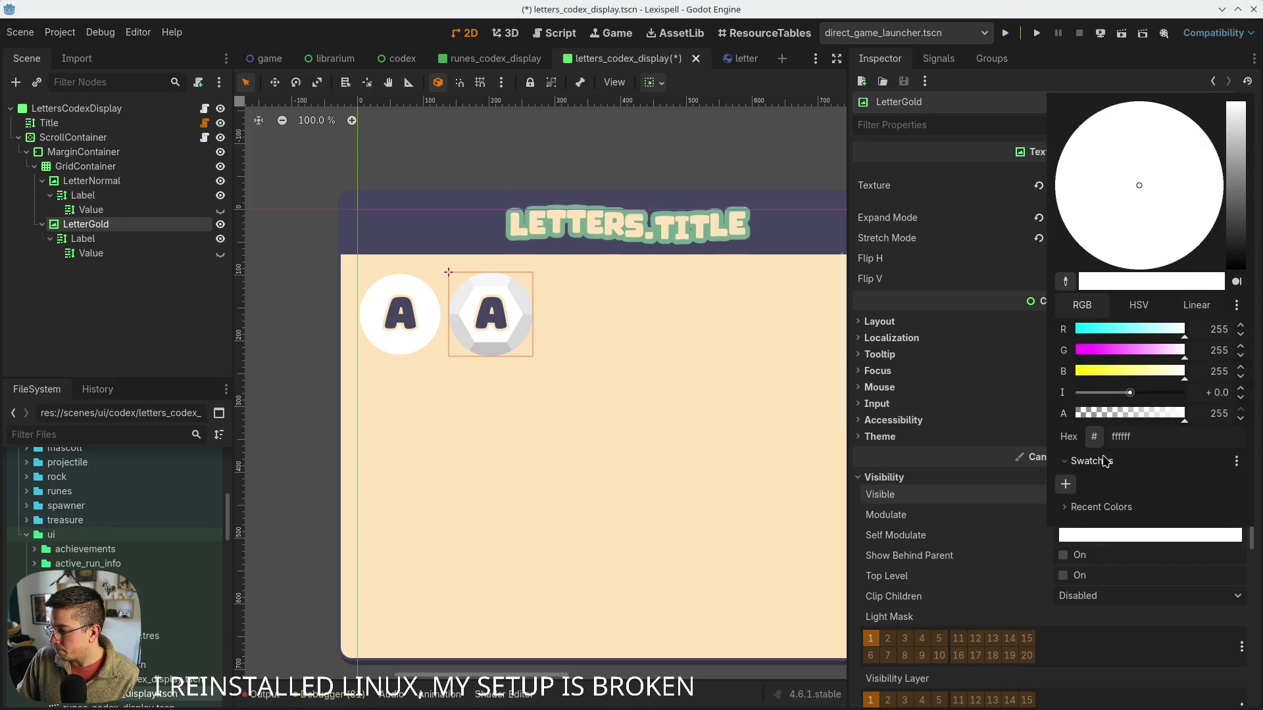
{"action": "left_click", "coordinate": [628, 126]}
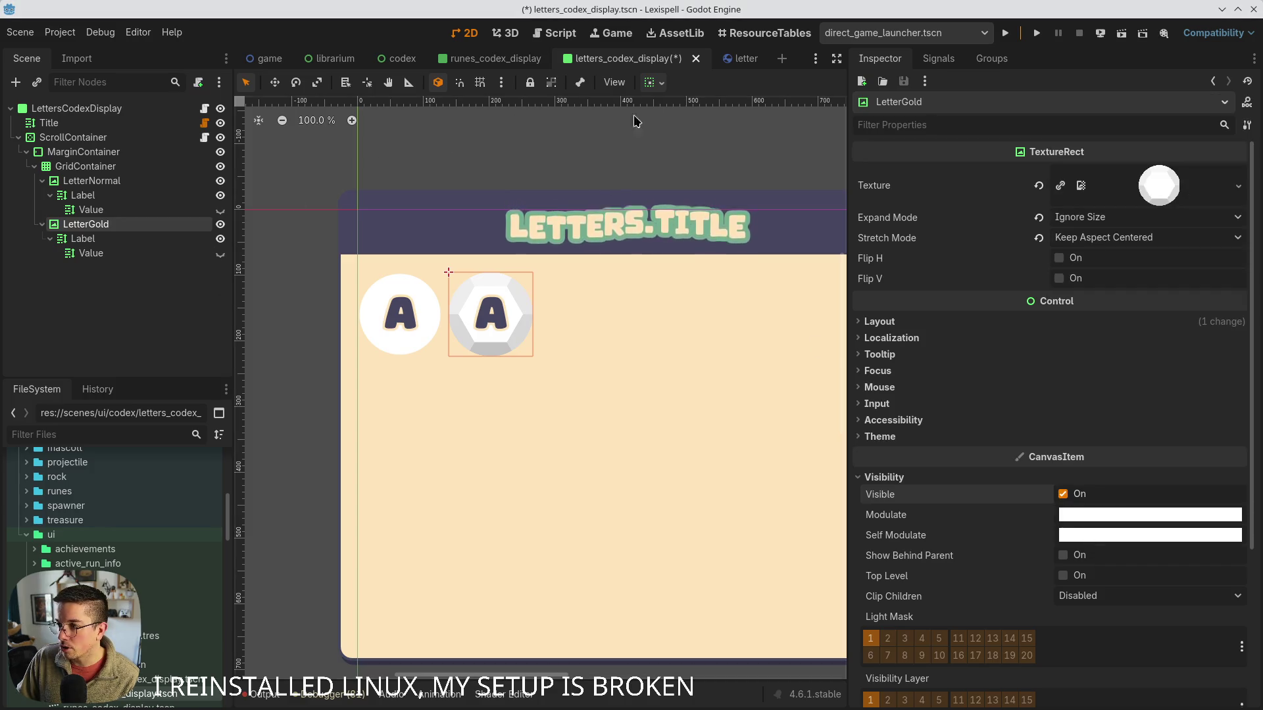
Step: In the letter scene, check the Letter node's outline, font and hover colours against saved swatches
{"action": "left_click", "coordinate": [743, 59]}
{"action": "scroll", "coordinate": [92, 197], "scroll_direction": "up", "scroll_amount": 10}
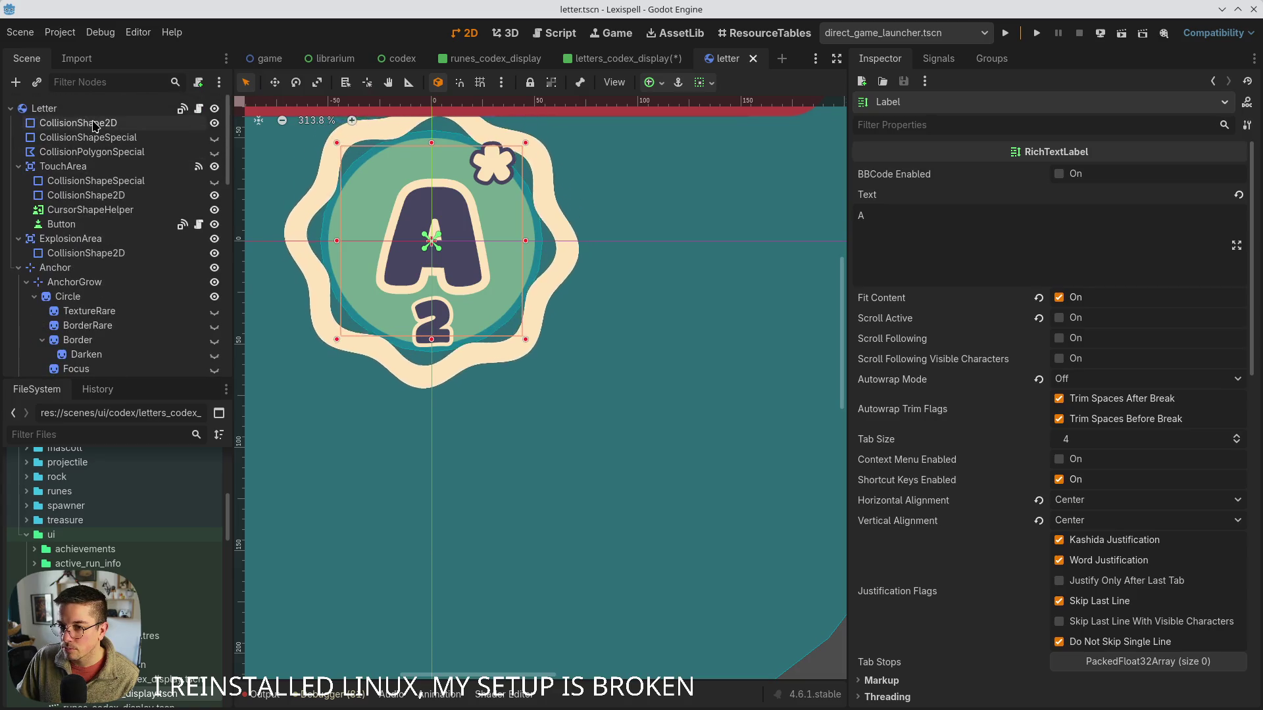
{"action": "left_click", "coordinate": [103, 110]}
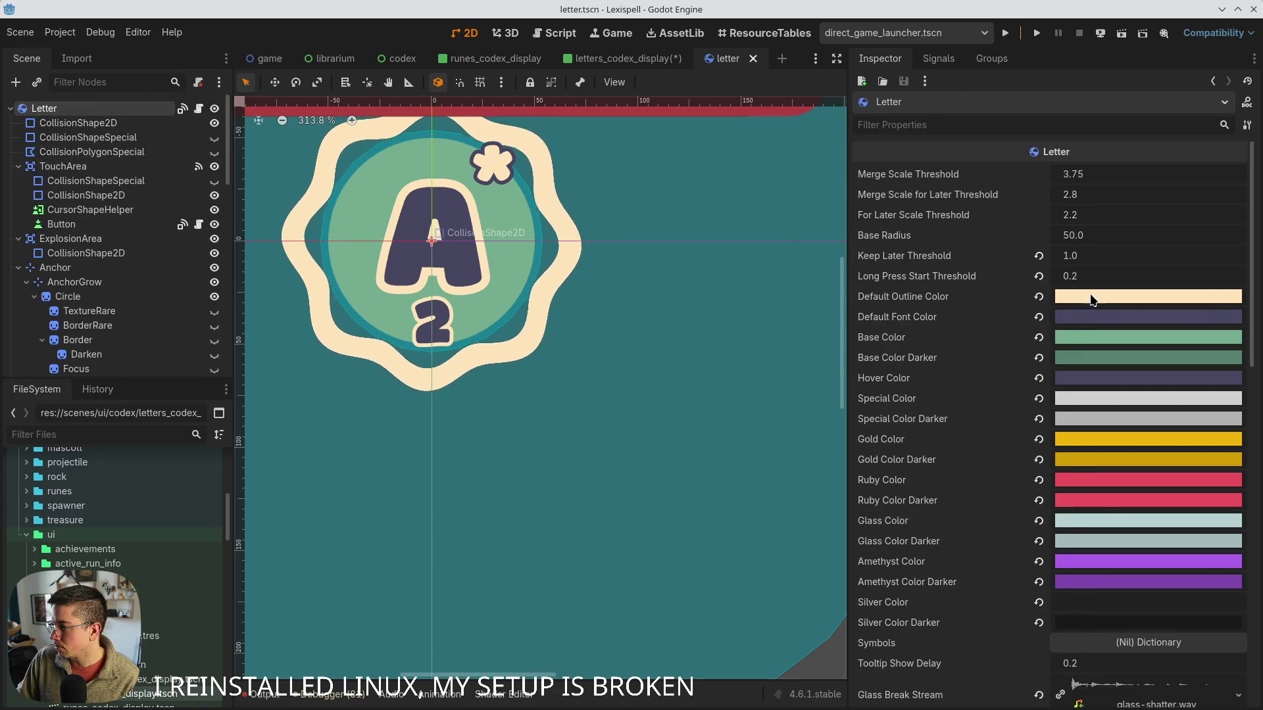
{"action": "left_click", "coordinate": [1092, 300]}
{"action": "left_click", "coordinate": [1082, 673]}
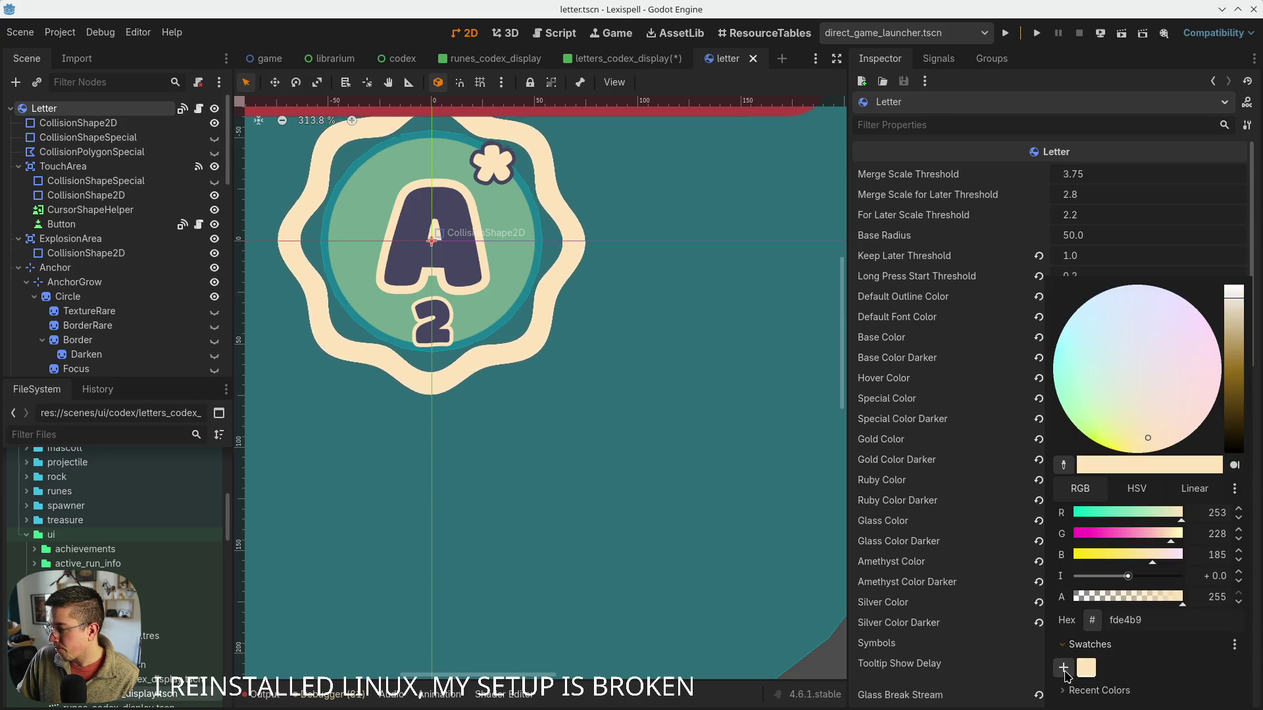
{"action": "left_click", "coordinate": [1079, 309]}
{"action": "left_click", "coordinate": [1096, 317]}
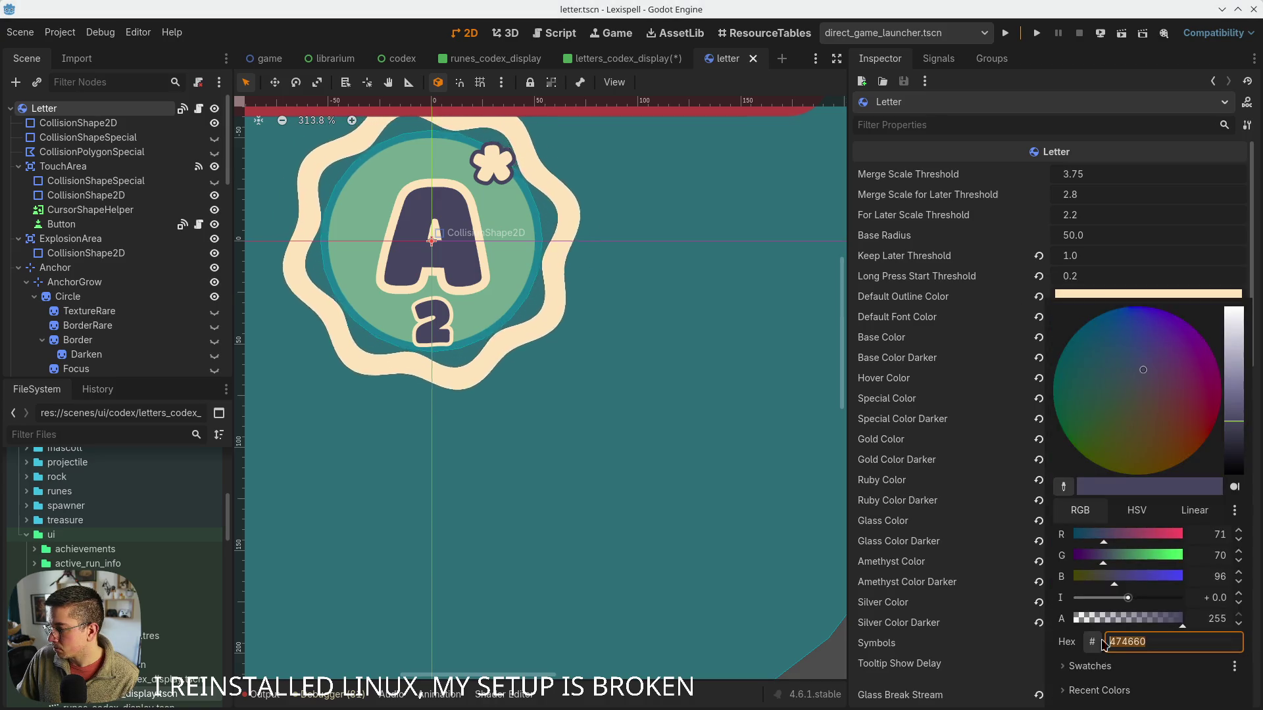
{"action": "left_click", "coordinate": [1073, 669]}
{"action": "key", "text": "Escape"}
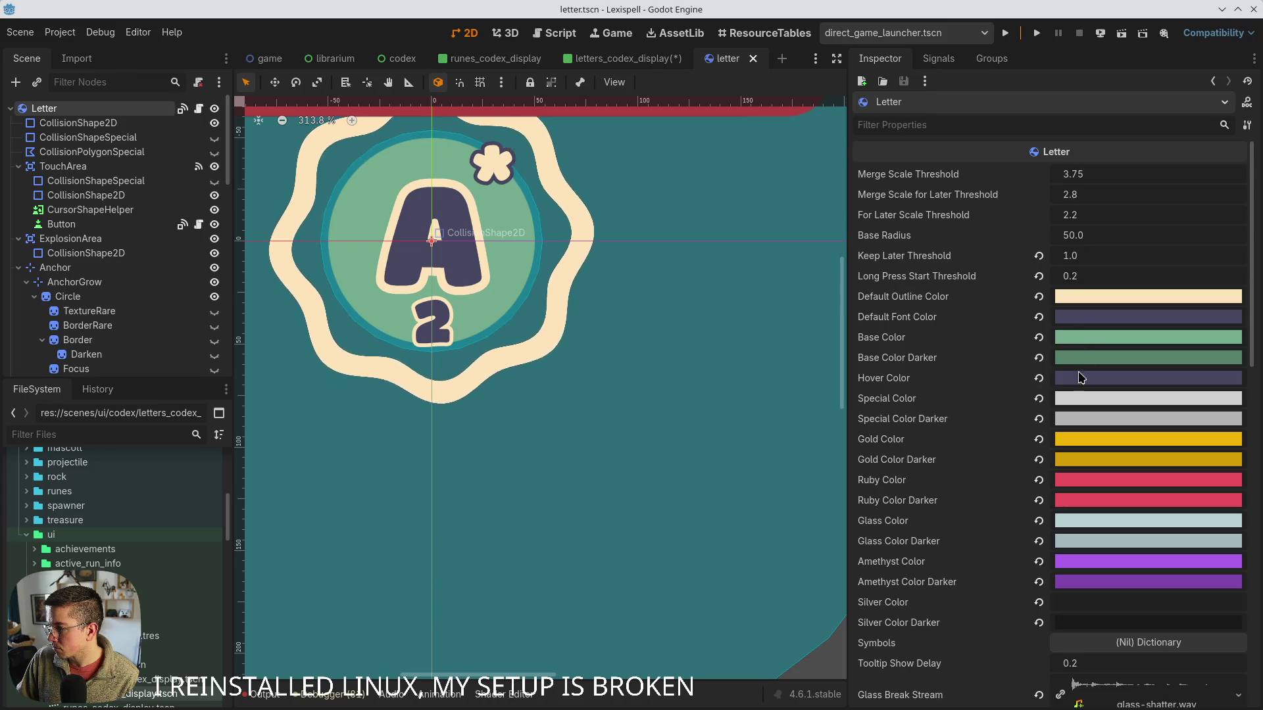
{"action": "left_click", "coordinate": [1082, 378]}
{"action": "left_click", "coordinate": [1085, 370]}
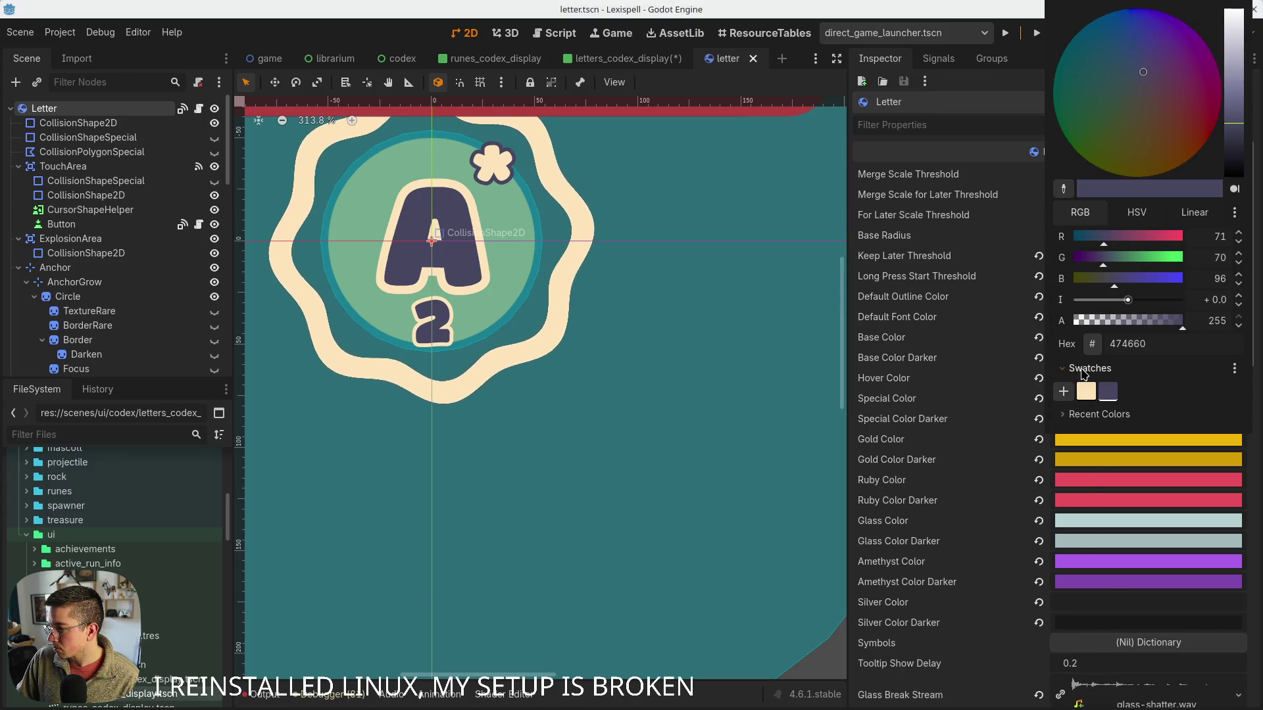
{"action": "key", "text": "Escape"}
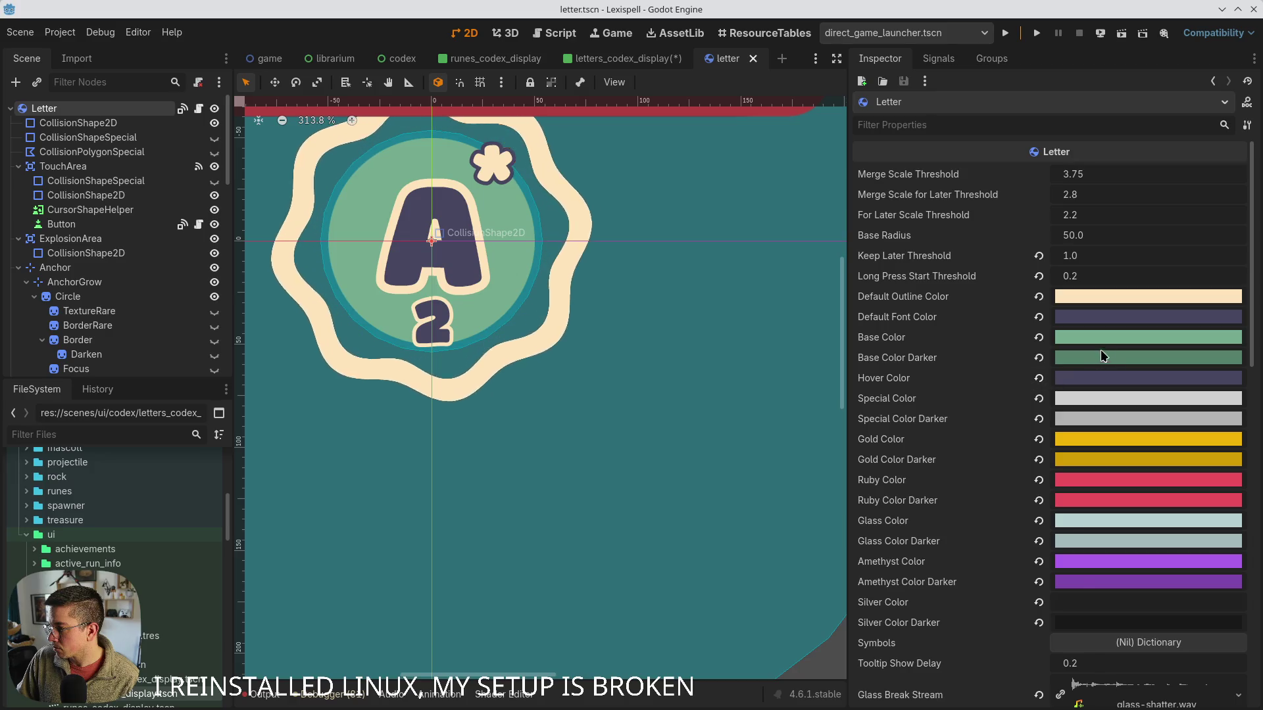
Step: Save the Base Color green as a swatch and review Base Color Darker
{"action": "left_click", "coordinate": [1104, 338]}
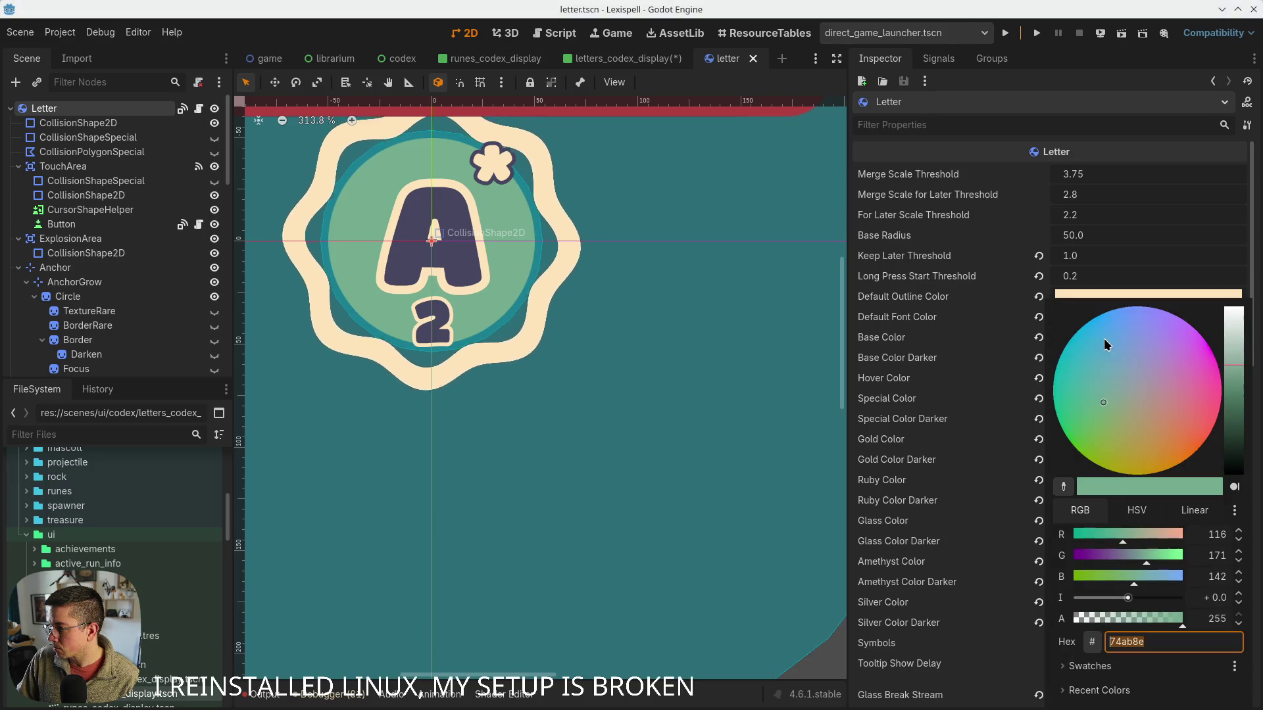
{"action": "left_click", "coordinate": [1084, 666]}
{"action": "left_click", "coordinate": [1065, 669]}
{"action": "left_click", "coordinate": [964, 597]}
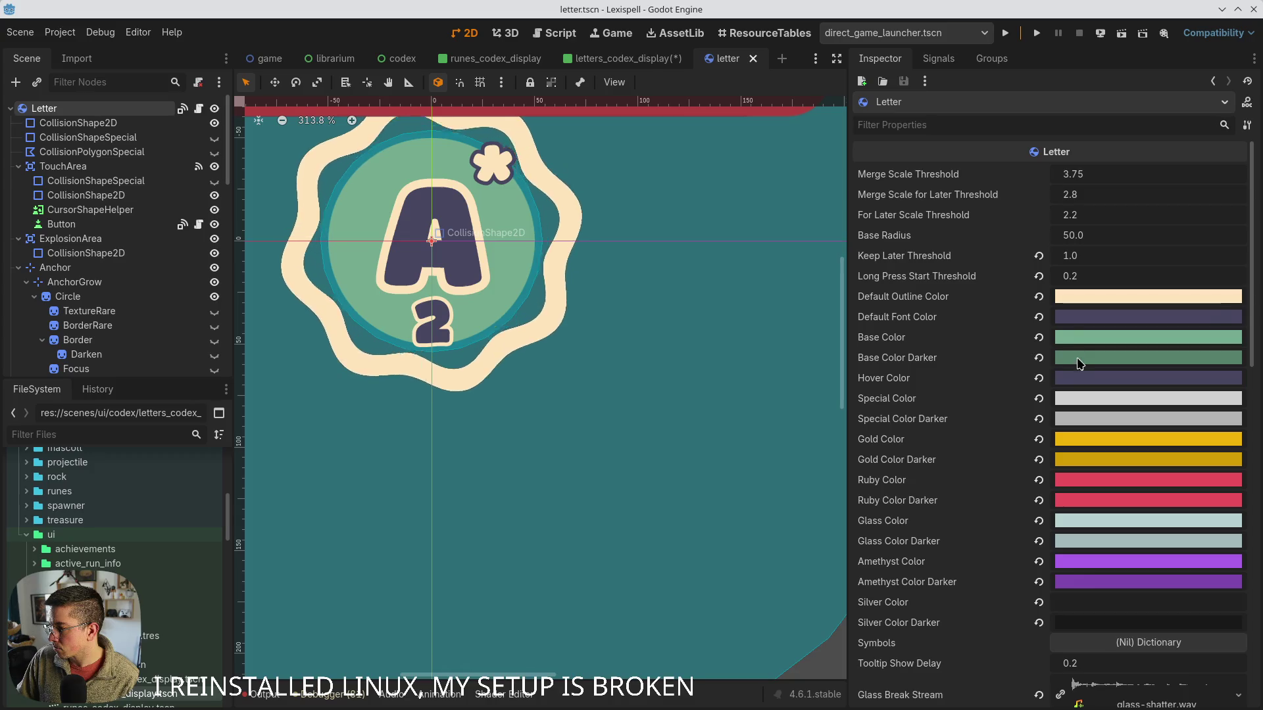
{"action": "left_click", "coordinate": [1079, 358]}
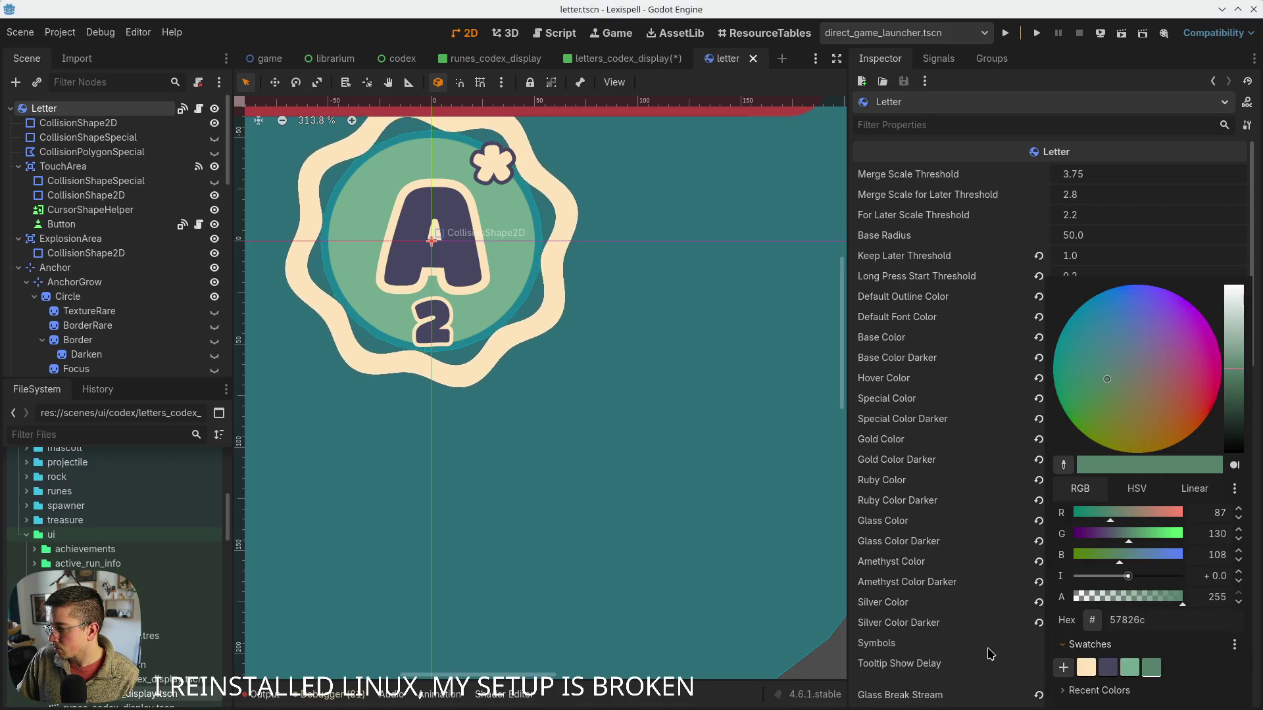
{"action": "left_click", "coordinate": [1000, 657]}
Step: Save the Special Color light grey and Special Color Darker grey as swatches
{"action": "left_click", "coordinate": [1090, 401]}
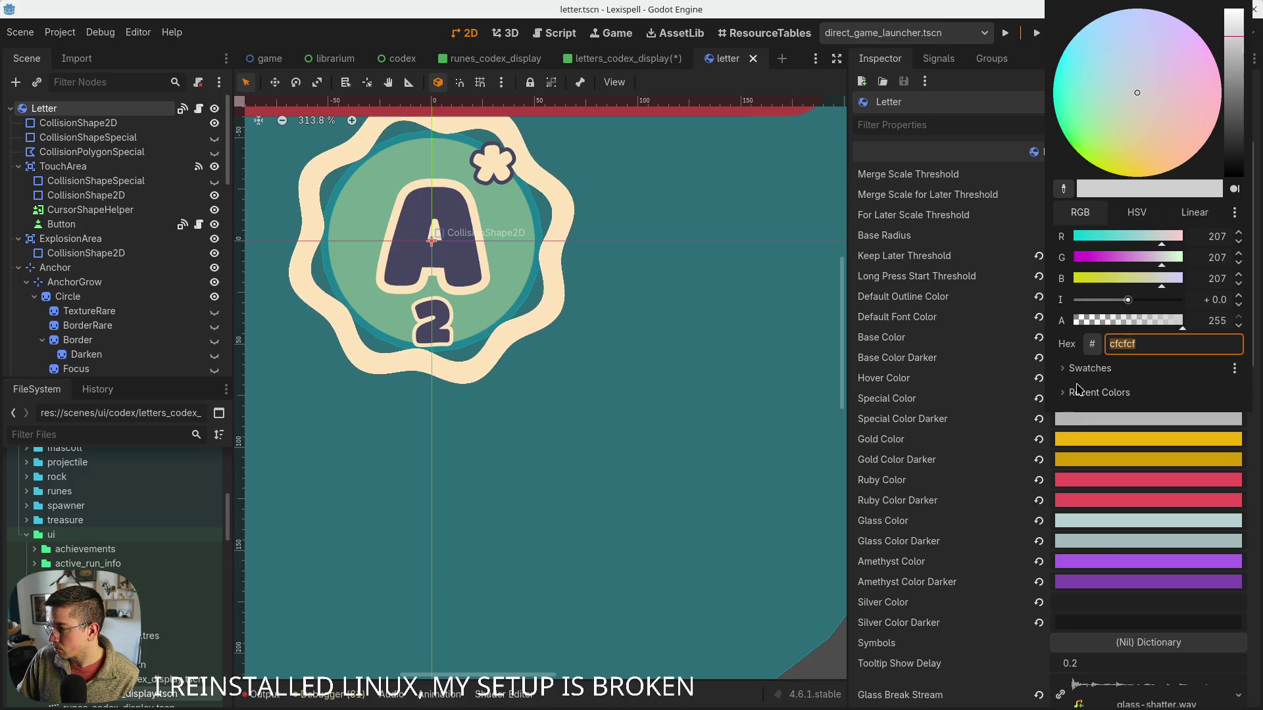
{"action": "left_click", "coordinate": [1079, 368]}
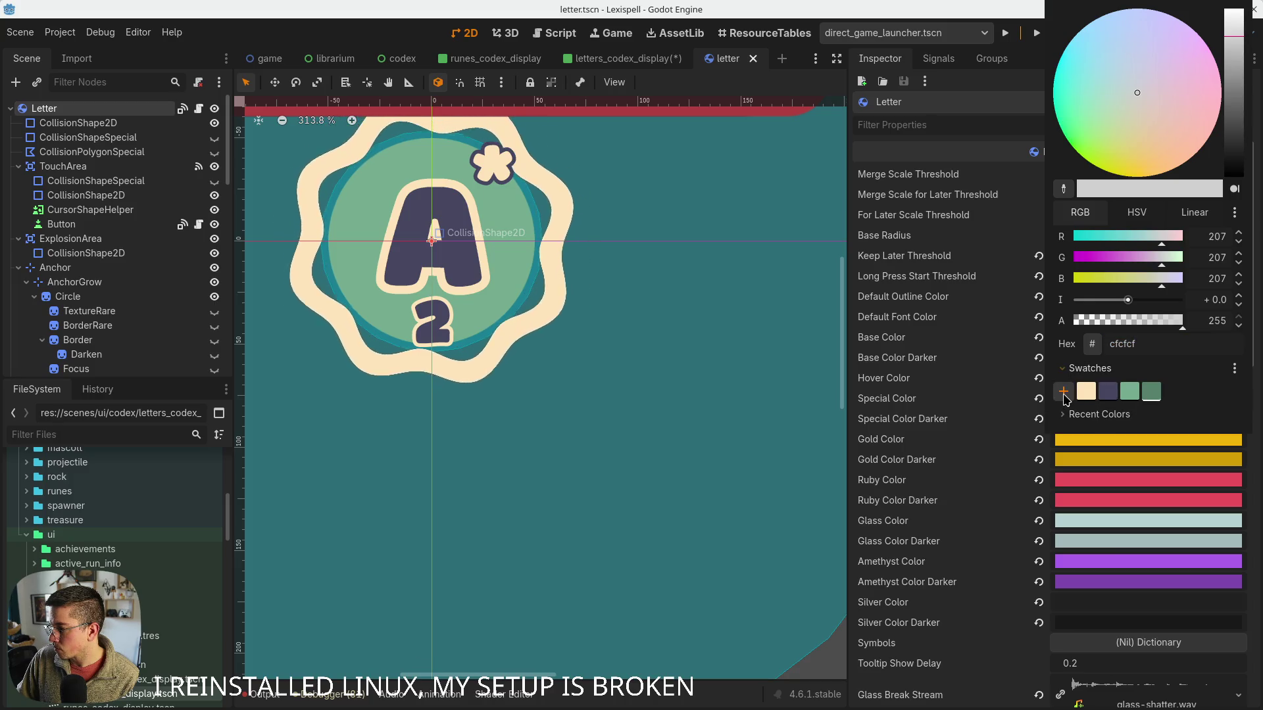
{"action": "left_click", "coordinate": [1026, 386]}
{"action": "left_click", "coordinate": [1082, 420]}
{"action": "left_click", "coordinate": [1068, 369]}
{"action": "left_click", "coordinate": [1075, 425]}
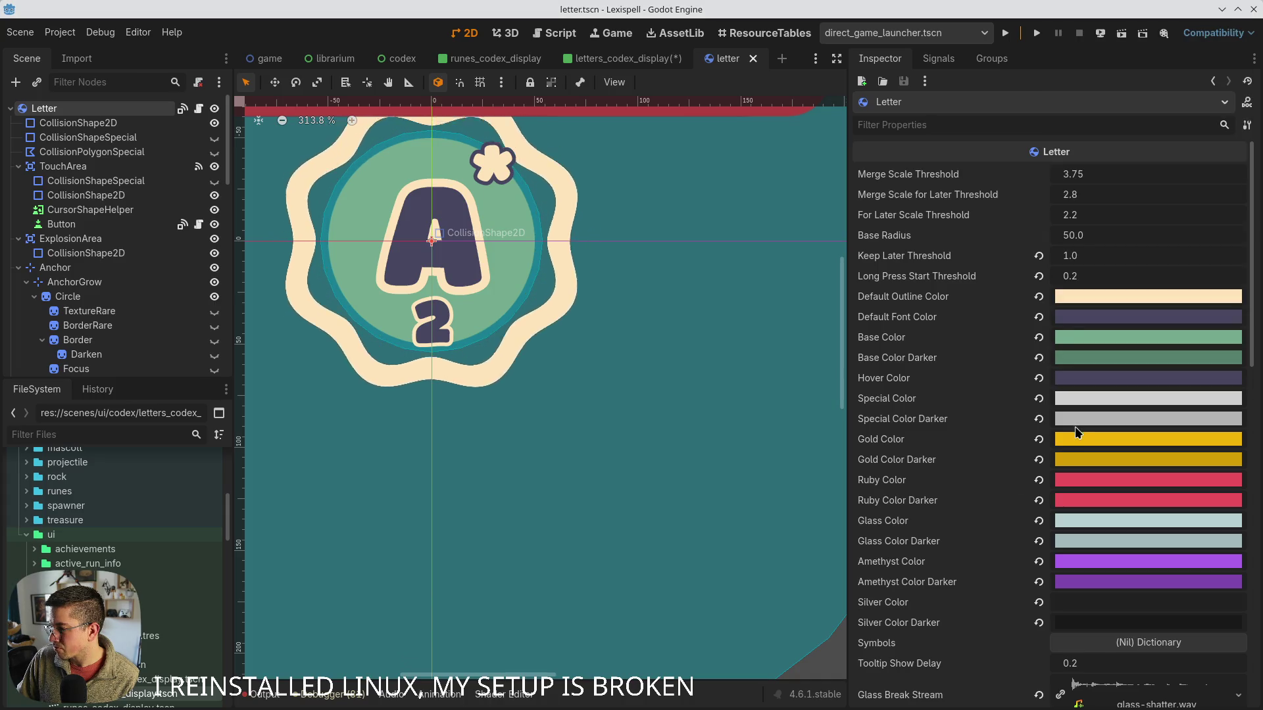
Step: Save the Gold Color and Gold Color Darker as swatches
{"action": "left_click", "coordinate": [1075, 431]}
{"action": "left_click", "coordinate": [1076, 388]}
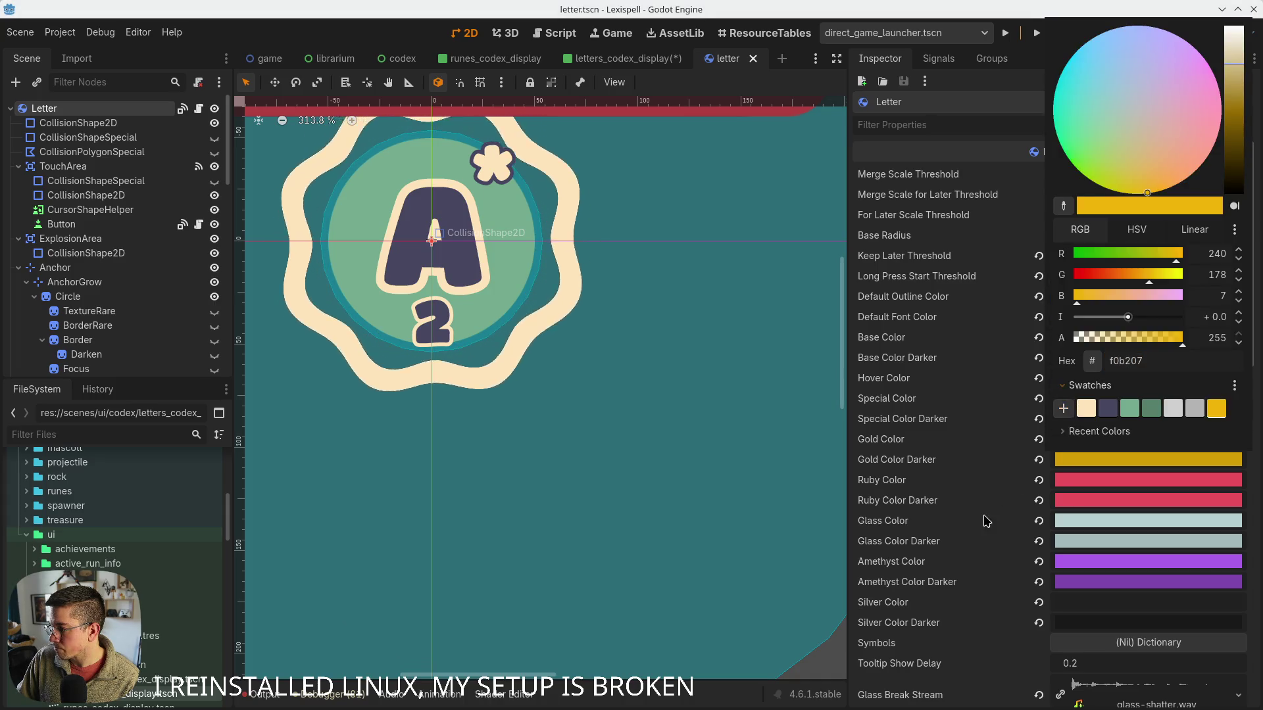
{"action": "left_click", "coordinate": [988, 519]}
{"action": "left_click", "coordinate": [1079, 464]}
{"action": "left_click", "coordinate": [1073, 406]}
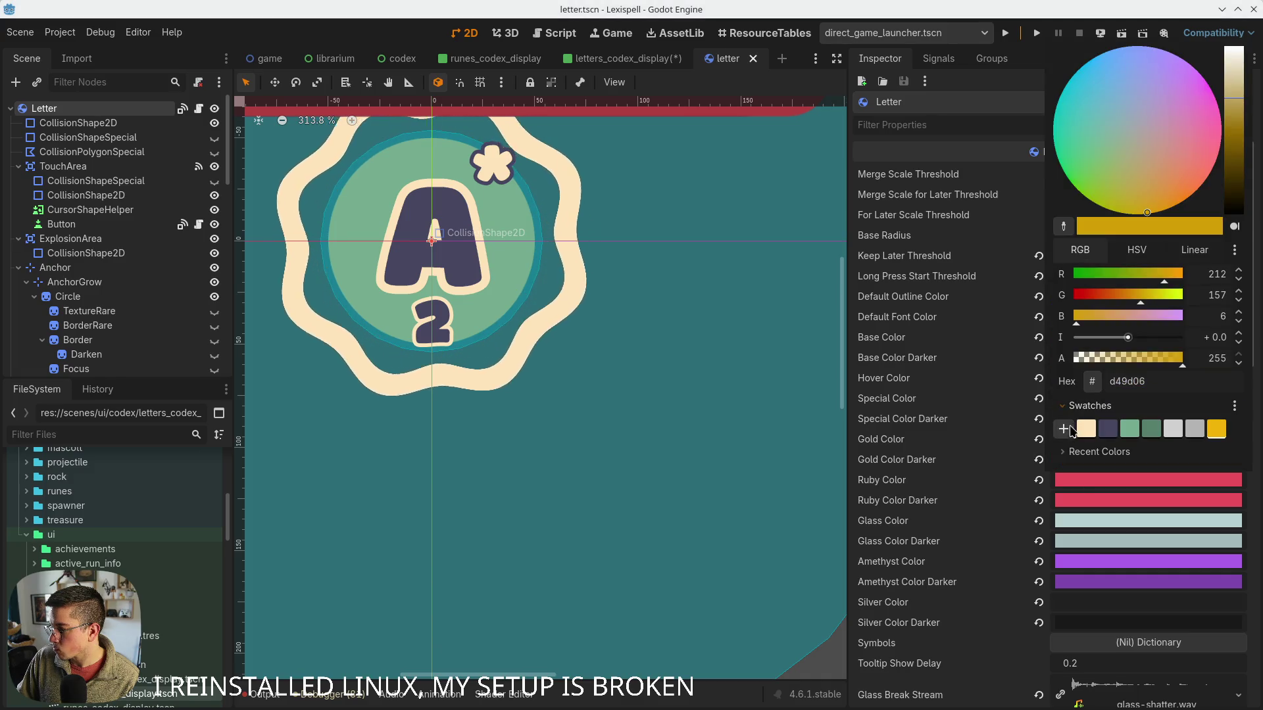
{"action": "left_click", "coordinate": [1092, 480]}
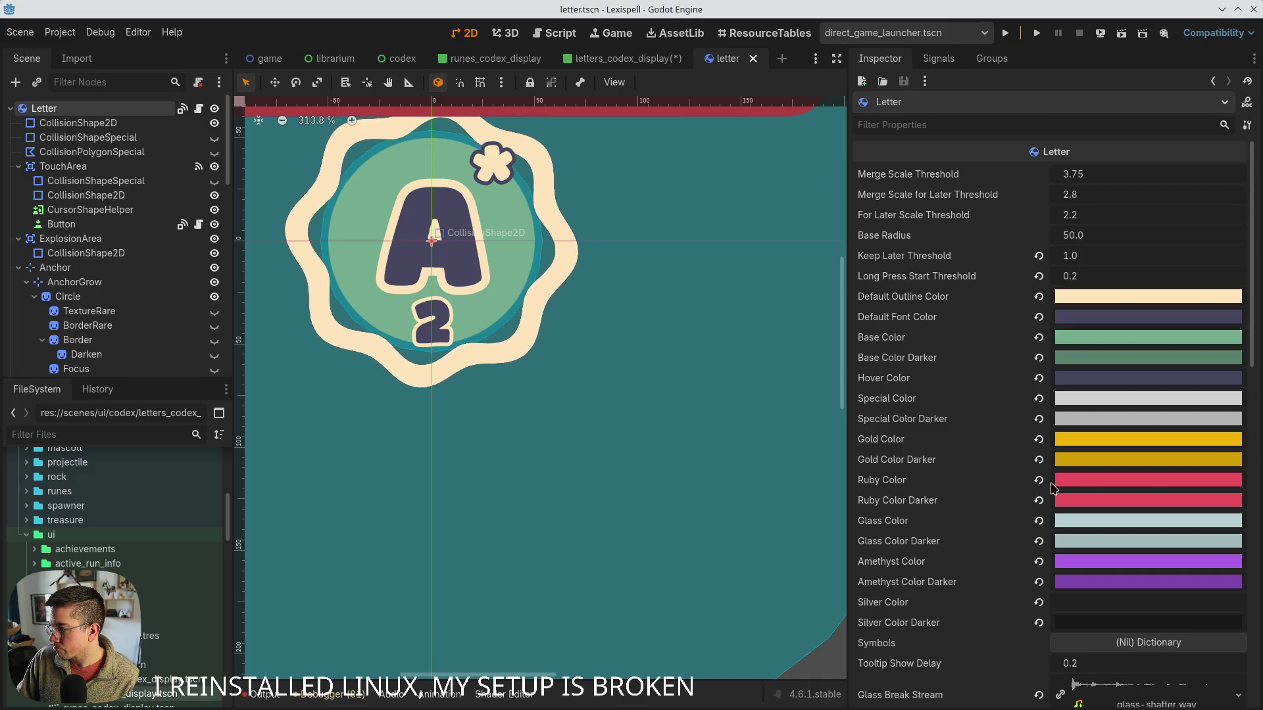
Step: Save the Ruby Color red as a swatch
{"action": "left_click", "coordinate": [1092, 480]}
{"action": "left_click", "coordinate": [1070, 428]}
{"action": "left_click", "coordinate": [976, 551]}
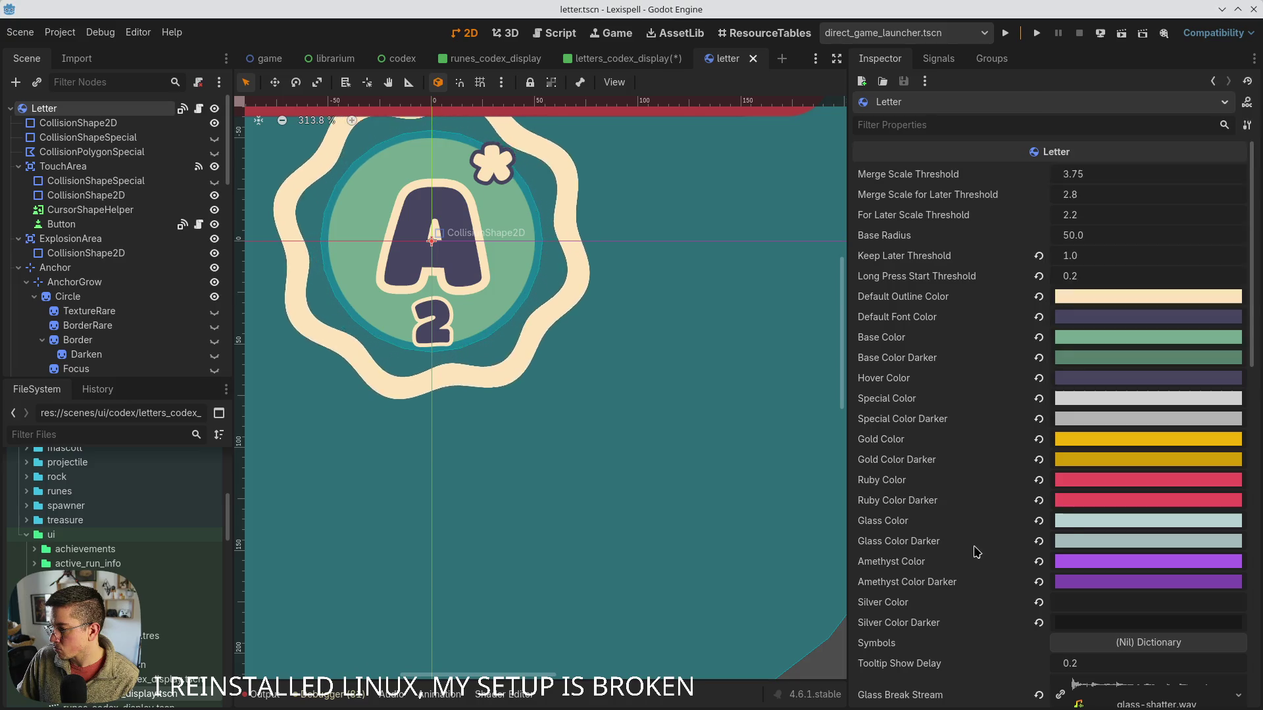
{"action": "left_click", "coordinate": [1076, 507]}
Step: Review Ruby Color Darker's swatches, then apply the red swatch to Glass Color
{"action": "left_click", "coordinate": [1072, 452]}
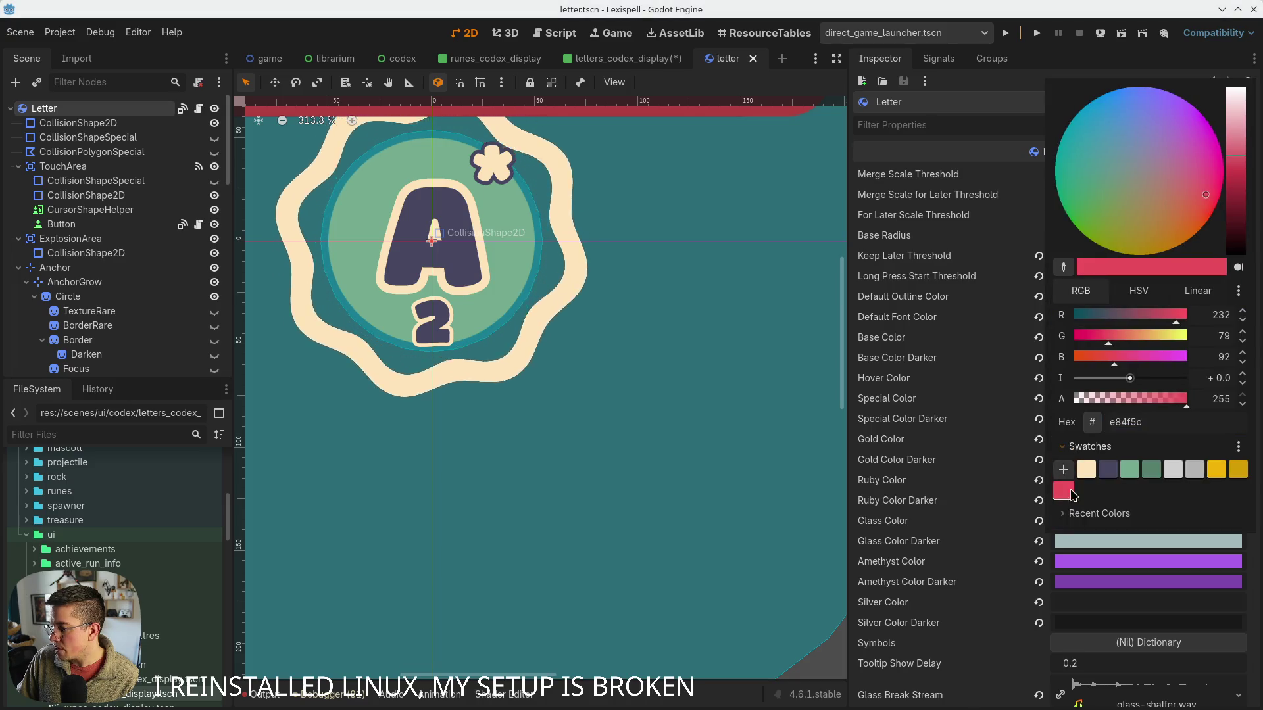
{"action": "left_click", "coordinate": [1017, 500]}
{"action": "left_click", "coordinate": [1079, 520]}
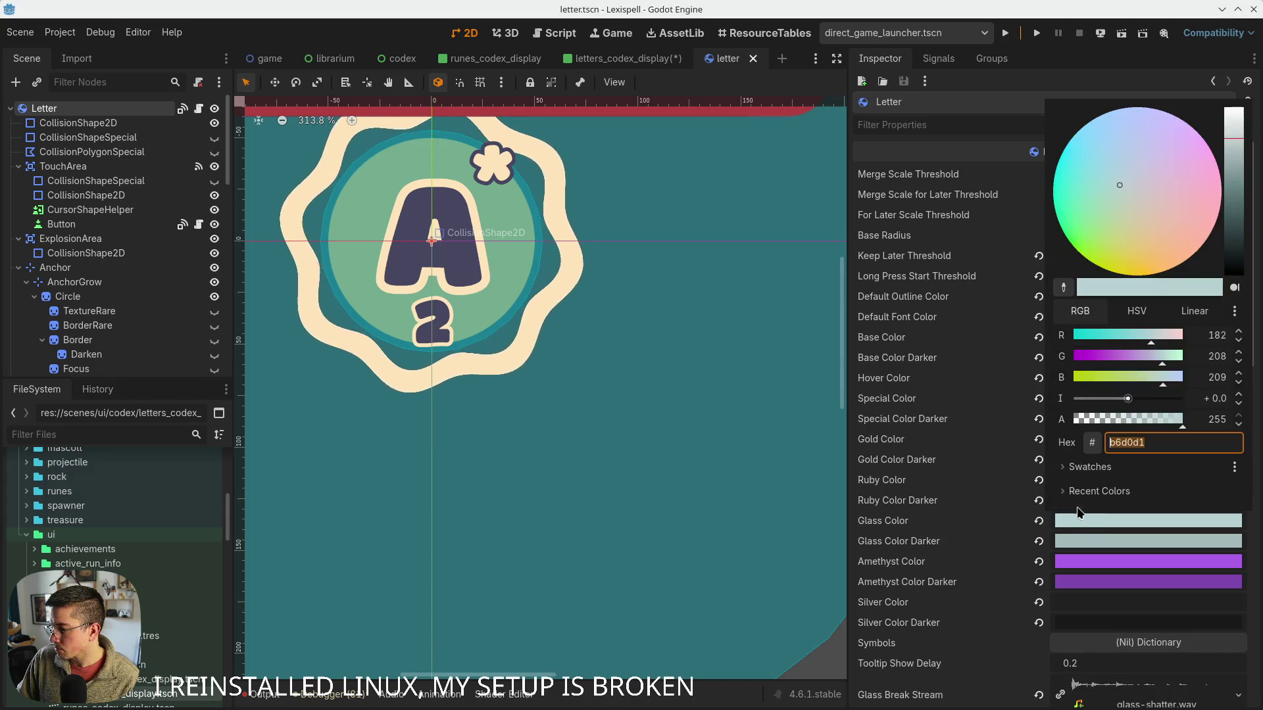
{"action": "left_click", "coordinate": [1066, 468]}
{"action": "left_click", "coordinate": [1070, 512]}
{"action": "left_click", "coordinate": [1013, 522]}
Step: Darken Ruby Color Darker to d43d4d and save it as a swatch
{"action": "left_click", "coordinate": [1083, 501]}
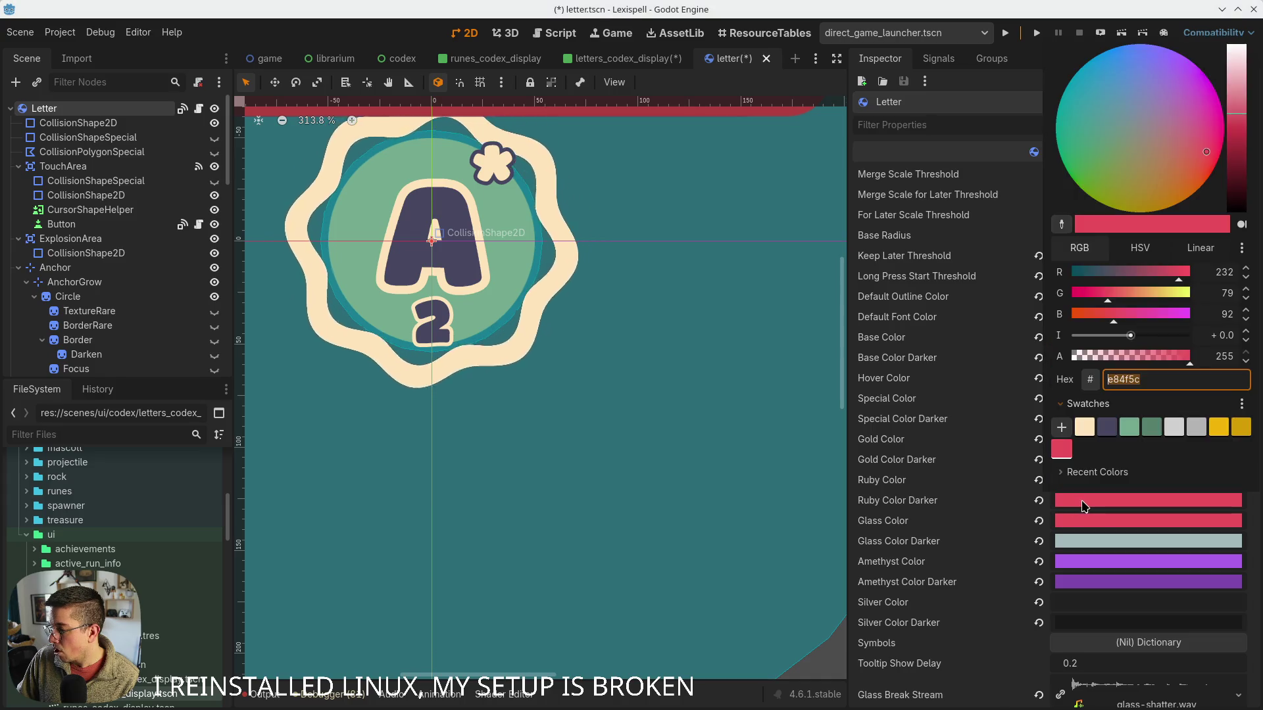
{"action": "left_click_drag", "start_coordinate": [1236, 120], "coordinate": [1236, 125]}
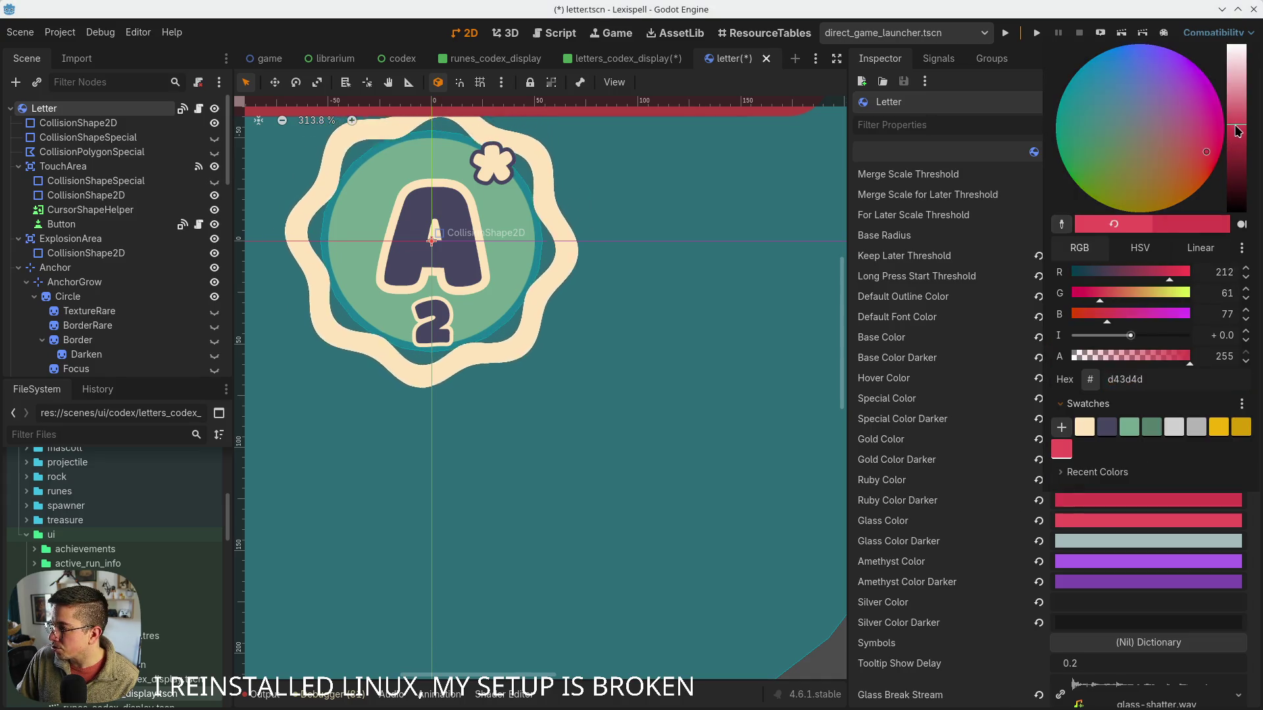
{"action": "left_click", "coordinate": [1015, 357]}
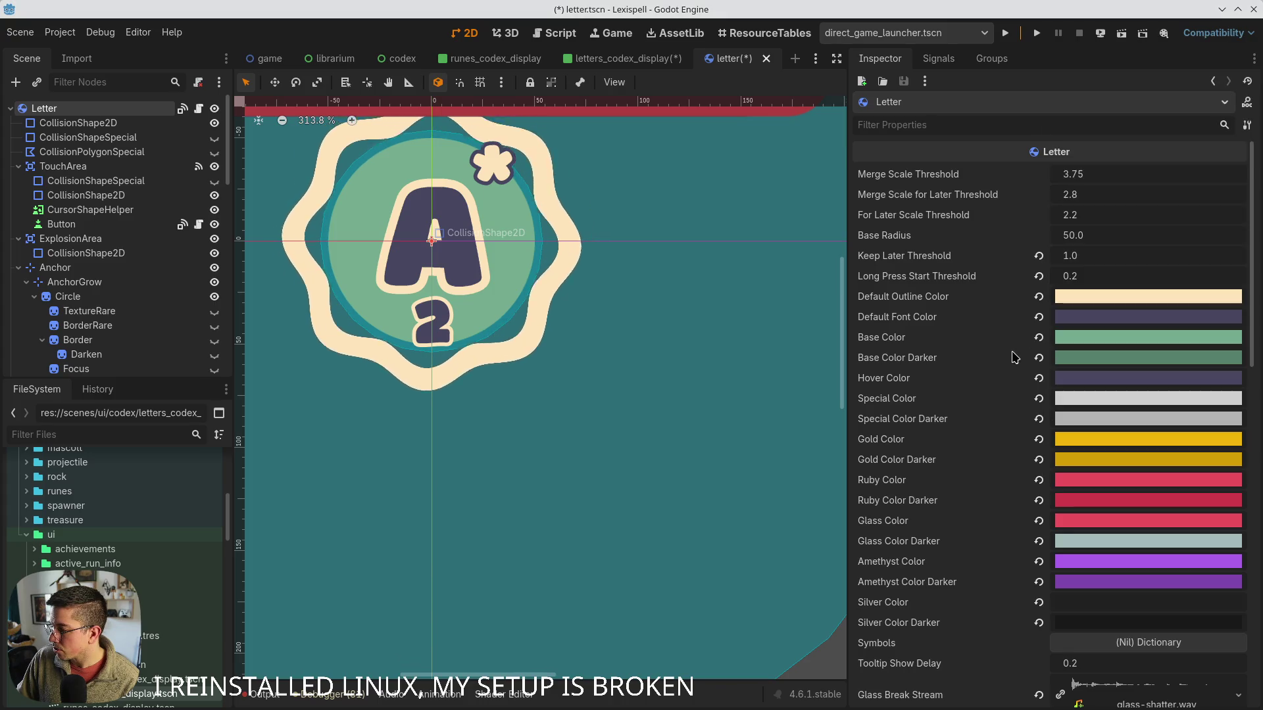
{"action": "left_click", "coordinate": [1086, 502]}
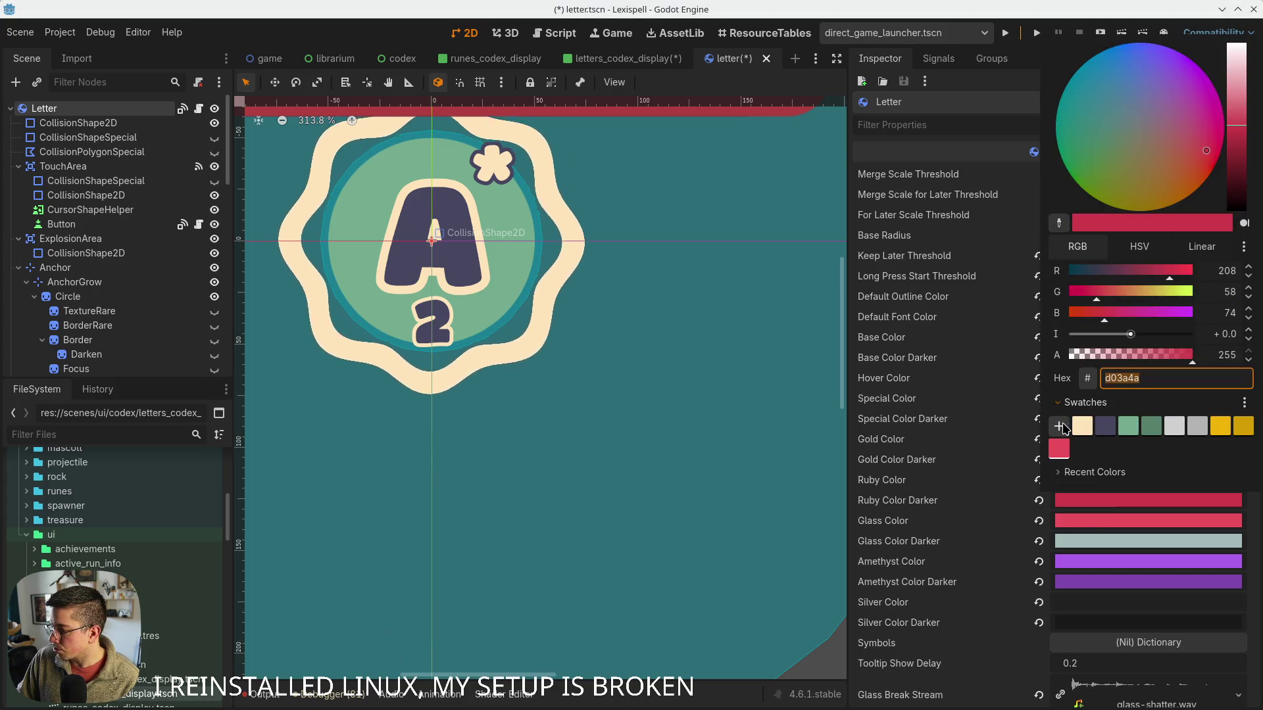
{"action": "left_click", "coordinate": [1061, 426]}
{"action": "left_click", "coordinate": [1084, 522]}
Step: Press Ctrl+S, then reapply the darker red swatch to Ruby Color Darker
{"action": "left_click", "coordinate": [1084, 522]}
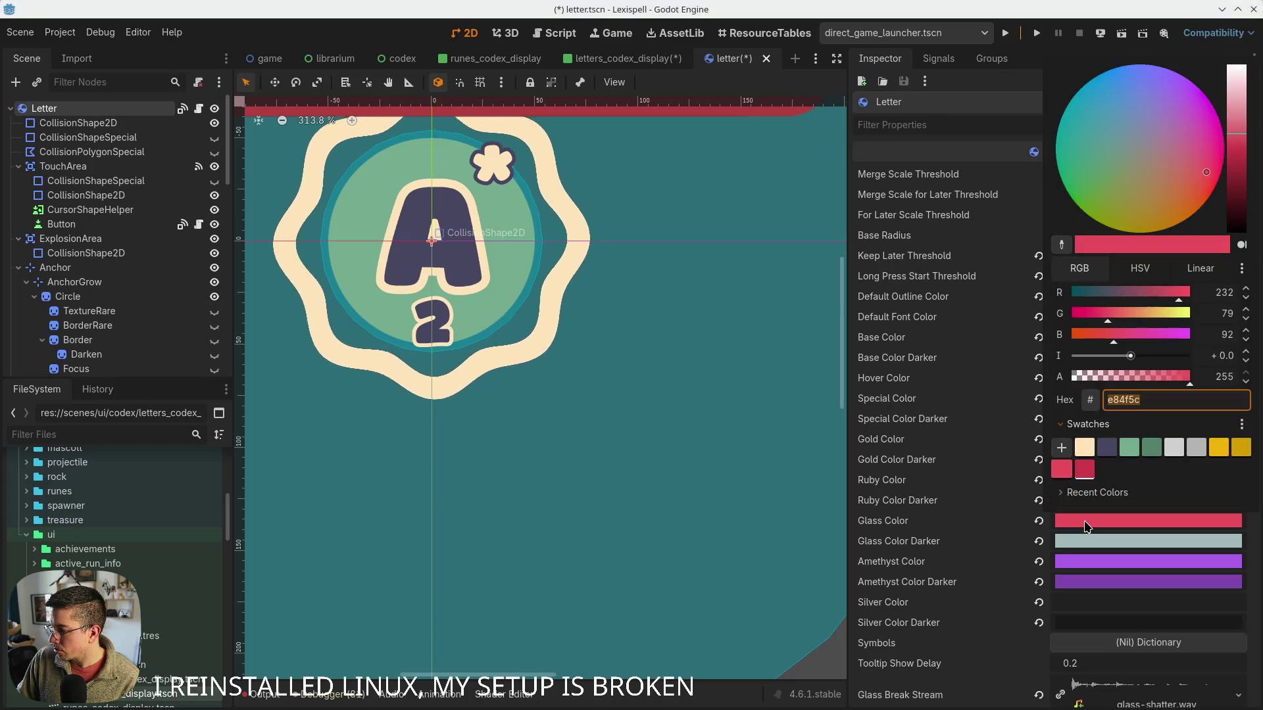
{"action": "left_click", "coordinate": [988, 543]}
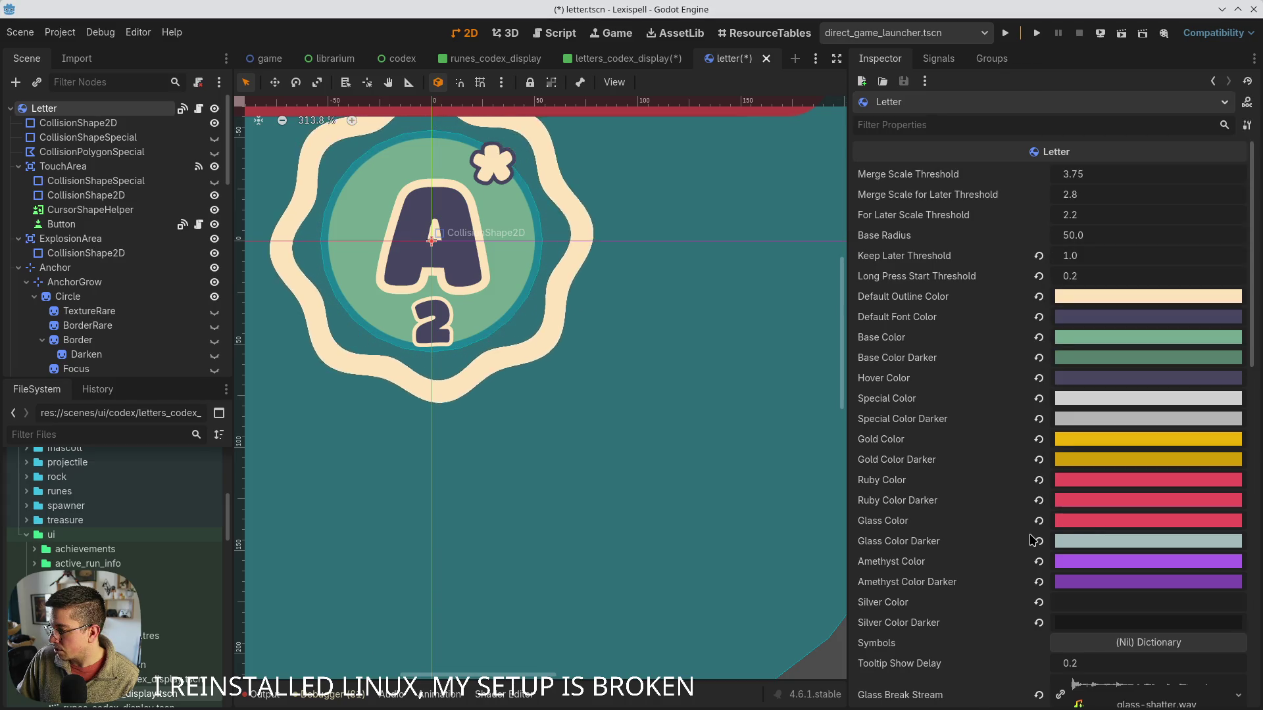
{"action": "key", "text": "ctrl+s"}
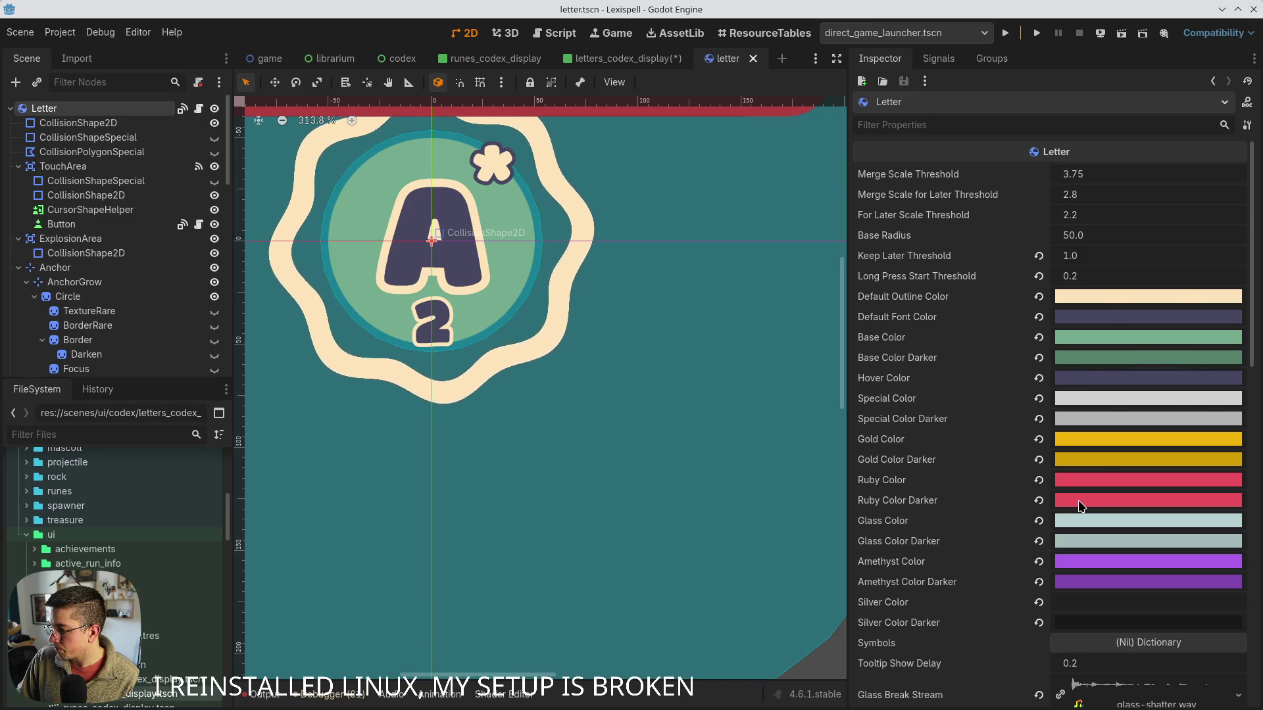
{"action": "left_click", "coordinate": [1080, 503]}
{"action": "left_click", "coordinate": [1080, 450]}
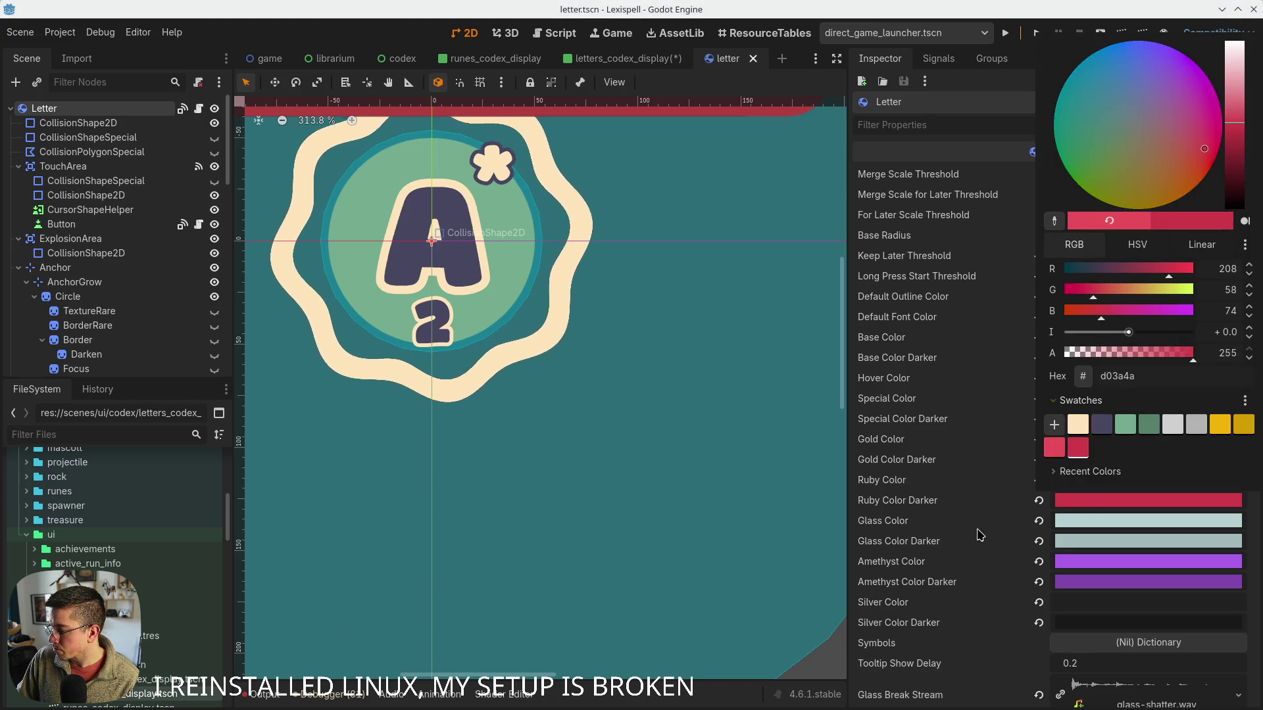
{"action": "left_click", "coordinate": [980, 536]}
Step: Save the Glass Color blue-grey and Glass Color Darker as swatches
{"action": "left_click", "coordinate": [1071, 523]}
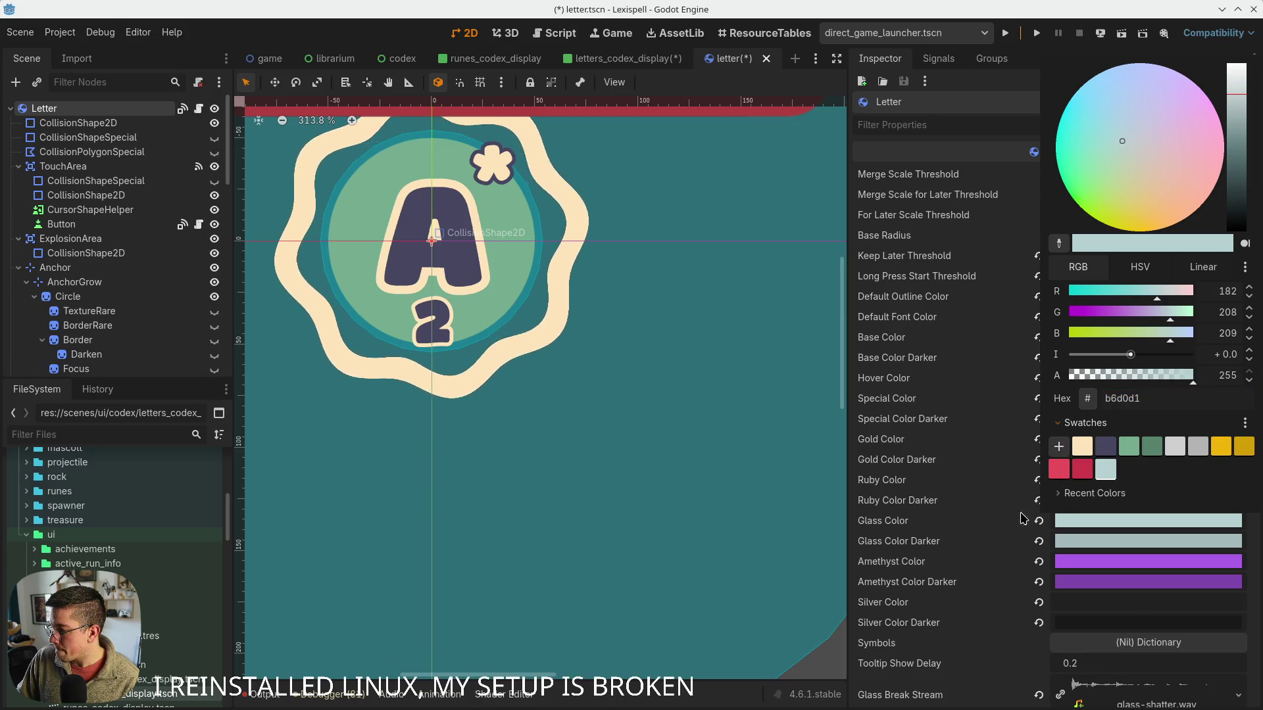
{"action": "left_click", "coordinate": [1078, 547]}
{"action": "left_click", "coordinate": [1084, 538]}
{"action": "left_click", "coordinate": [1072, 487]}
{"action": "left_click", "coordinate": [1118, 532]}
{"action": "left_click", "coordinate": [971, 563]}
Step: Save the Amethyst Color and Amethyst Color Darker as swatches, then save the scene
{"action": "left_click", "coordinate": [1099, 567]}
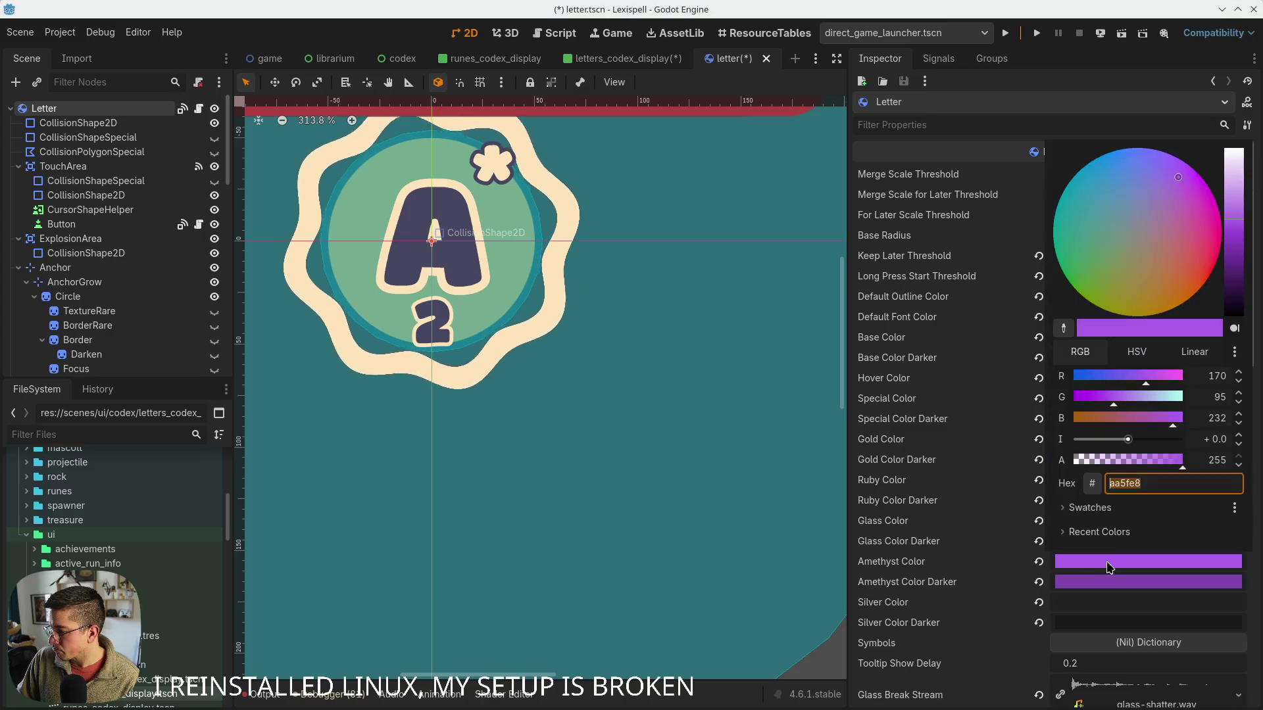
{"action": "left_click", "coordinate": [1107, 508]}
{"action": "left_click", "coordinate": [986, 588]}
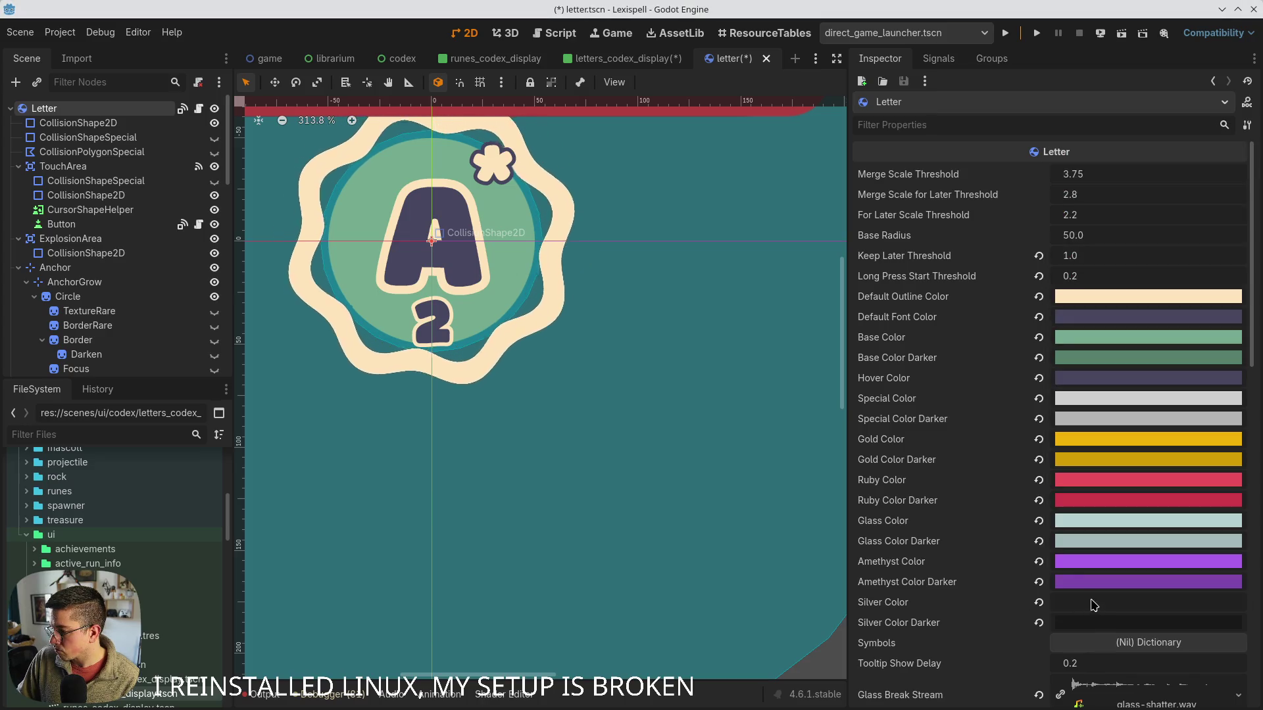
{"action": "left_click", "coordinate": [1099, 585]}
{"action": "left_click", "coordinate": [1079, 530]}
{"action": "left_click", "coordinate": [1063, 551]}
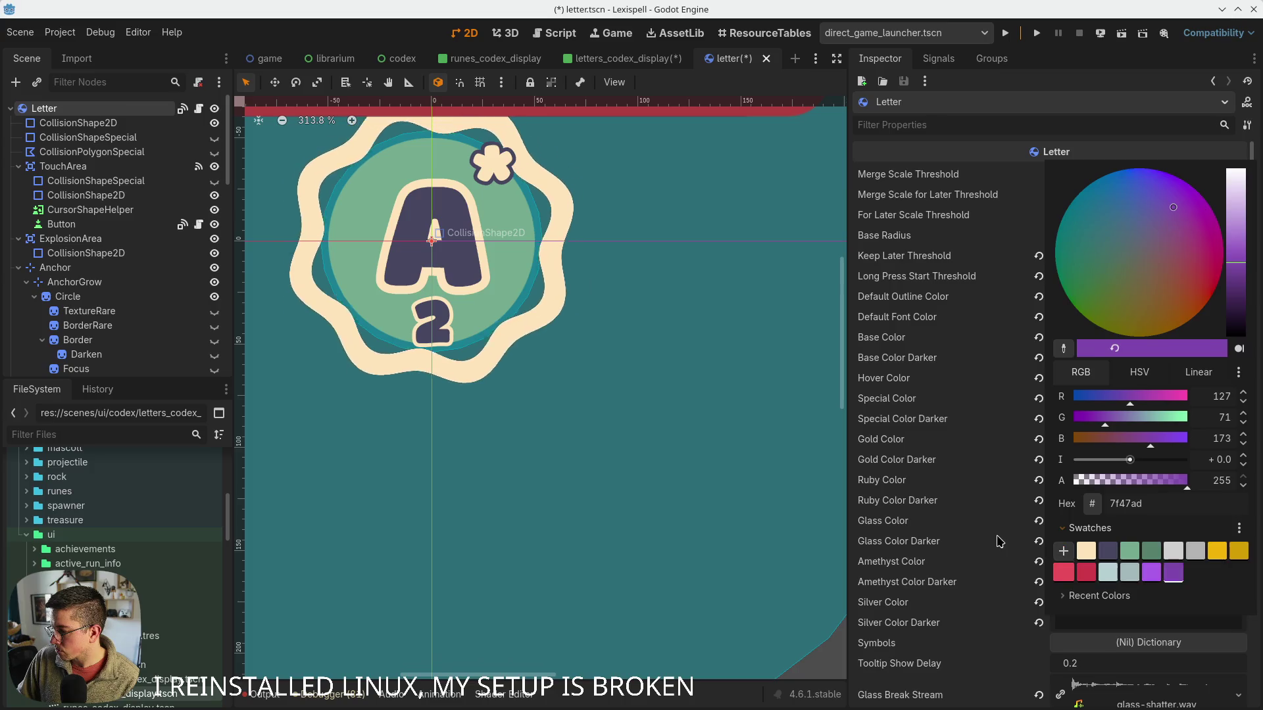
{"action": "left_click", "coordinate": [998, 541]}
{"action": "key", "text": "ctrl+s"}
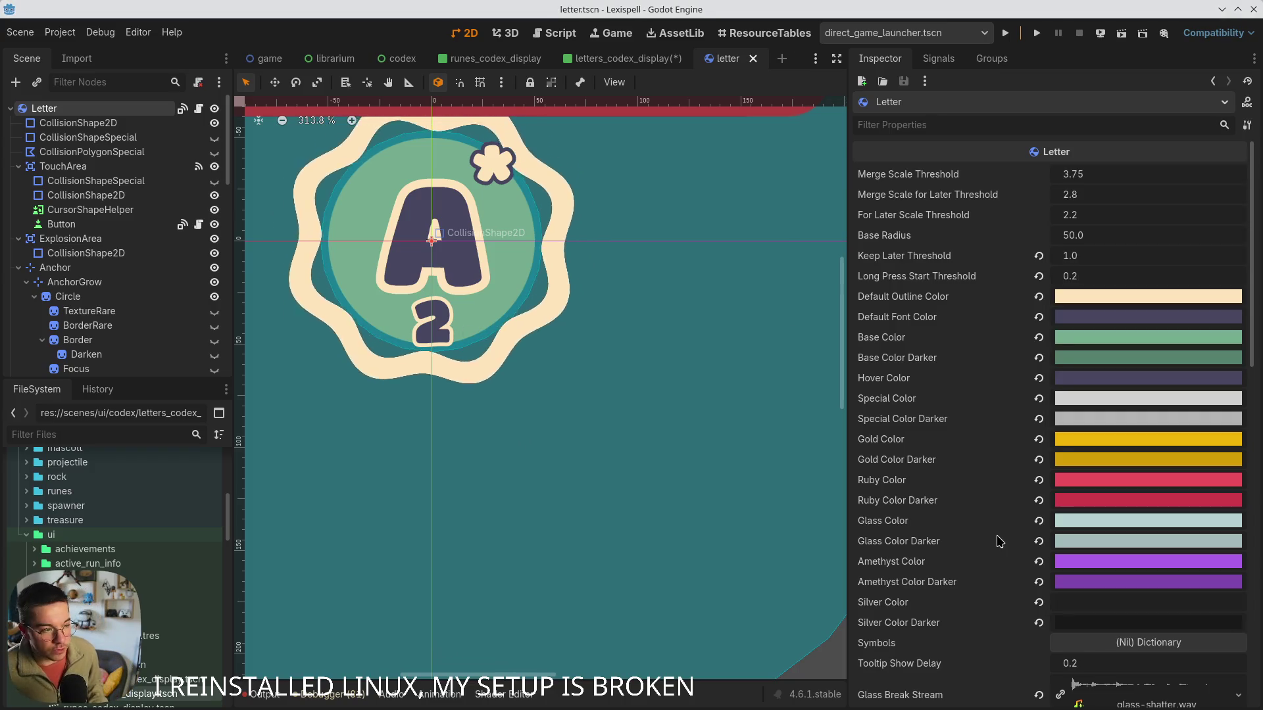
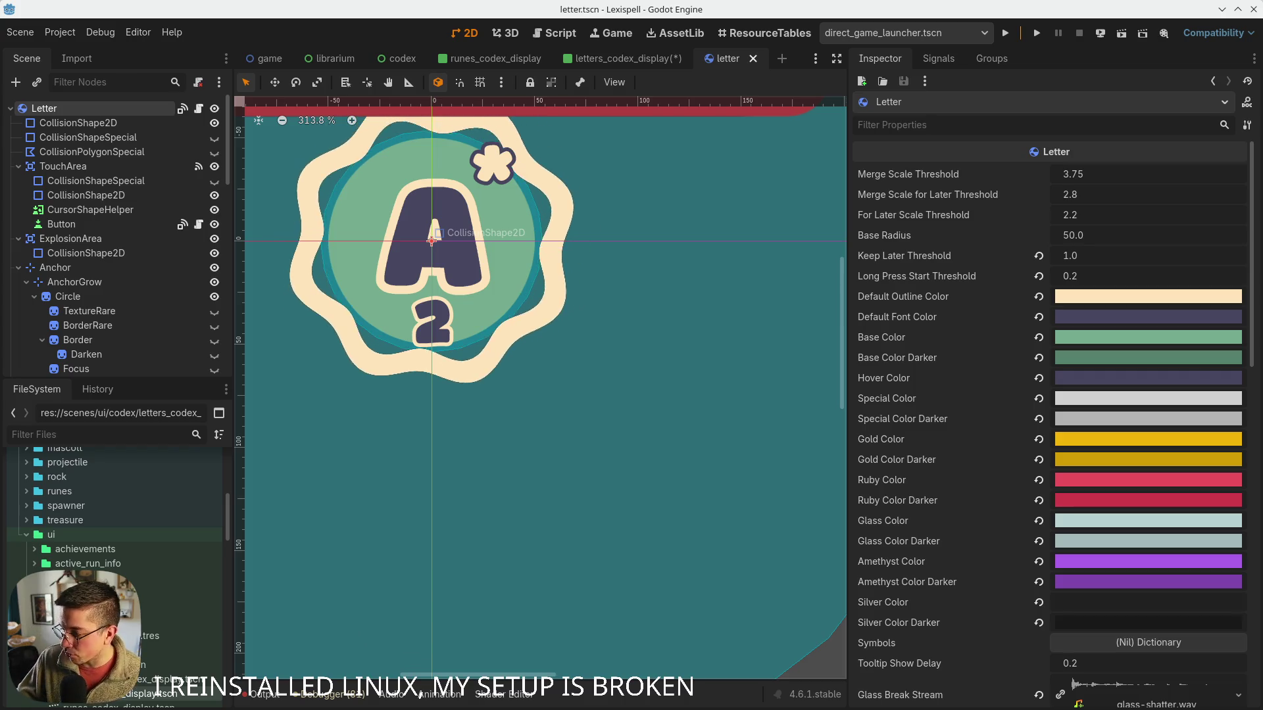
Step: On letters_codex_display.tscn, open LetterGold's Modulate colour picker and expand its Swatches list
{"action": "mouse_move", "coordinate": [710, 709]}
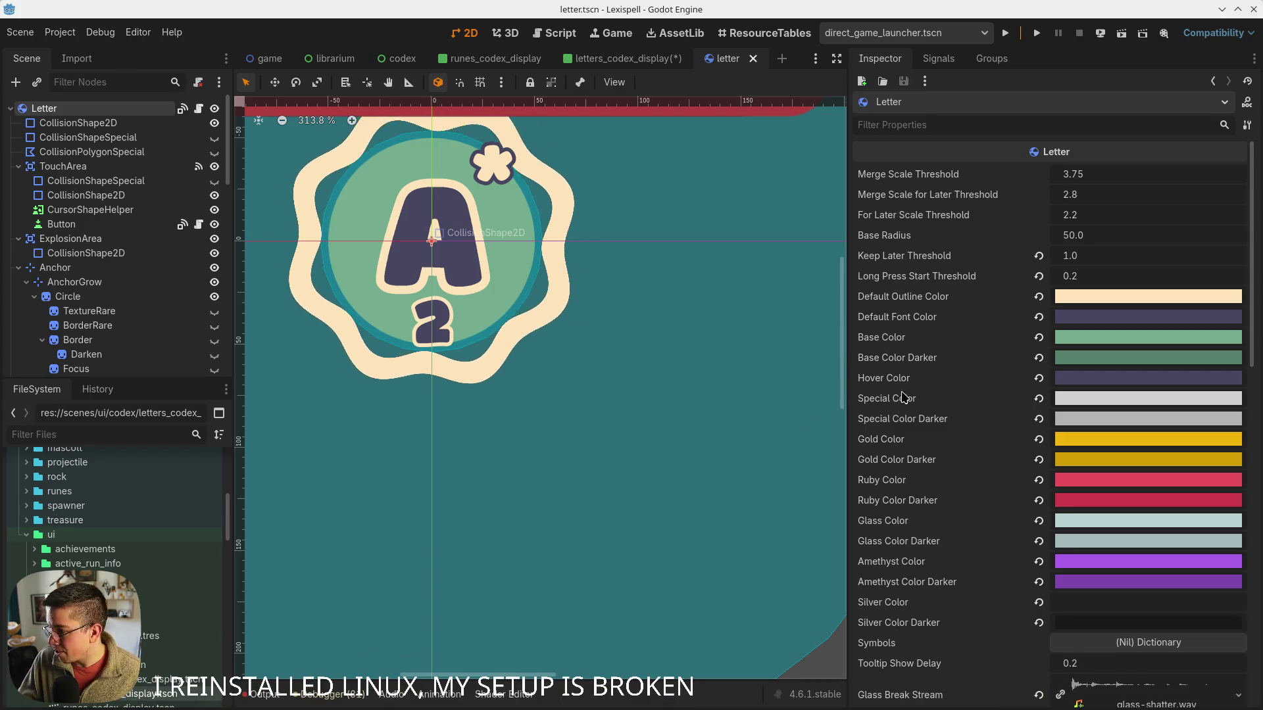
{"action": "left_click", "coordinate": [649, 62]}
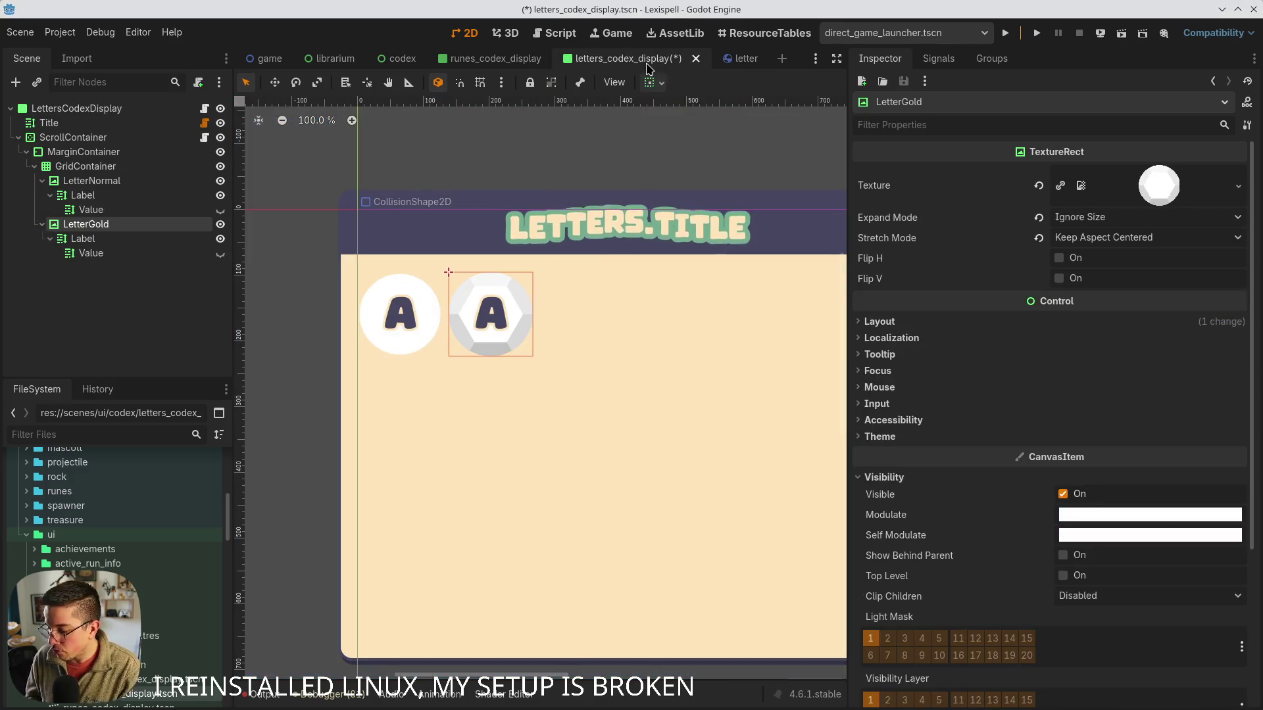
{"action": "left_click", "coordinate": [1125, 515]}
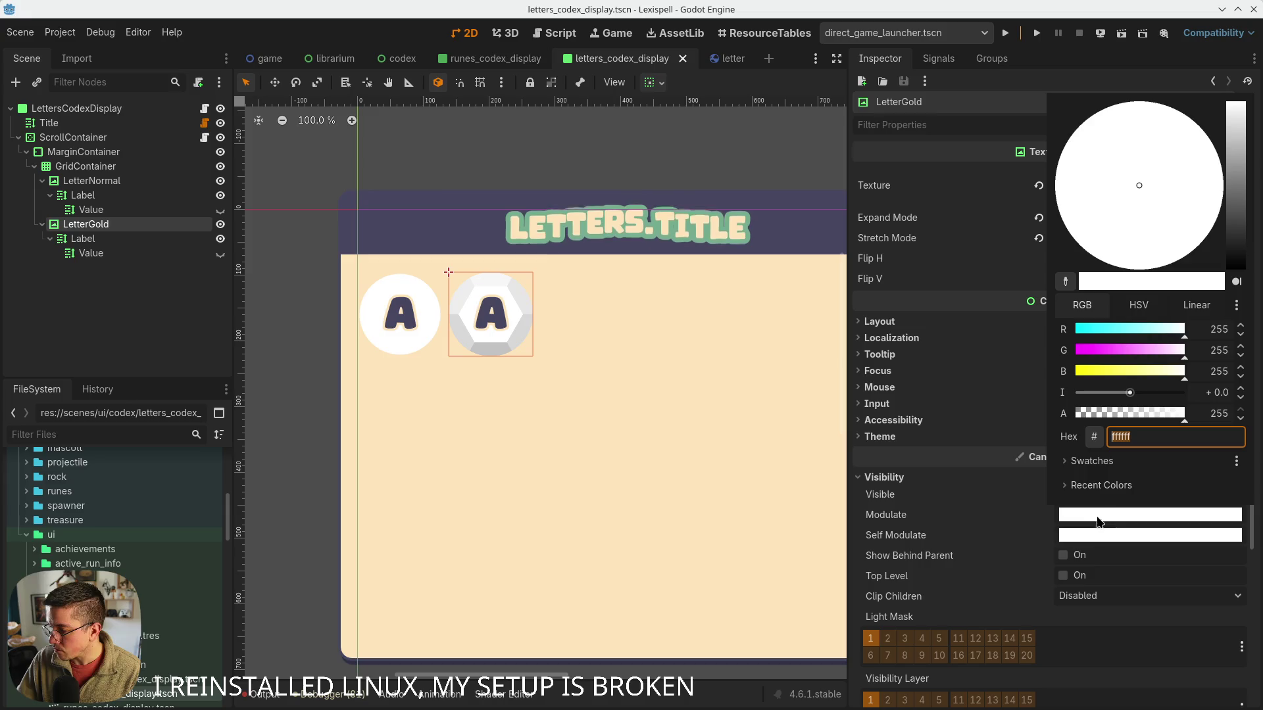
{"action": "left_click", "coordinate": [1234, 461]}
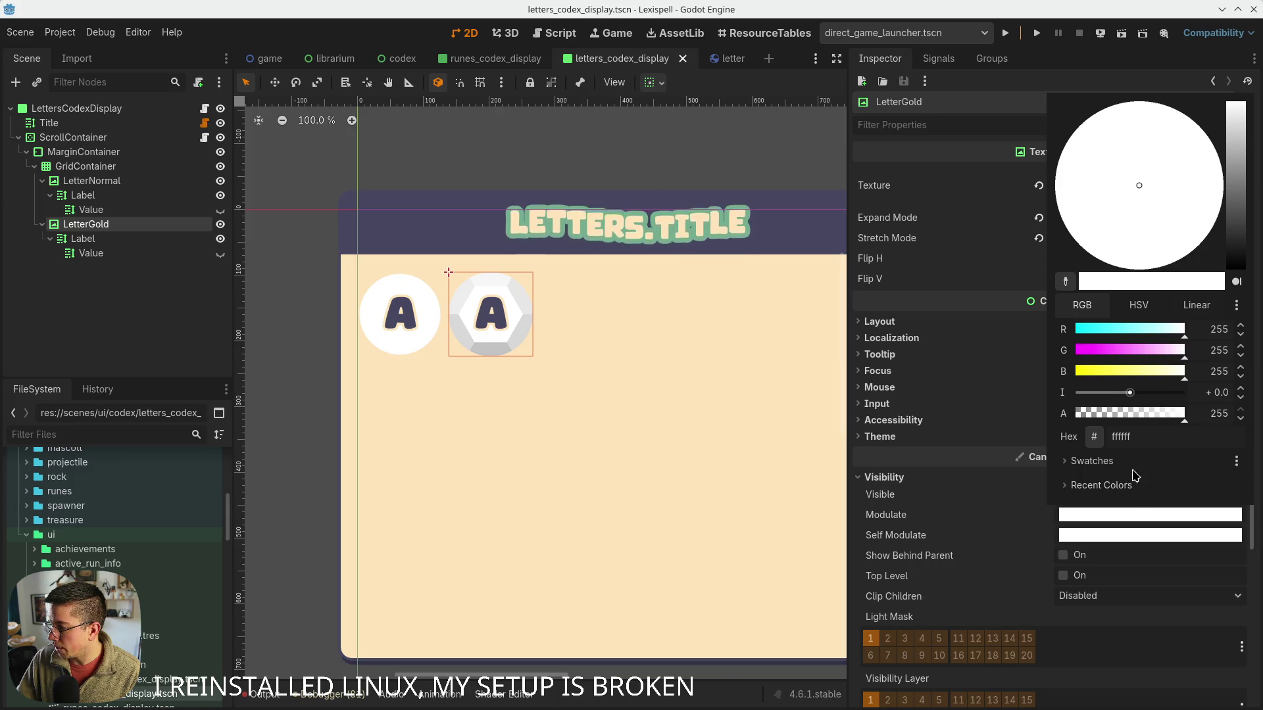
{"action": "left_click", "coordinate": [1237, 462]}
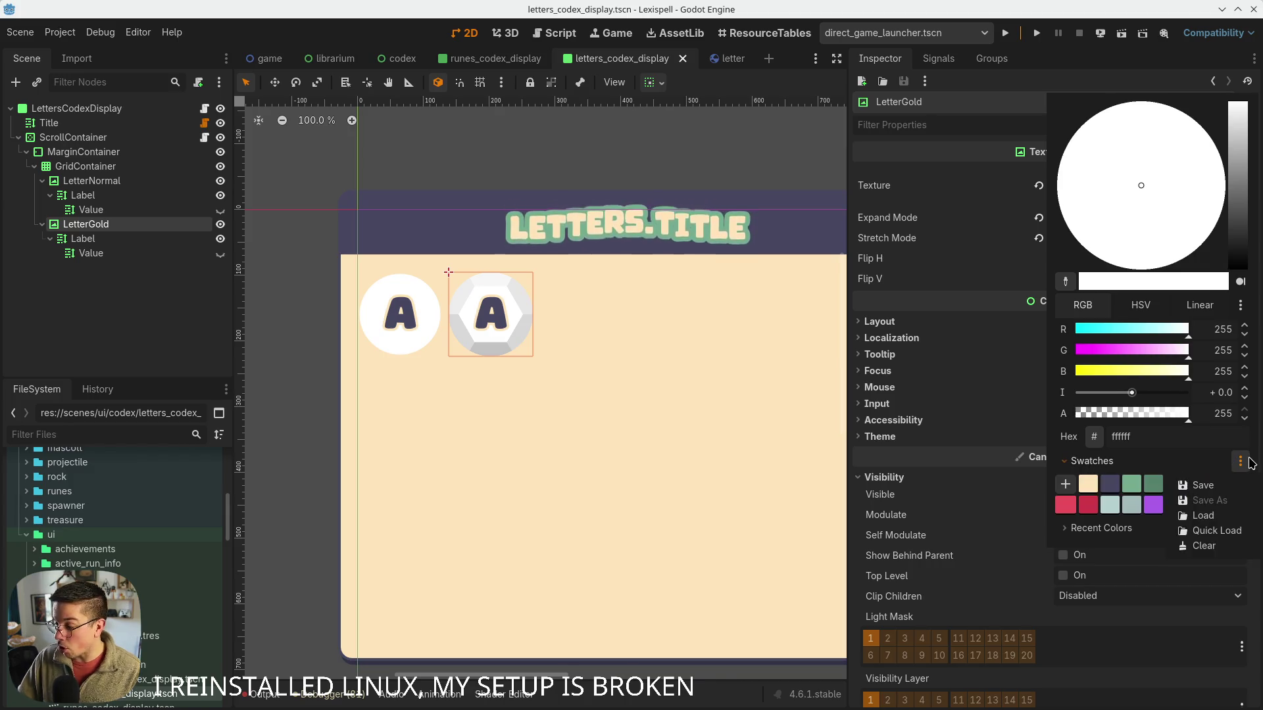
{"action": "left_click", "coordinate": [1094, 465]}
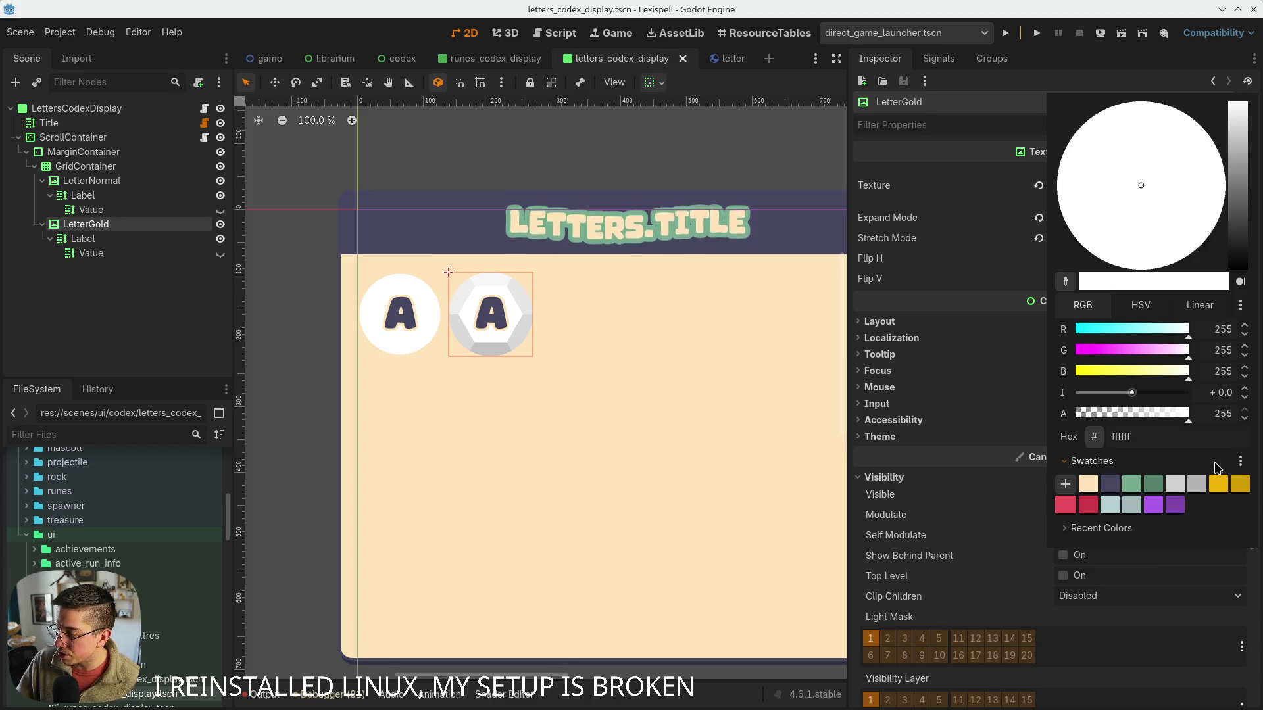
{"action": "left_click", "coordinate": [1086, 530]}
{"action": "left_click", "coordinate": [1088, 530]}
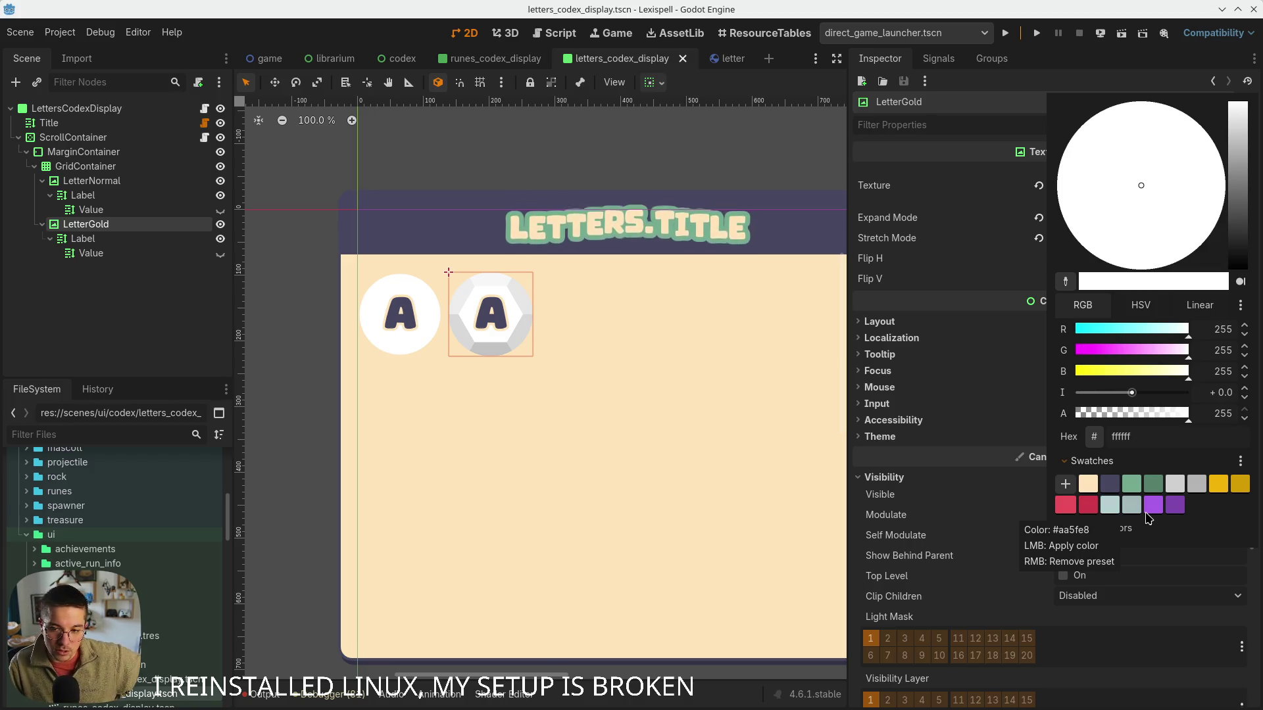
Step: Close the colour picker and drag the viewport/Inspector splitter right to widen the scene view
{"action": "left_click", "coordinate": [312, 323]}
{"action": "scroll", "coordinate": [453, 381], "scroll_direction": "down", "scroll_amount": 2}
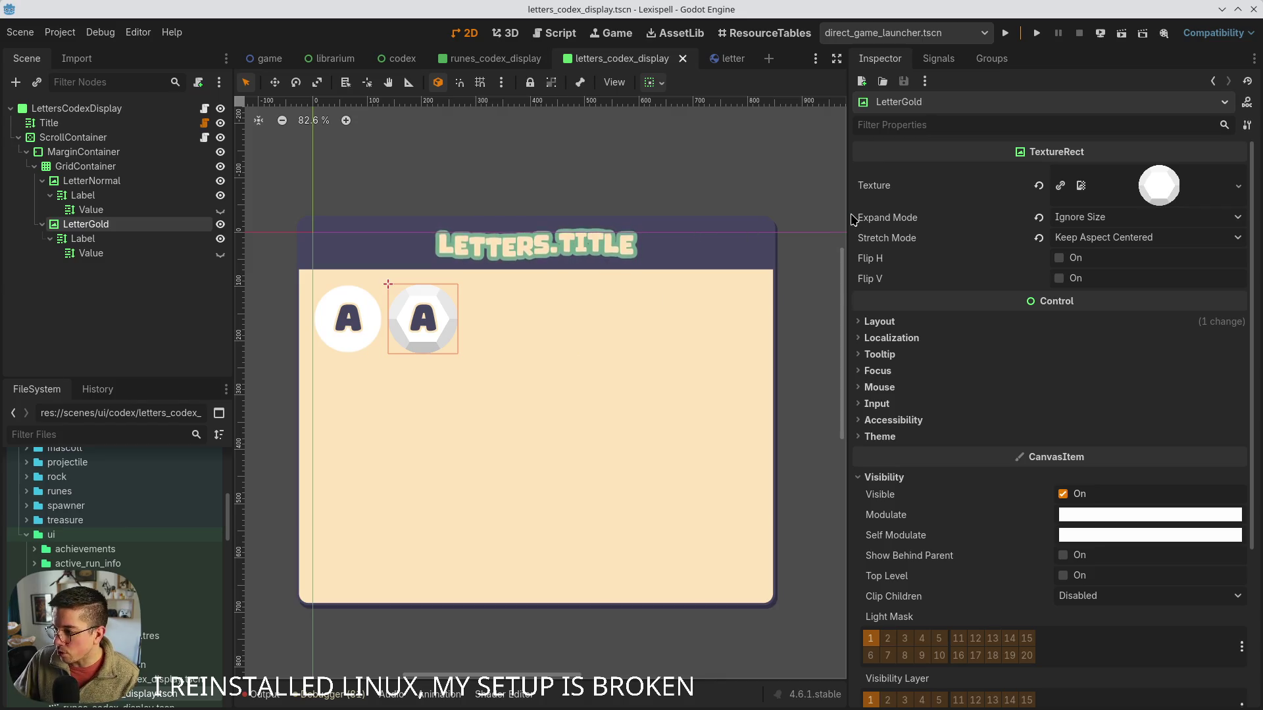
{"action": "left_click_drag", "start_coordinate": [851, 219], "coordinate": [966, 219]}
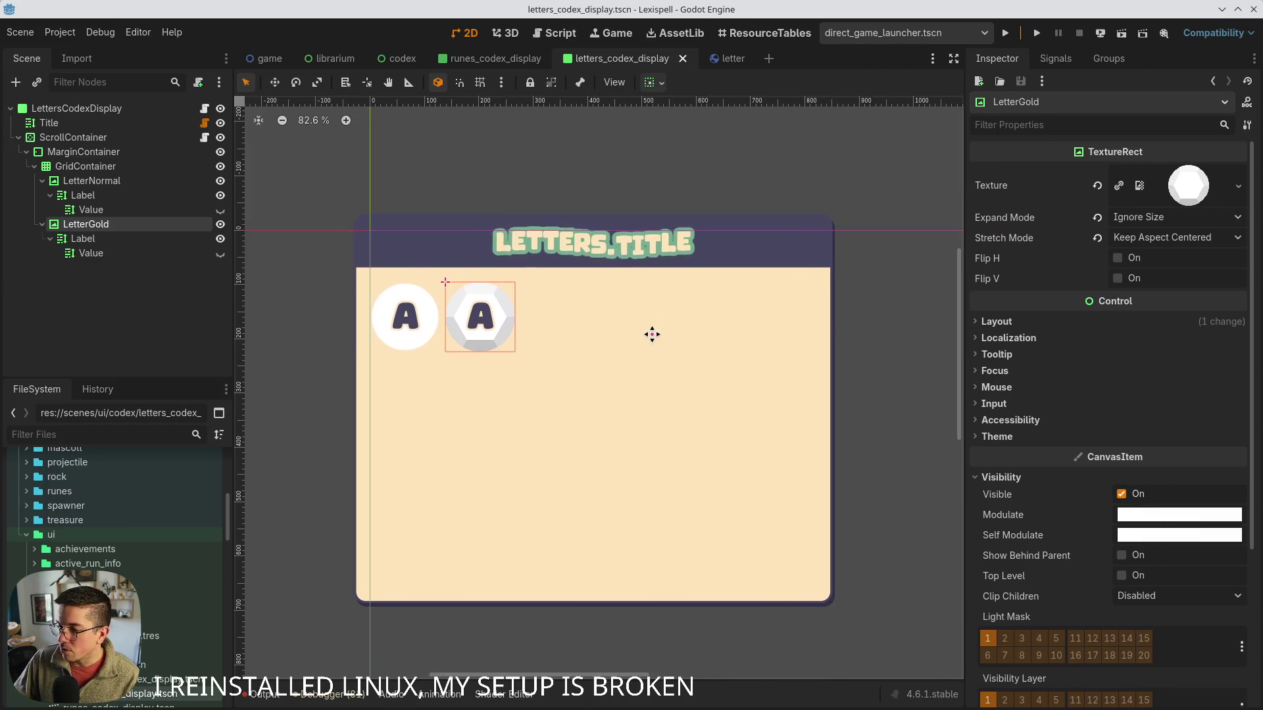
{"action": "scroll", "coordinate": [543, 372], "scroll_direction": "up", "scroll_amount": 1}
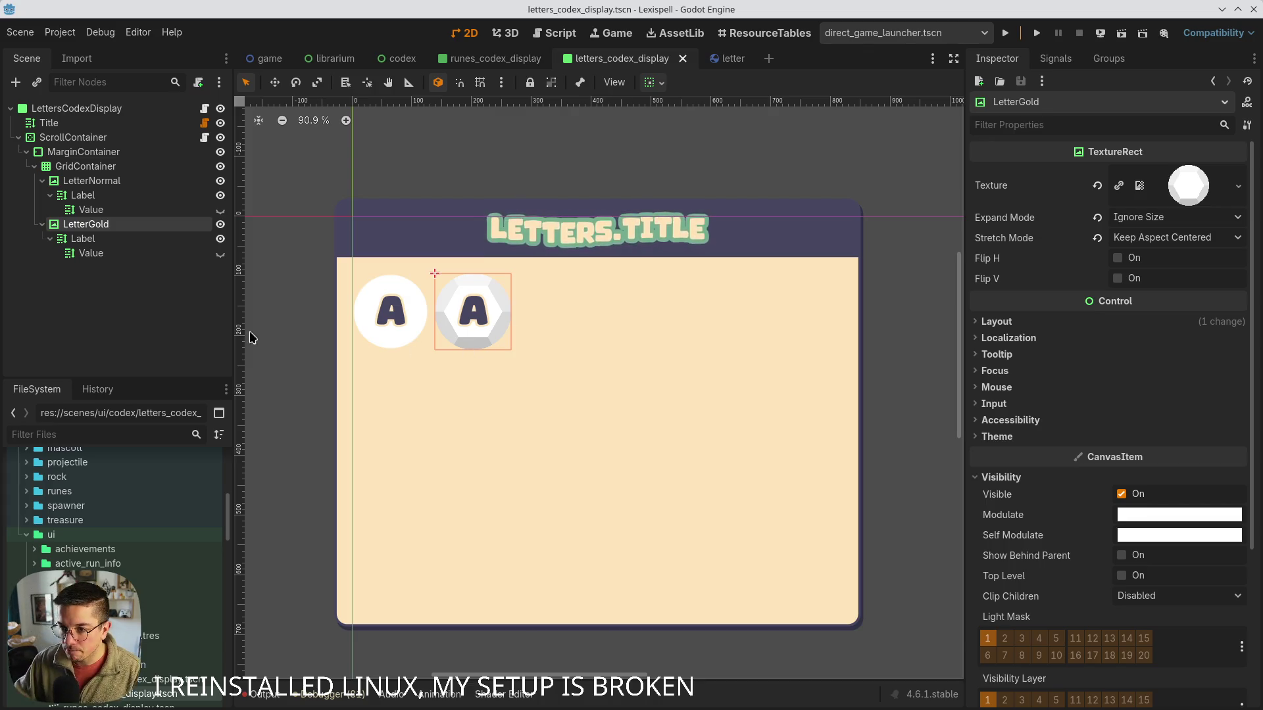
{"action": "left_click", "coordinate": [111, 277]}
Step: Duplicate LetterGold and rename the copy to LetterSpecial
{"action": "left_click", "coordinate": [85, 224]}
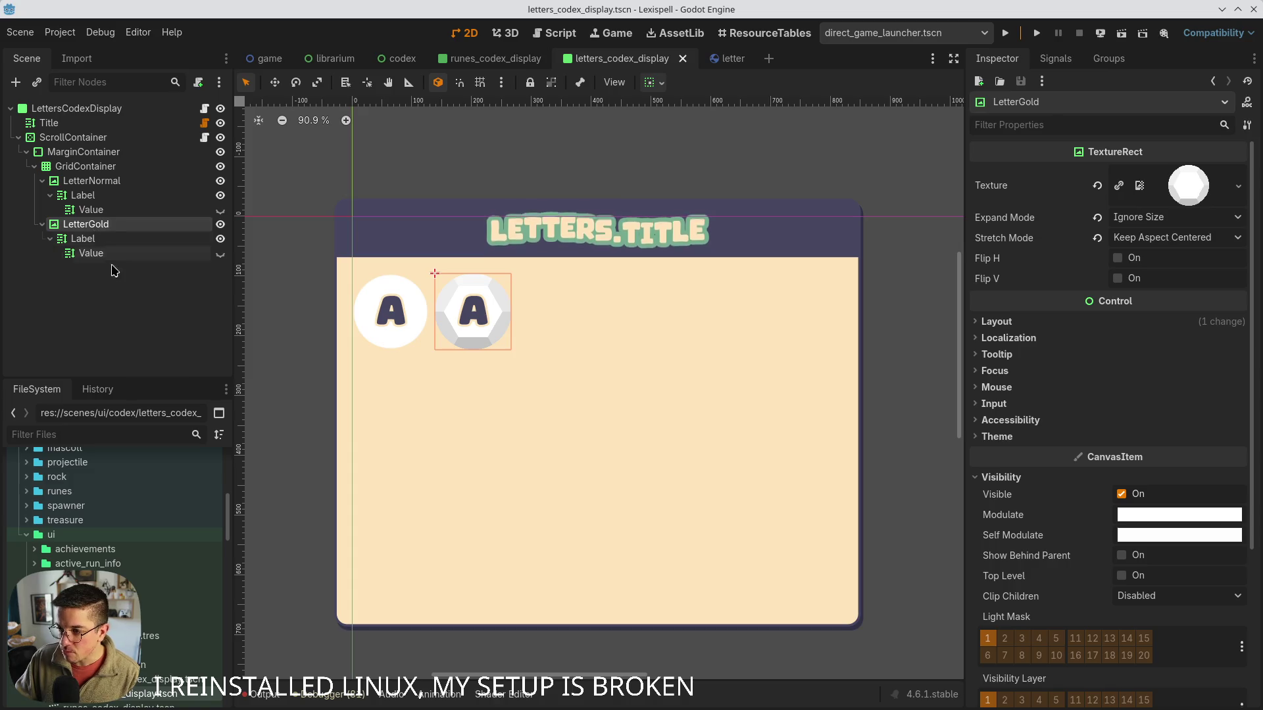
{"action": "key", "text": "ctrl+d"}
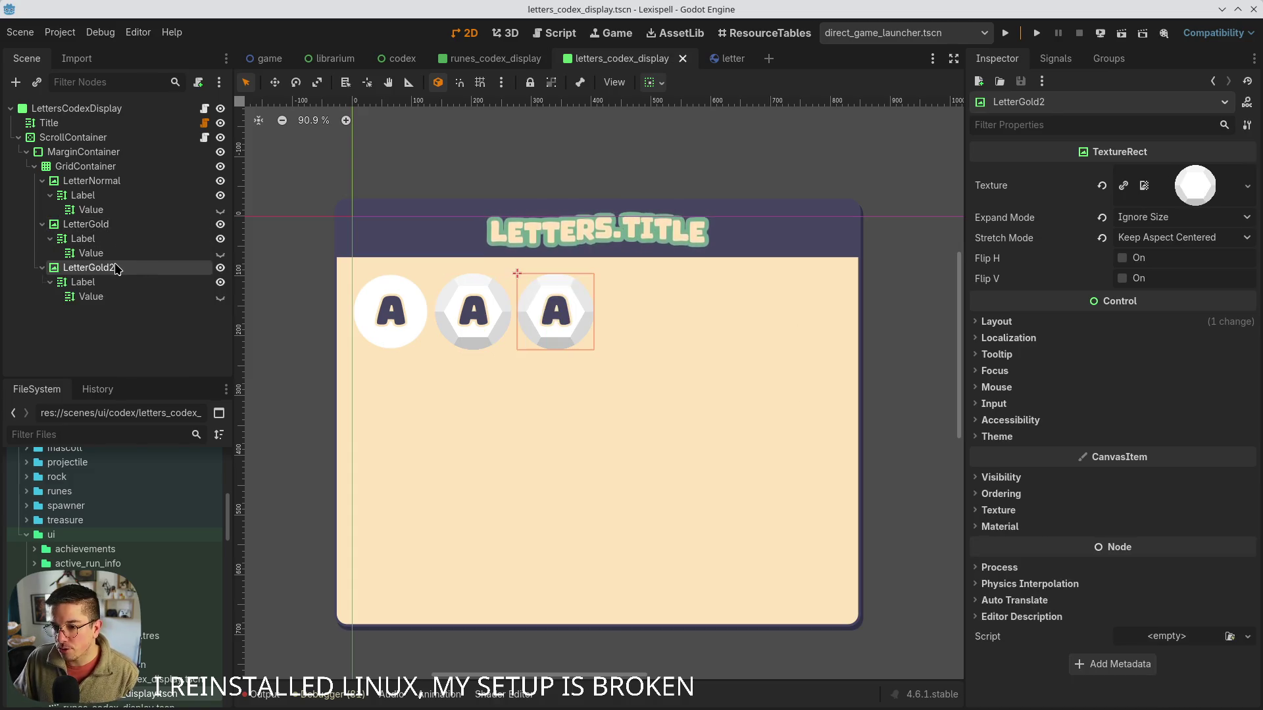
{"action": "double_click", "coordinate": [117, 268]}
{"action": "key", "text": "BackSpace"}
{"action": "key", "text": "BackSpace"}
{"action": "key", "text": "BackSpace"}
{"action": "type", "text": "Special"}
{"action": "key", "text": "Return"}
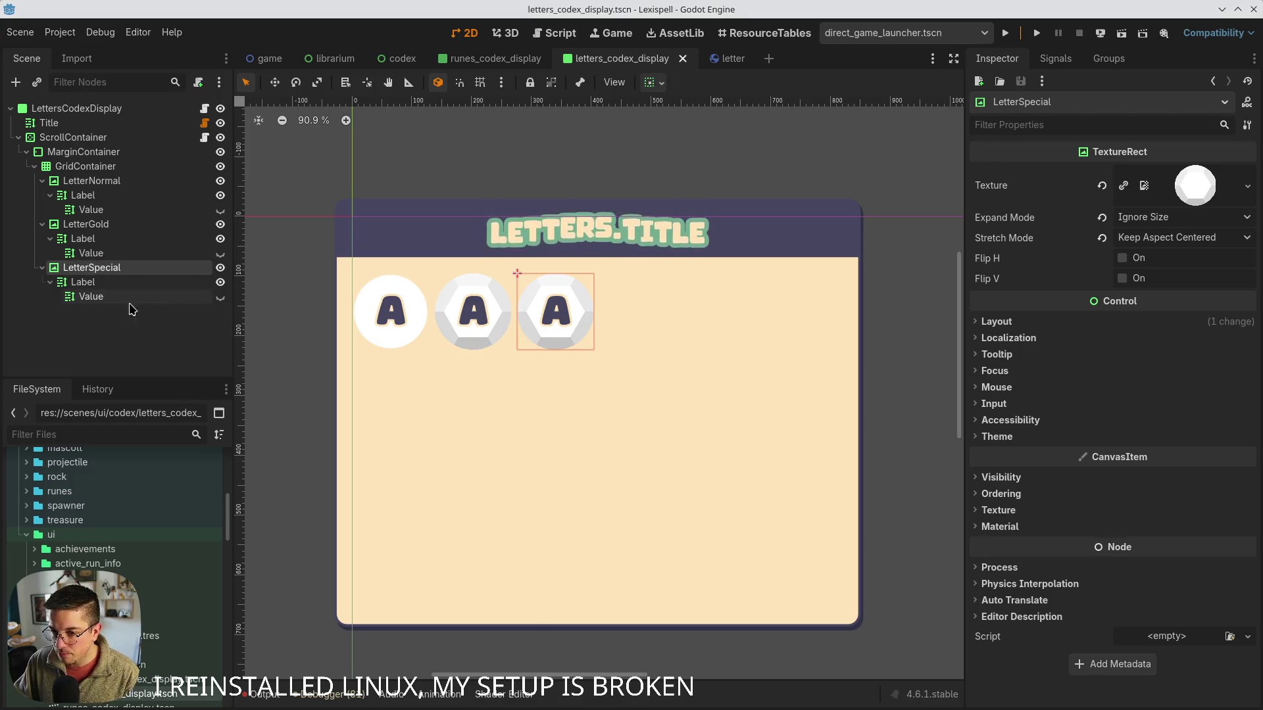
Step: Quick Load the hexagon 'specialetter' texture onto LetterSpecial
{"action": "left_click", "coordinate": [1247, 186]}
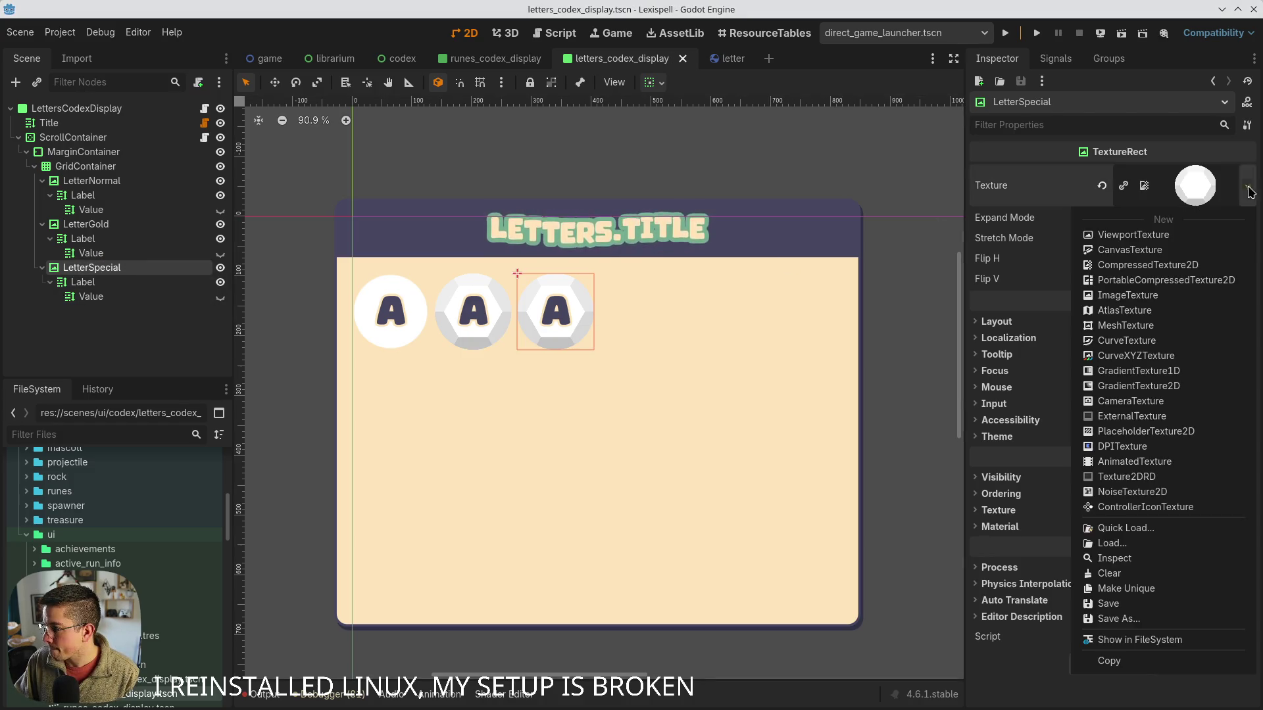
{"action": "left_click", "coordinate": [1157, 529]}
{"action": "type", "text": "specia"}
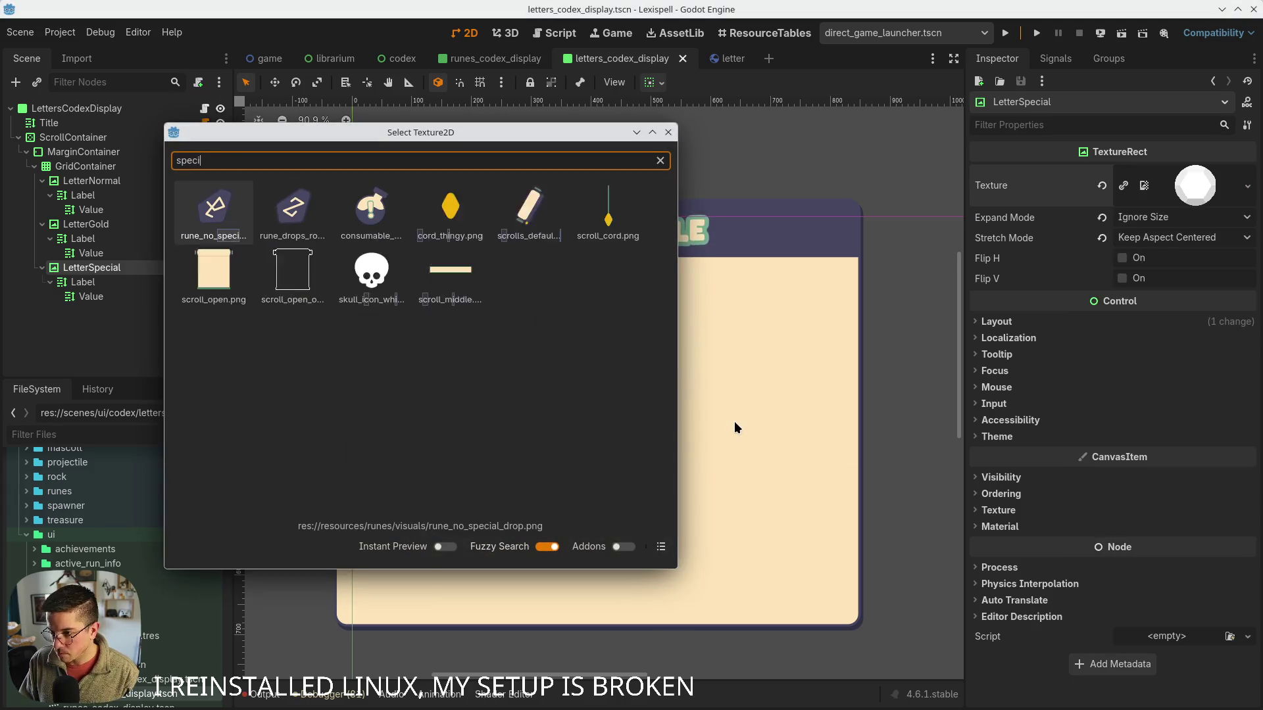
{"action": "type", "text": "letter"}
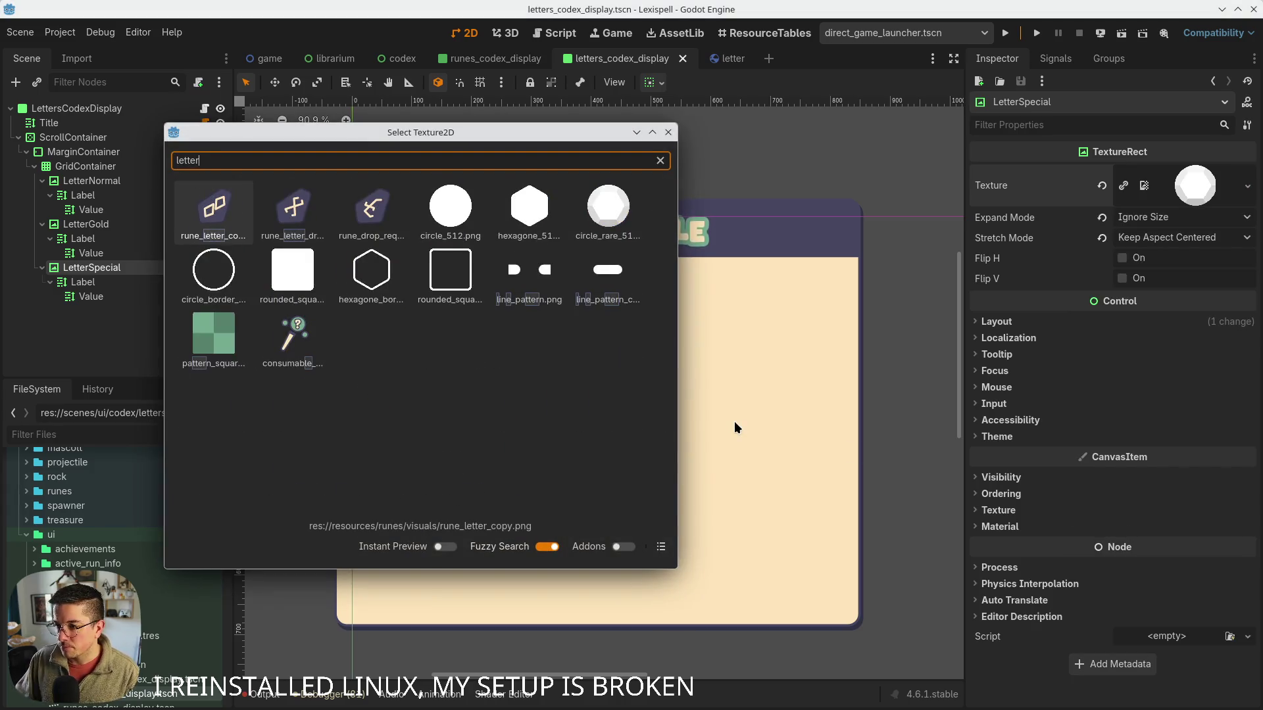
{"action": "double_click", "coordinate": [520, 222]}
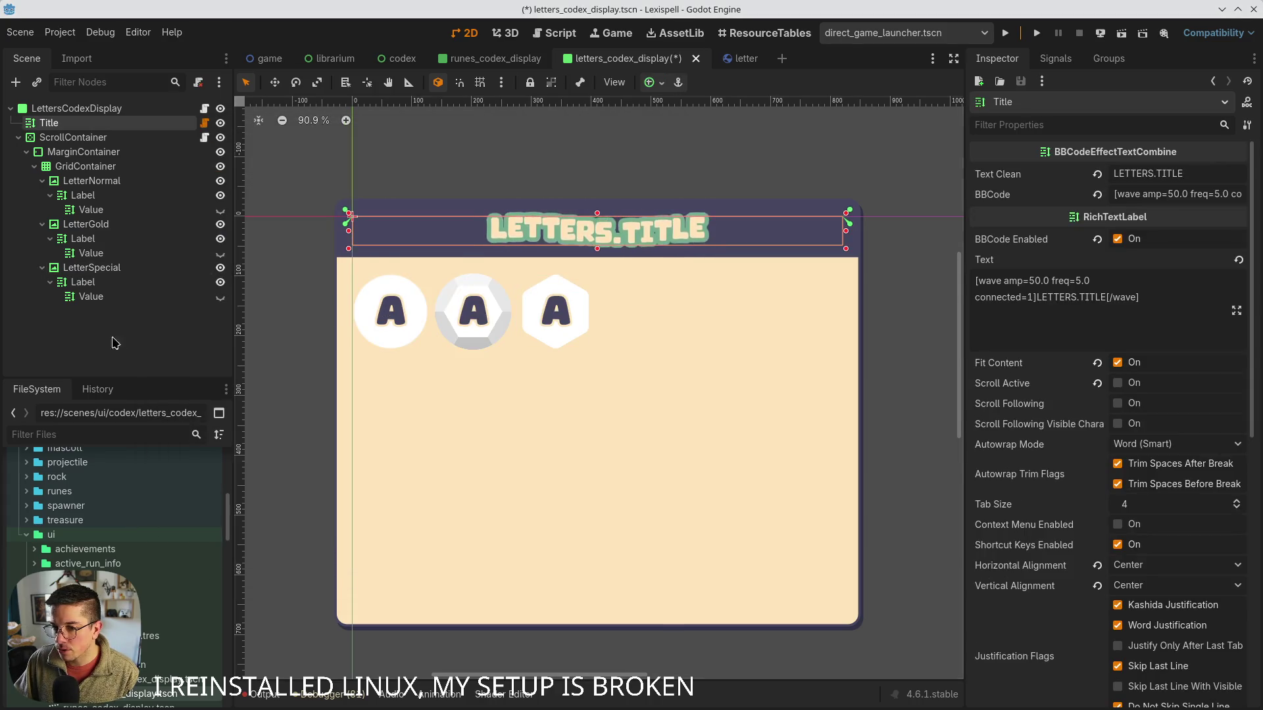
Step: Duplicate LetterSpecial, save, and name the two tiles LetterSpecialMerge and LetterSpecialNoMerge
{"action": "left_click", "coordinate": [105, 268]}
{"action": "key", "text": "ctrl+d"}
{"action": "key", "text": "ctrl+s"}
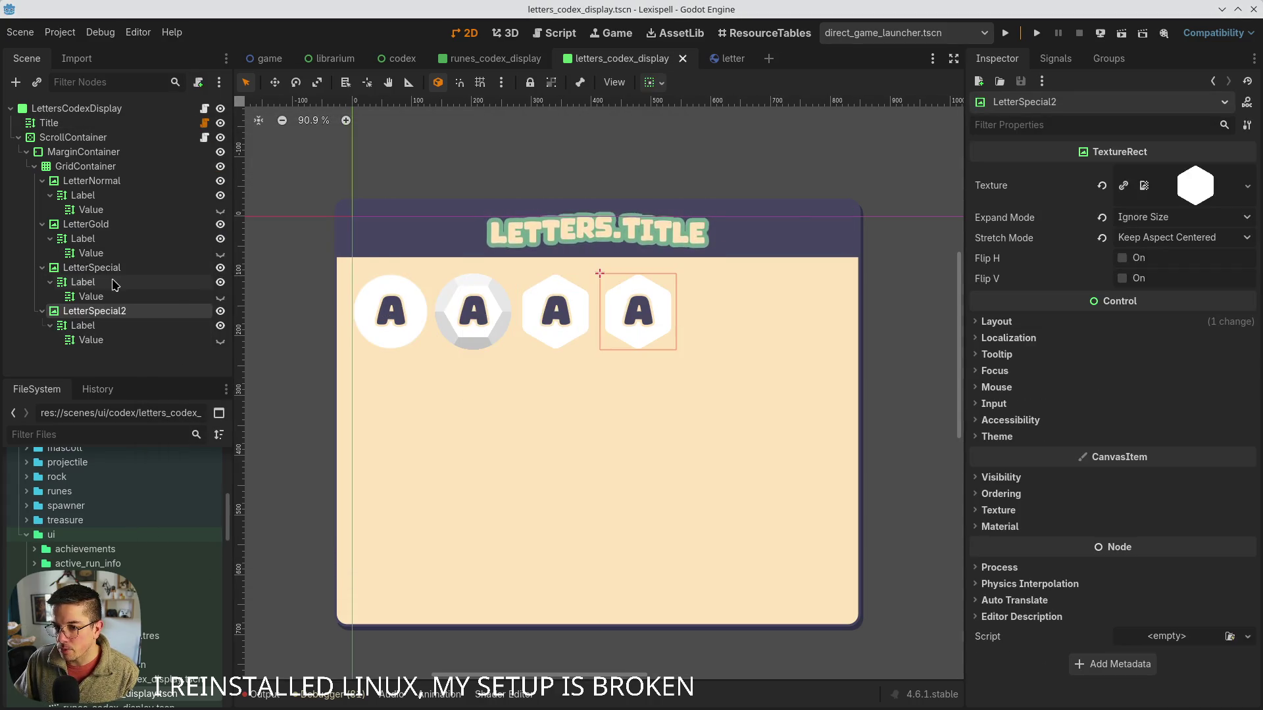
{"action": "left_click", "coordinate": [125, 268]}
{"action": "left_click", "coordinate": [144, 269]}
{"action": "left_click", "coordinate": [147, 271]}
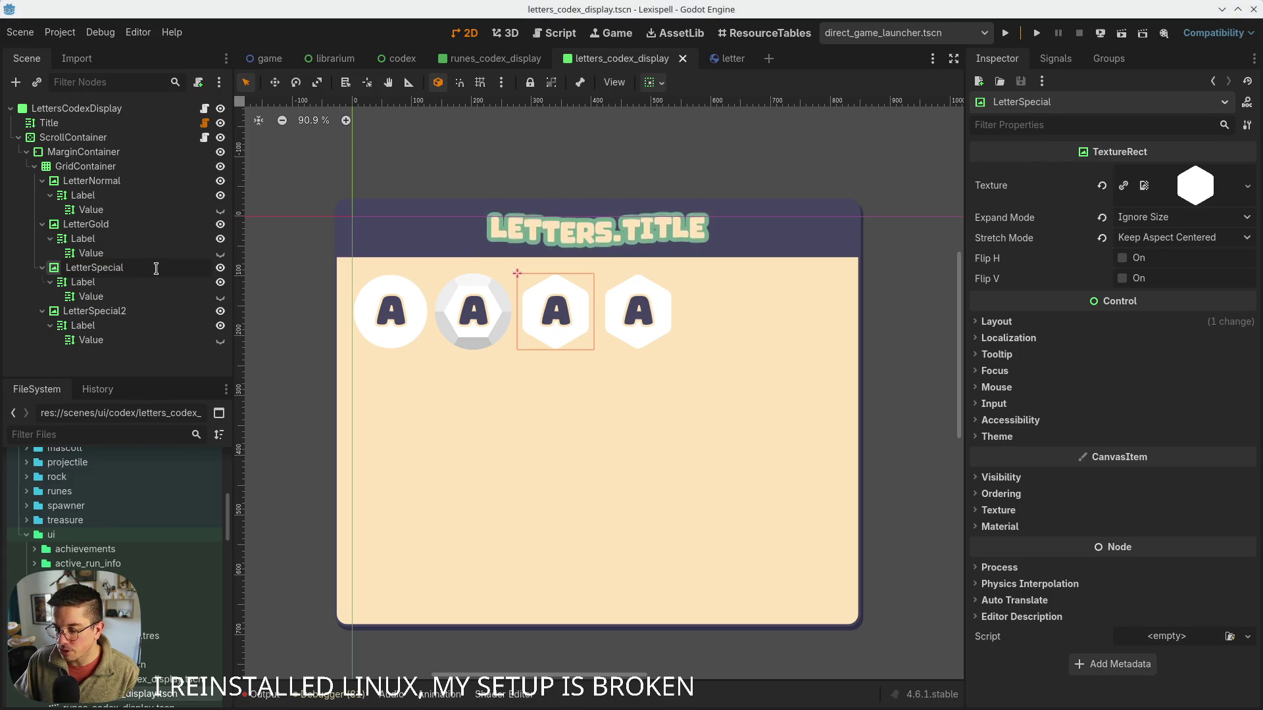
{"action": "type", "text": "rge"}
{"action": "key", "text": "Return"}
{"action": "left_click", "coordinate": [132, 310]}
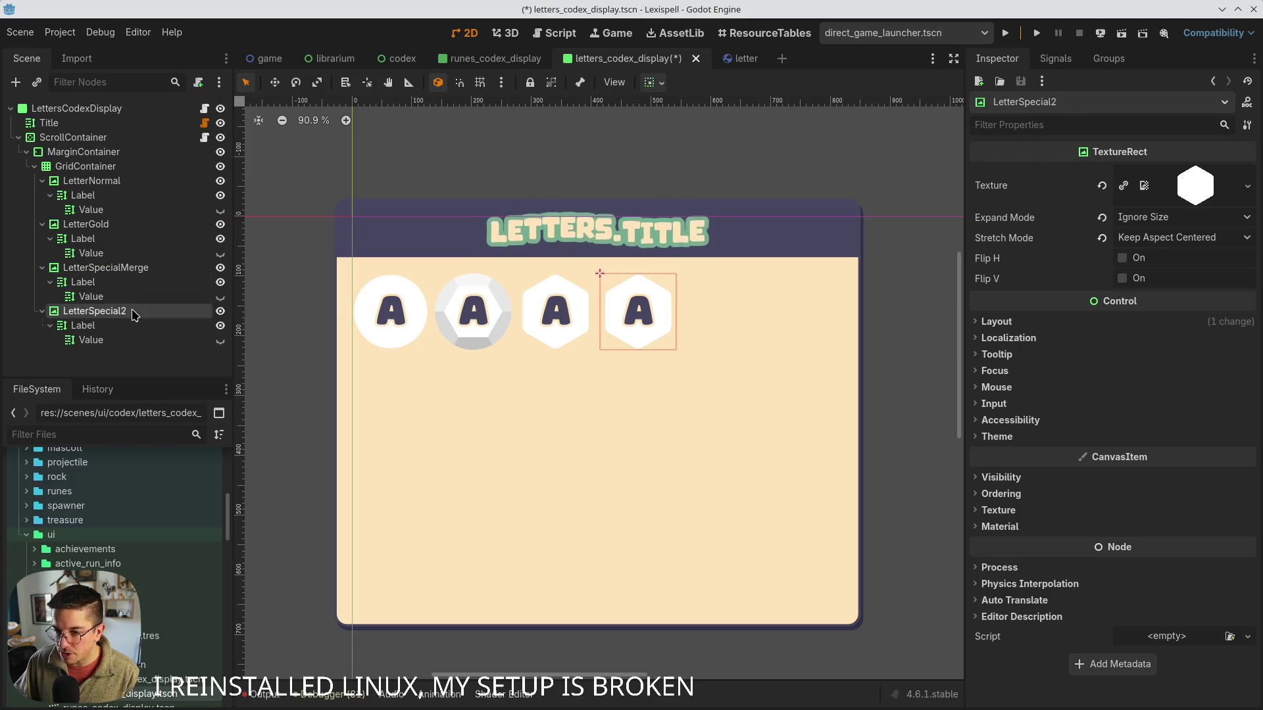
{"action": "left_click", "coordinate": [151, 309]}
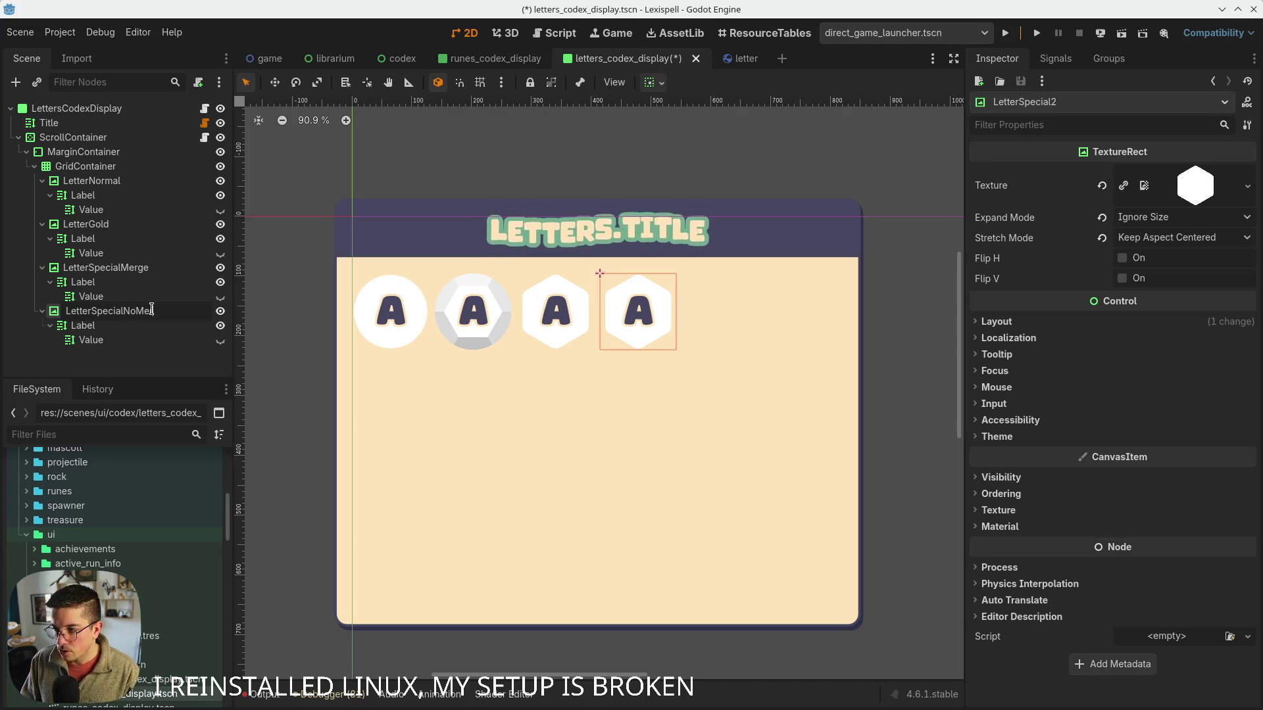
{"action": "type", "text": "rge"}
{"action": "key", "text": "Return"}
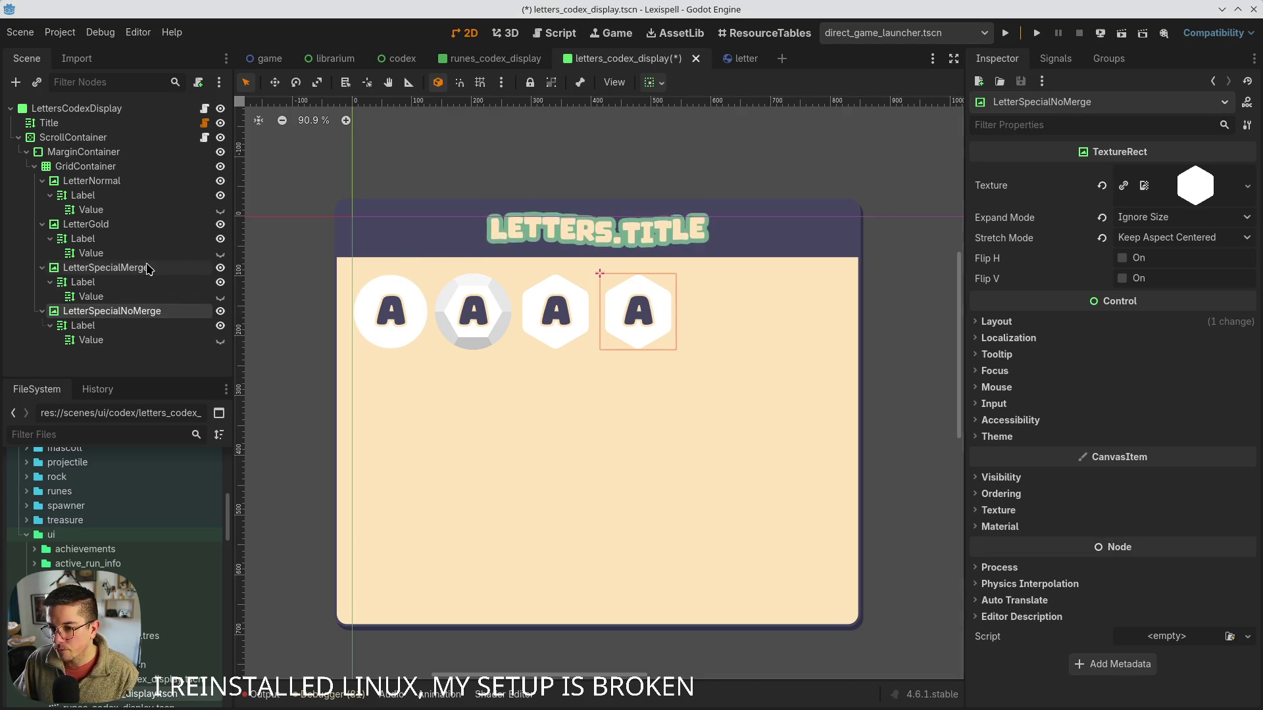
Step: Search for another LetterSpecialMerge texture ('mergespecial', 'letter') but cancel without changing it
{"action": "left_click", "coordinate": [151, 269]}
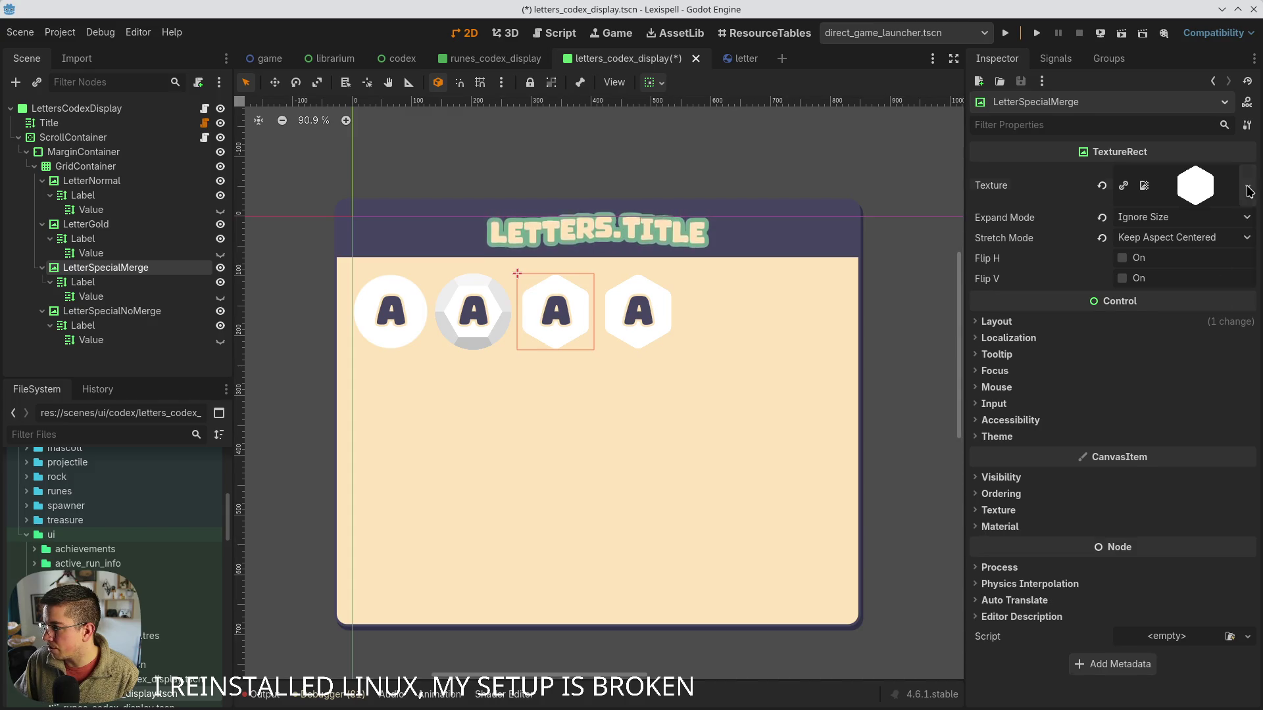
{"action": "left_click", "coordinate": [1248, 185]}
{"action": "left_click", "coordinate": [1118, 543]}
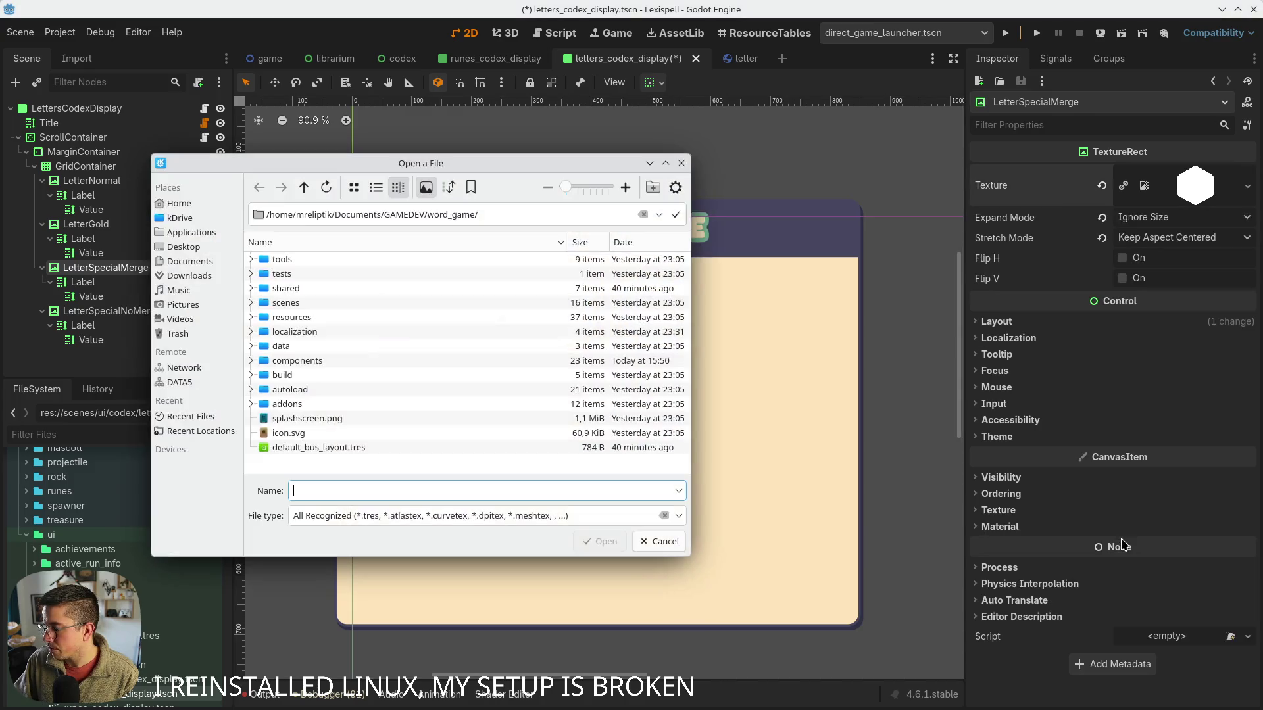
{"action": "key", "text": "Escape"}
{"action": "left_click", "coordinate": [1248, 185]}
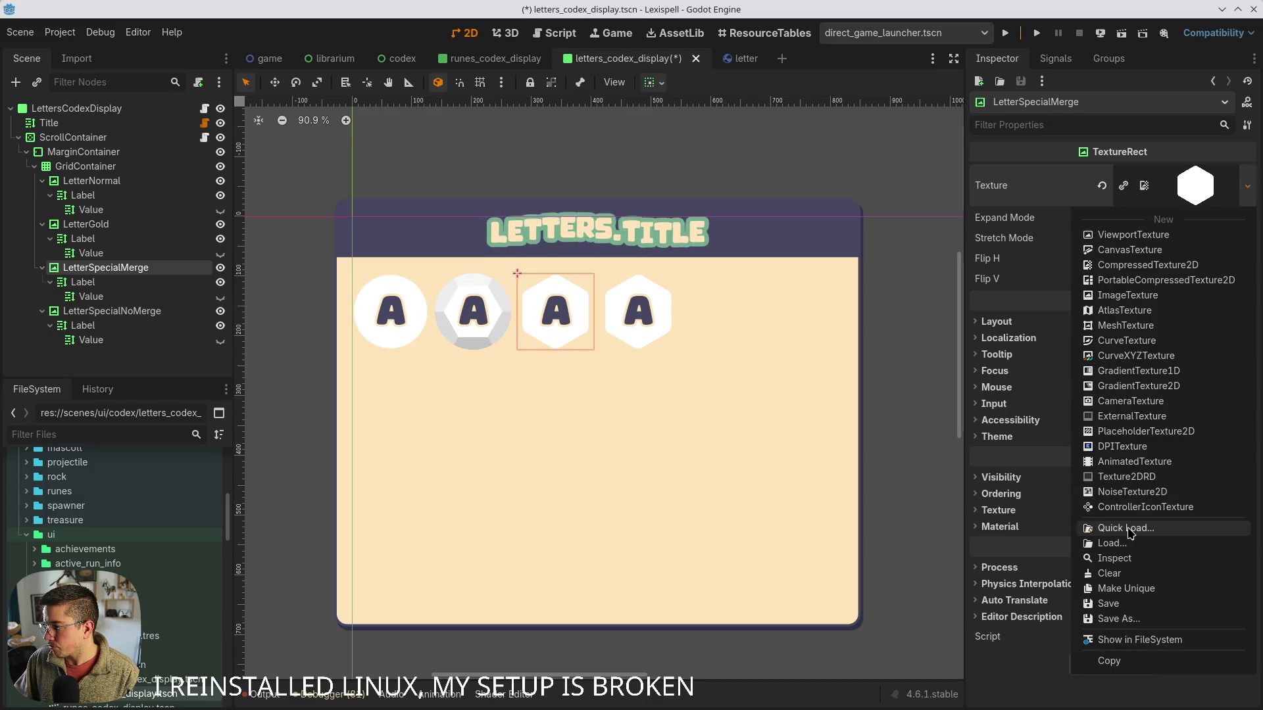
{"action": "left_click", "coordinate": [1125, 528]}
{"action": "type", "text": "merge"}
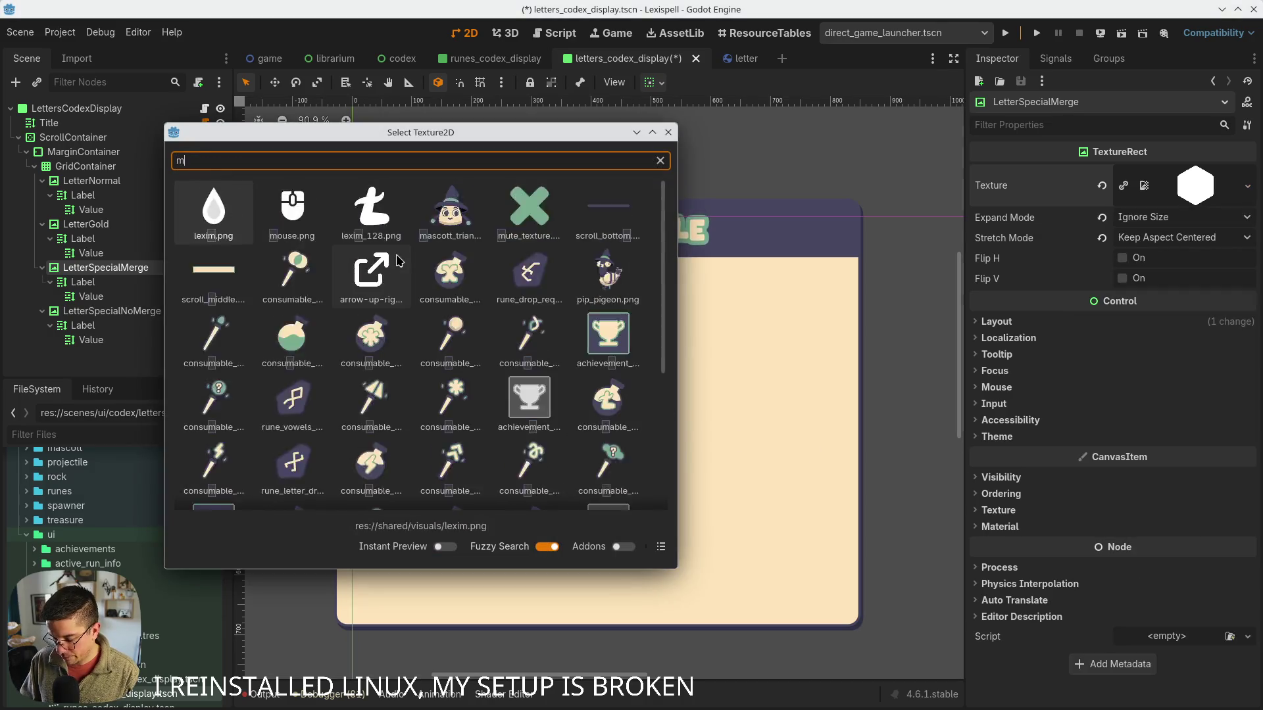
{"action": "type", "text": "special"}
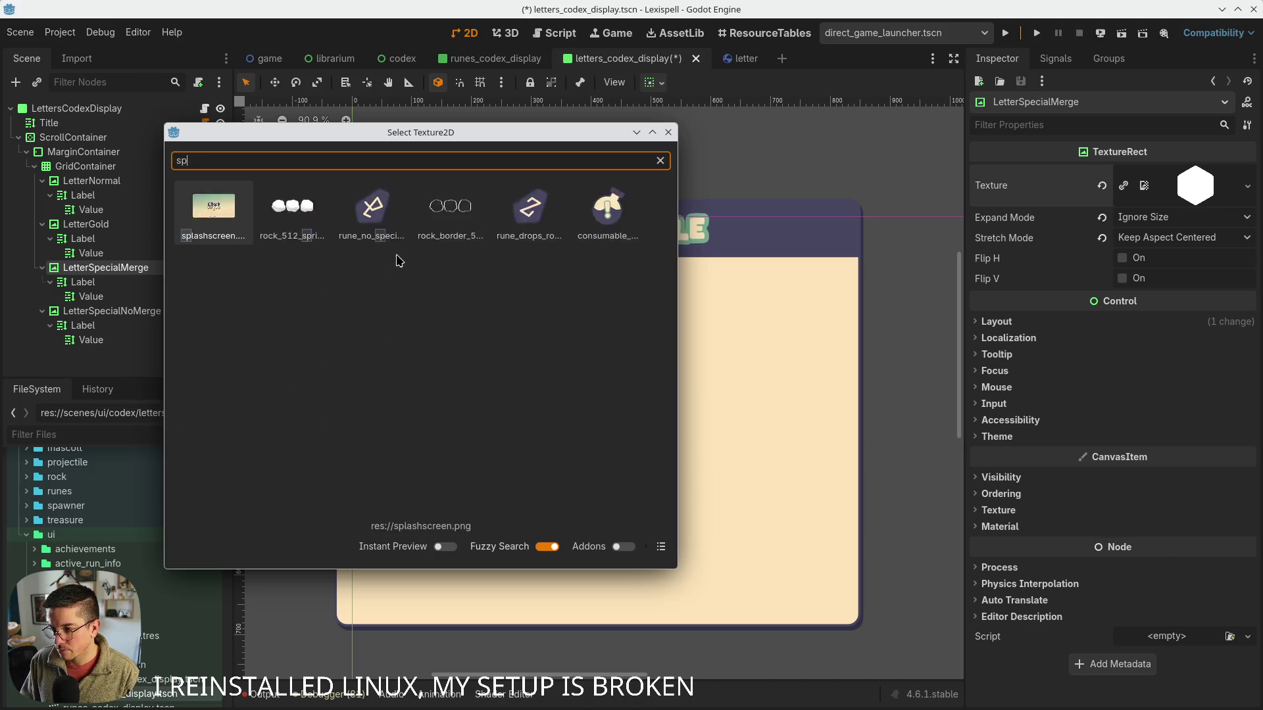
{"action": "key", "text": "ctrl+a"}
{"action": "type", "text": "letter"}
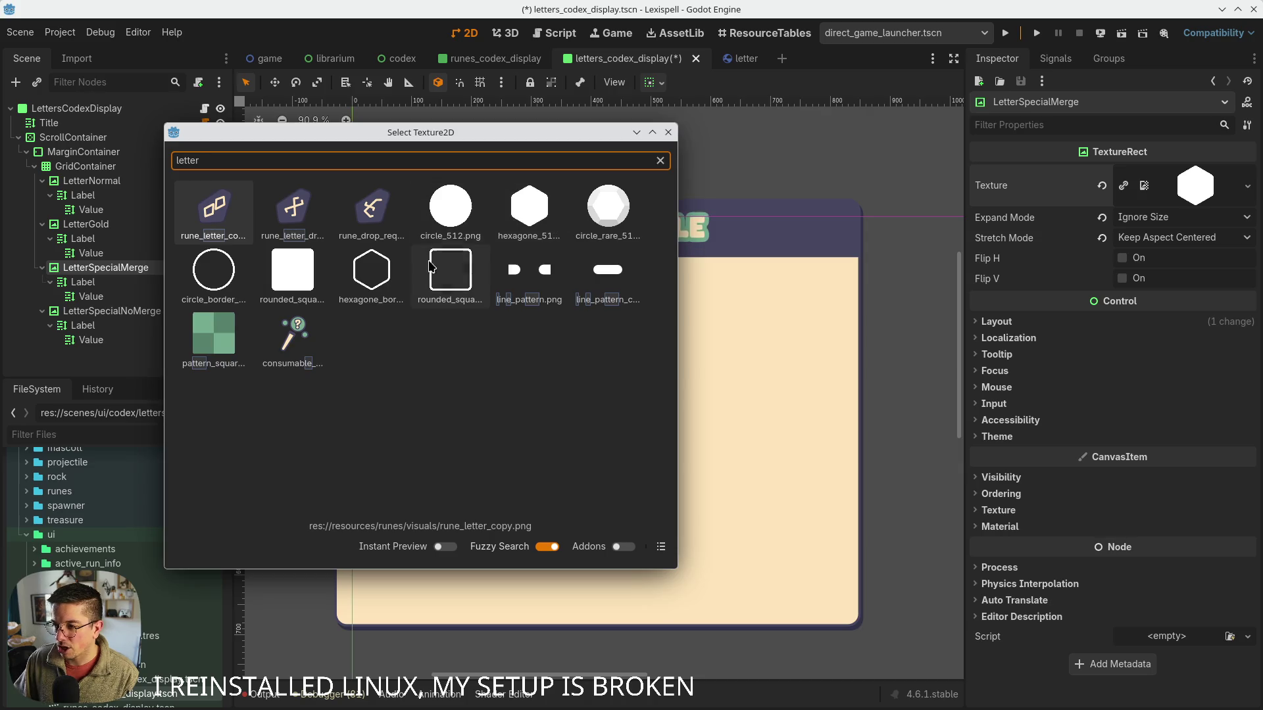
{"action": "key", "text": "Escape"}
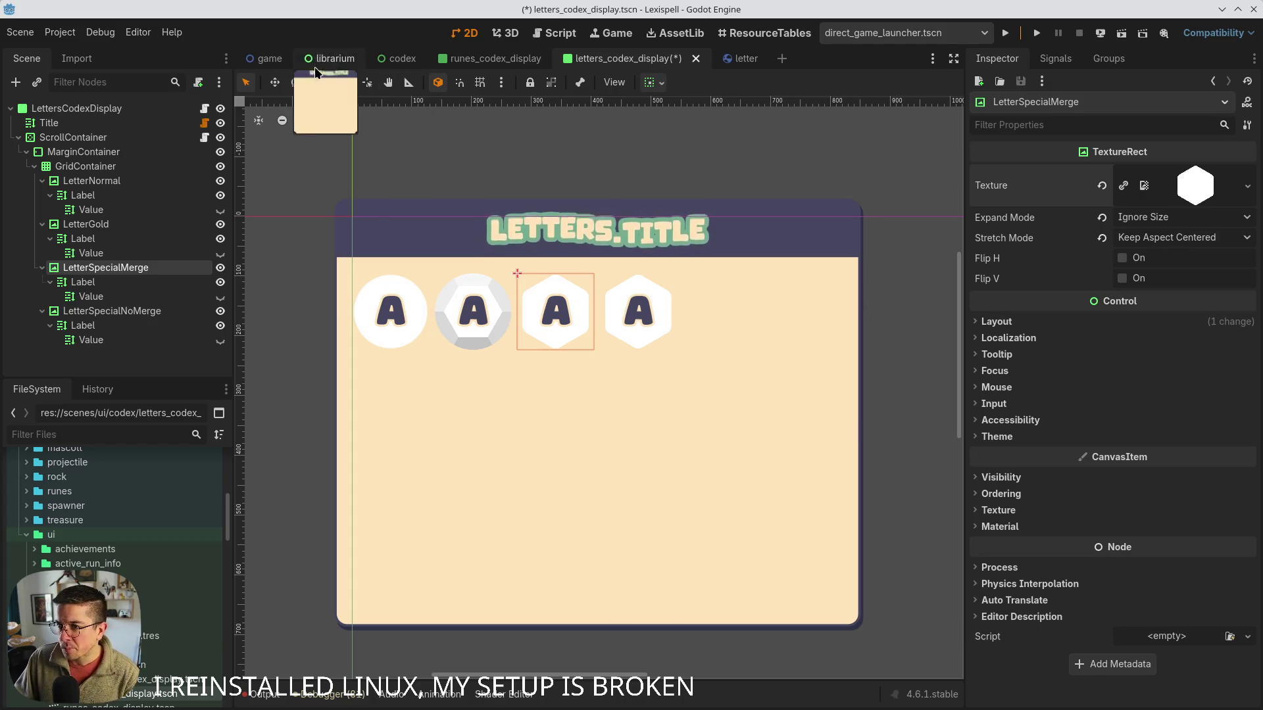
Step: In the letter scene, toggle RoundedSquare's visibility on and off to preview the shape
{"action": "left_click", "coordinate": [746, 58]}
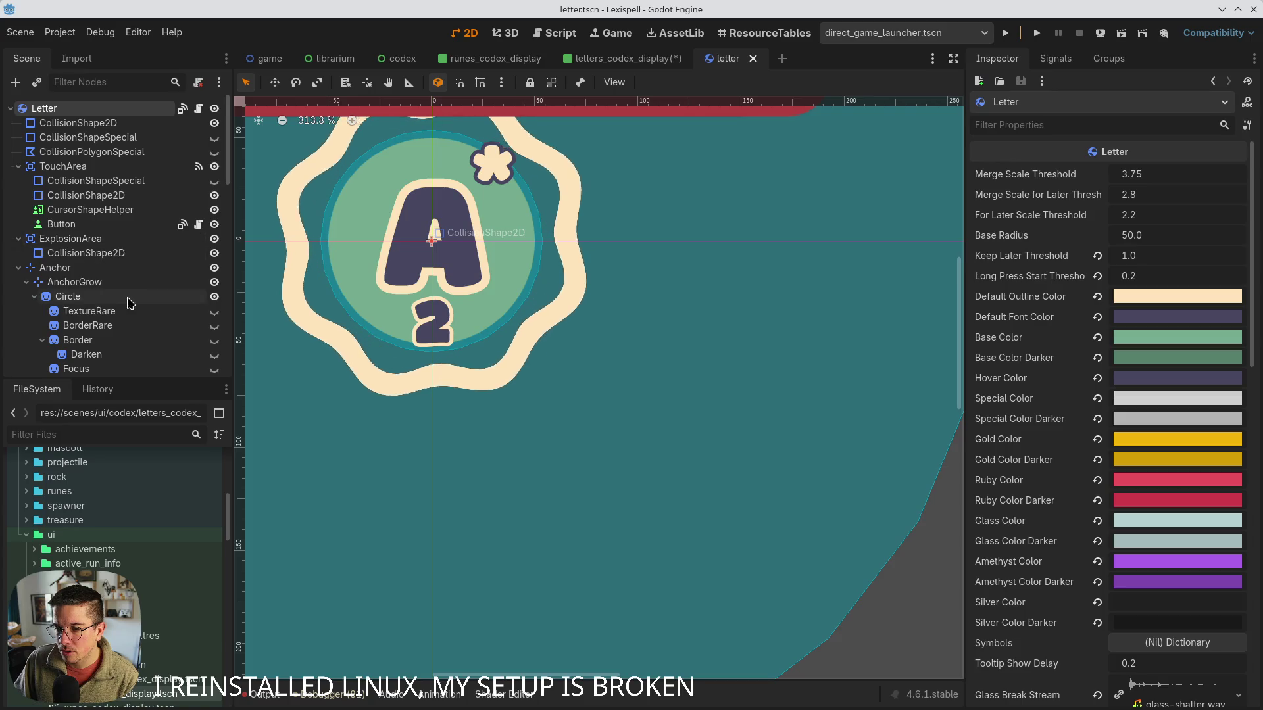
{"action": "scroll", "coordinate": [106, 288], "scroll_direction": "down", "scroll_amount": 5}
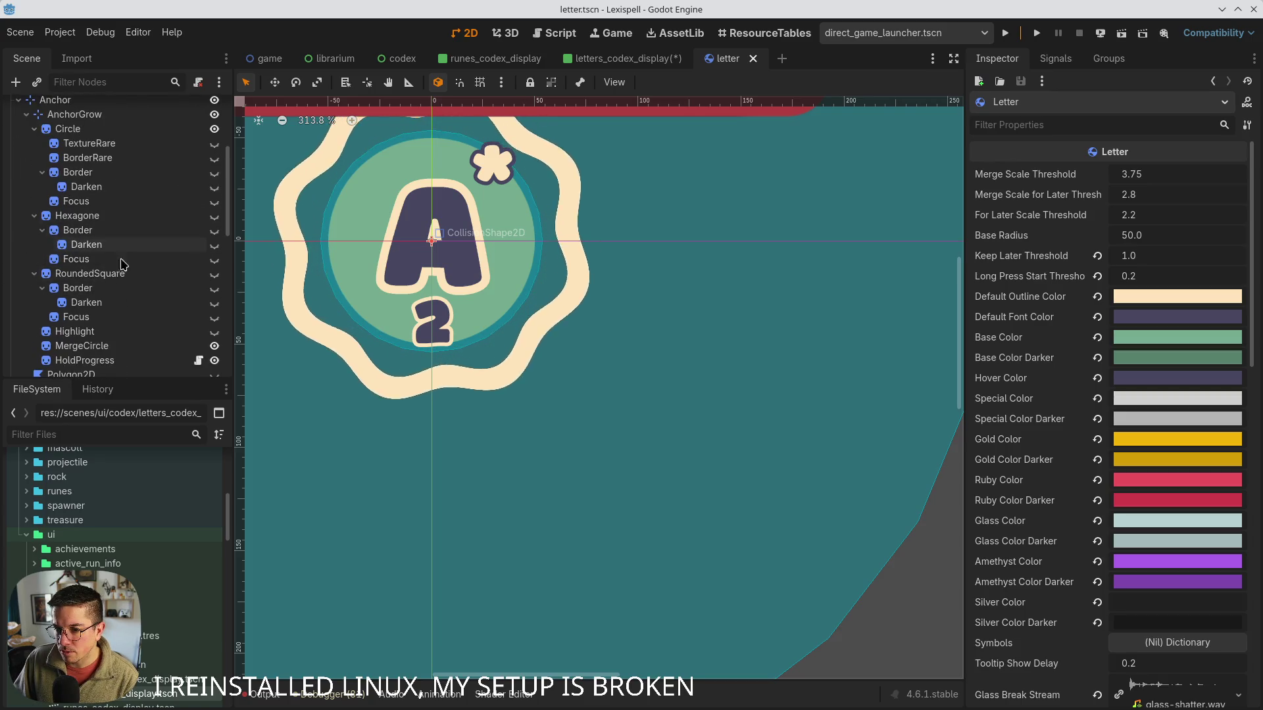
{"action": "left_click", "coordinate": [214, 275]}
{"action": "left_click", "coordinate": [214, 274]}
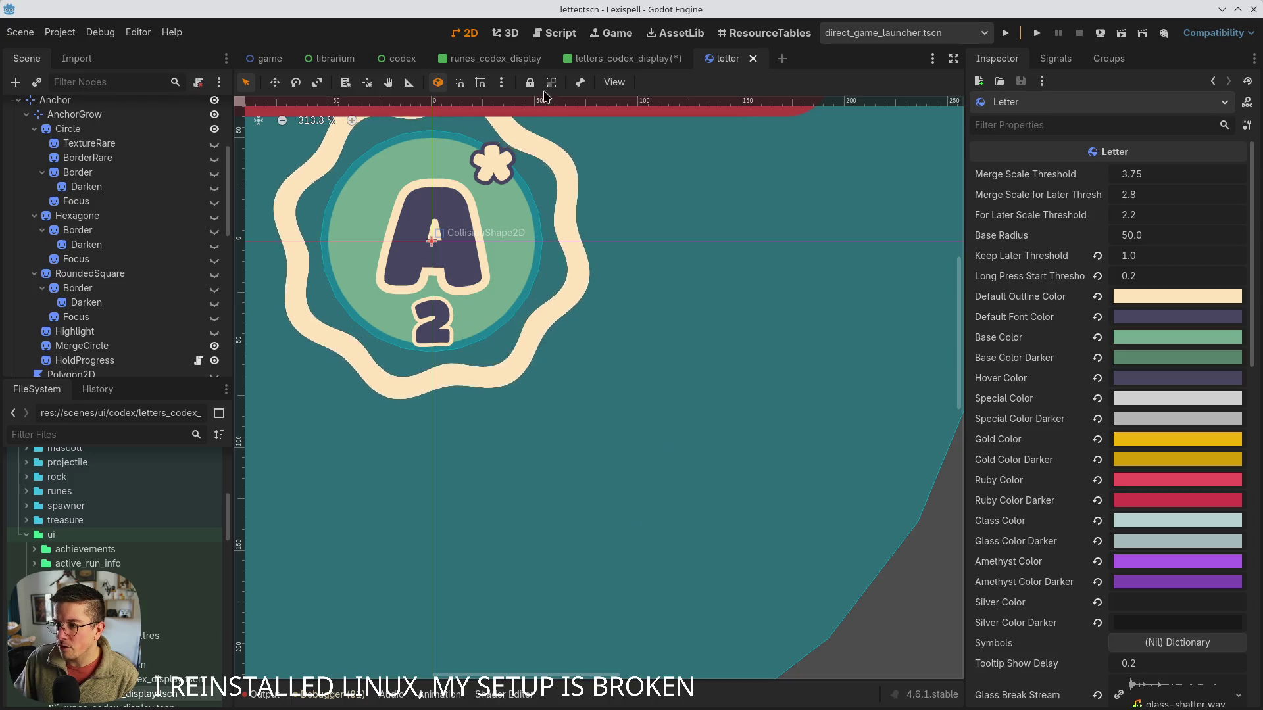
Step: Save letters_codex_display, check the third tile's texture options, and reopen the letter scene
{"action": "left_click", "coordinate": [625, 58]}
{"action": "key", "text": "ctrl+s"}
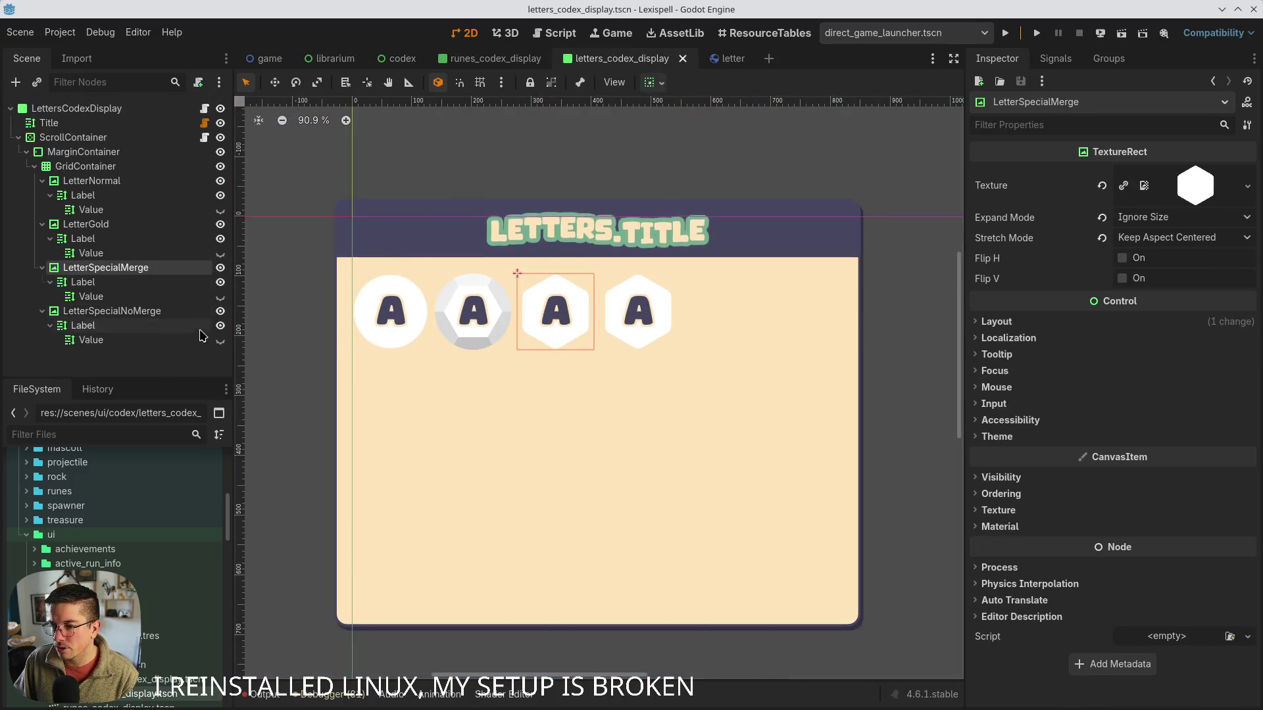
{"action": "left_click", "coordinate": [1248, 188]}
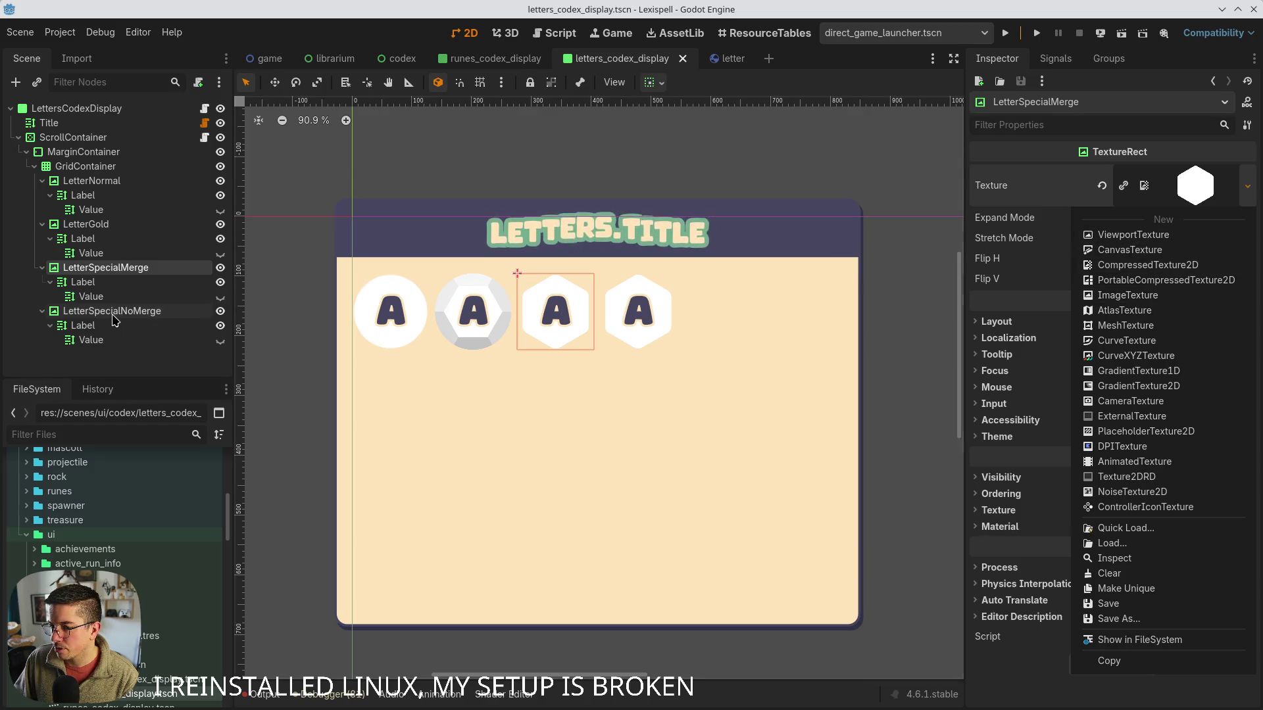
{"action": "key", "text": "Escape"}
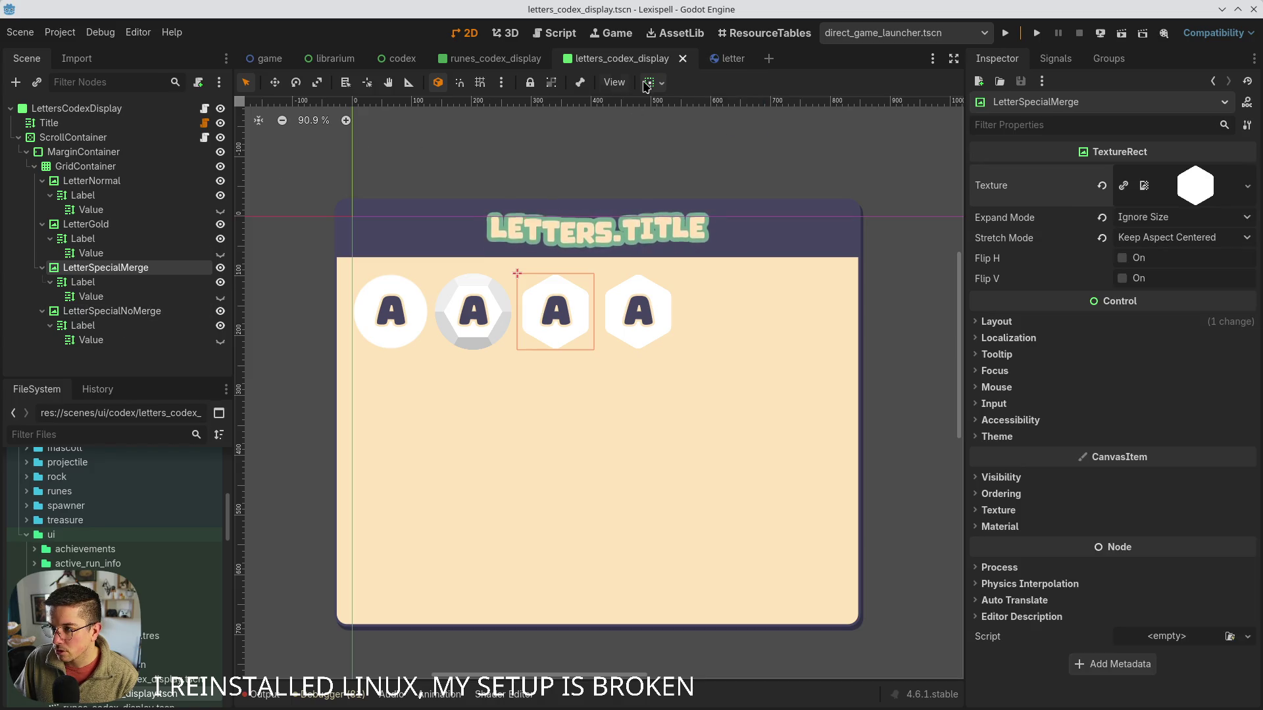
{"action": "left_click", "coordinate": [727, 58]}
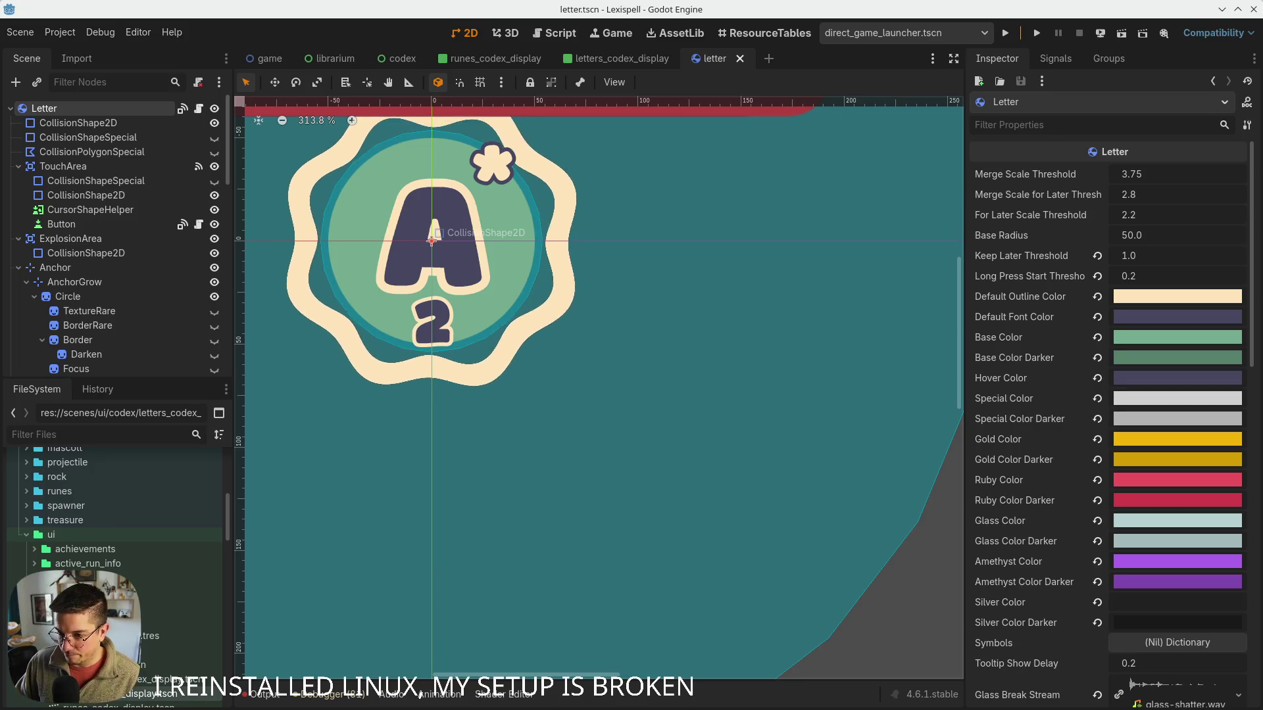
Step: Select the Border node, run the project into Chapter 1, then return to the editor
{"action": "left_click", "coordinate": [105, 340]}
{"action": "scroll", "coordinate": [132, 309], "scroll_direction": "down", "scroll_amount": 3}
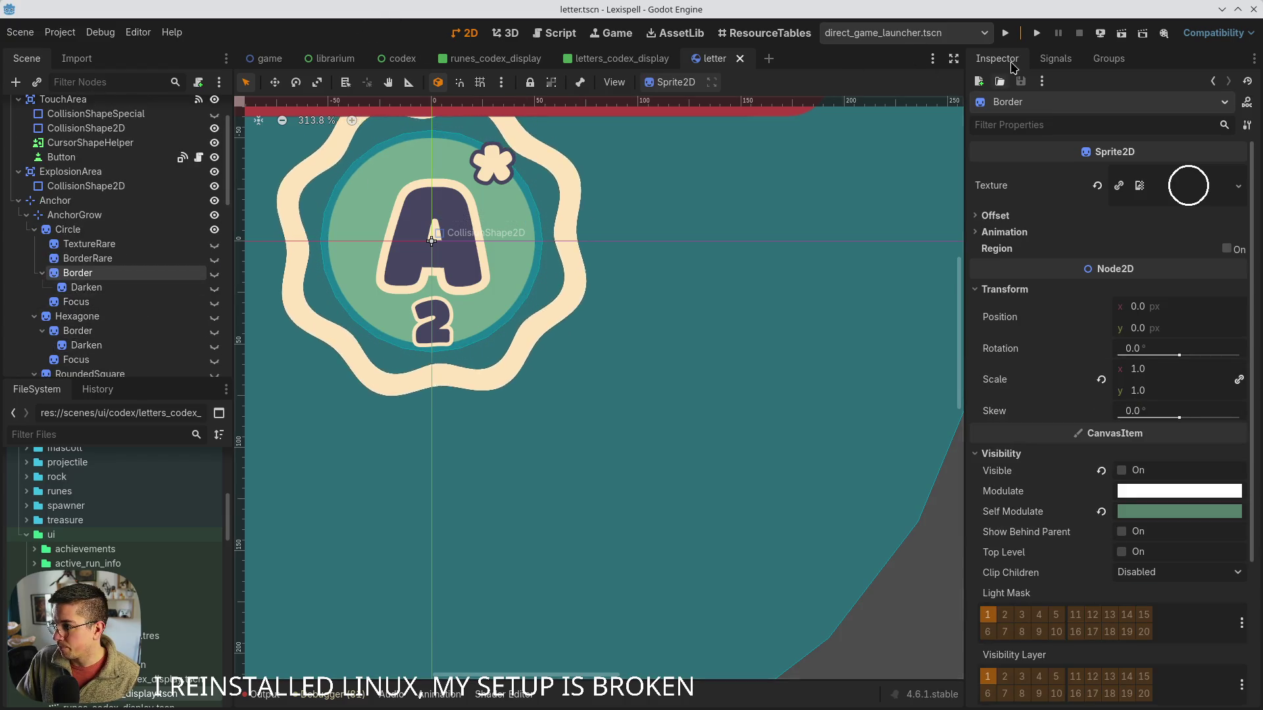
{"action": "left_click", "coordinate": [1007, 34]}
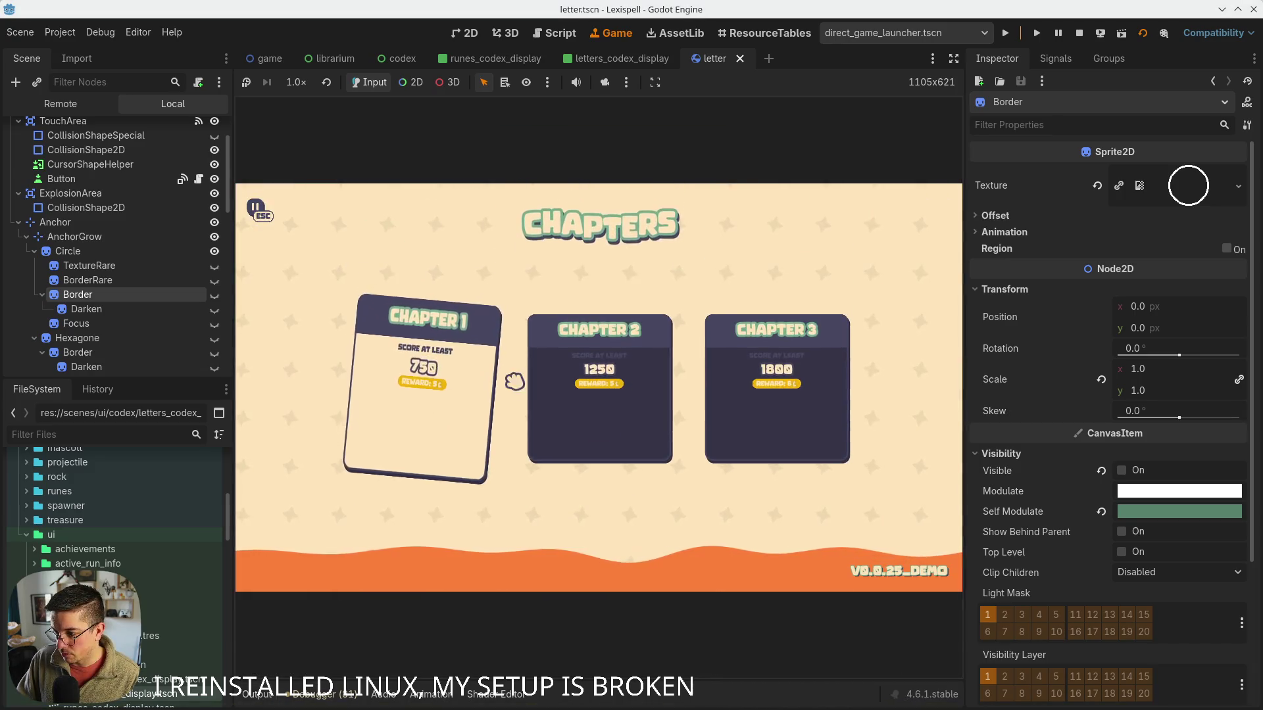
{"action": "left_click", "coordinate": [505, 392]}
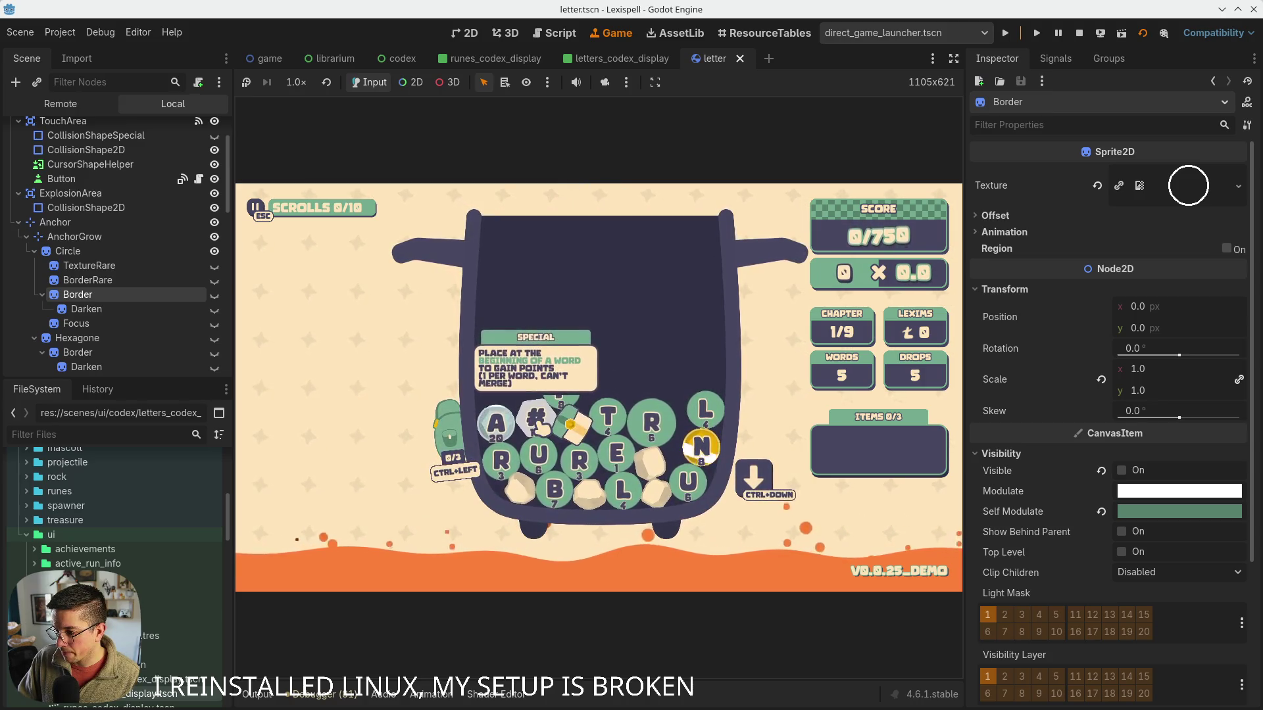
{"action": "key", "text": "ctrl+F1"}
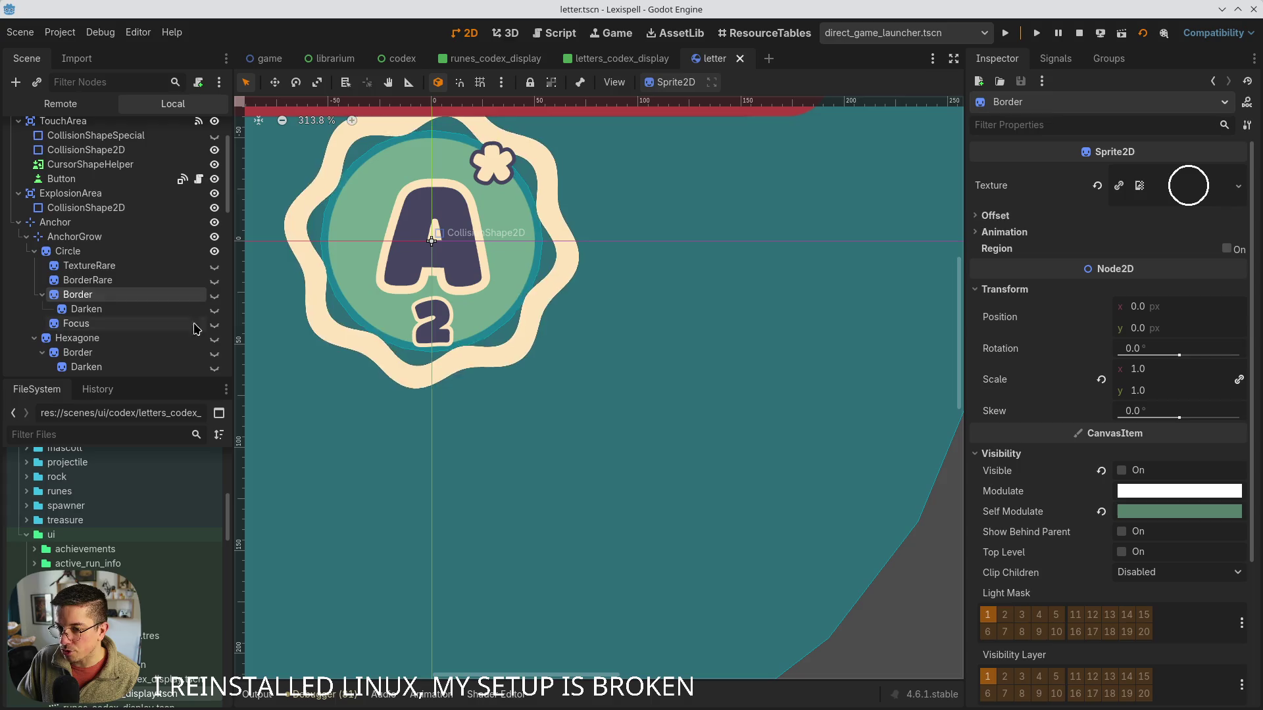
Step: Quick Load the rounded square 'letter' texture onto LetterSpecialMerge and reselect that node
{"action": "left_click", "coordinate": [618, 59]}
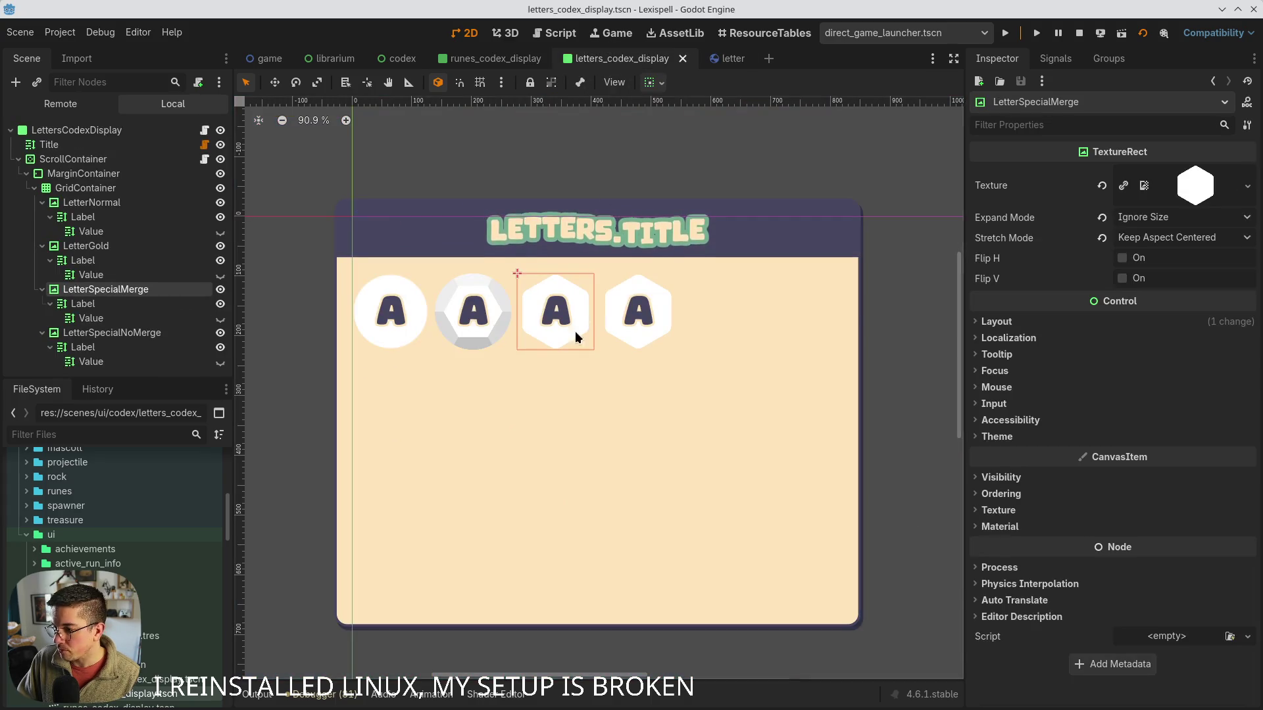
{"action": "left_click", "coordinate": [1247, 186]}
{"action": "left_click", "coordinate": [1131, 528]}
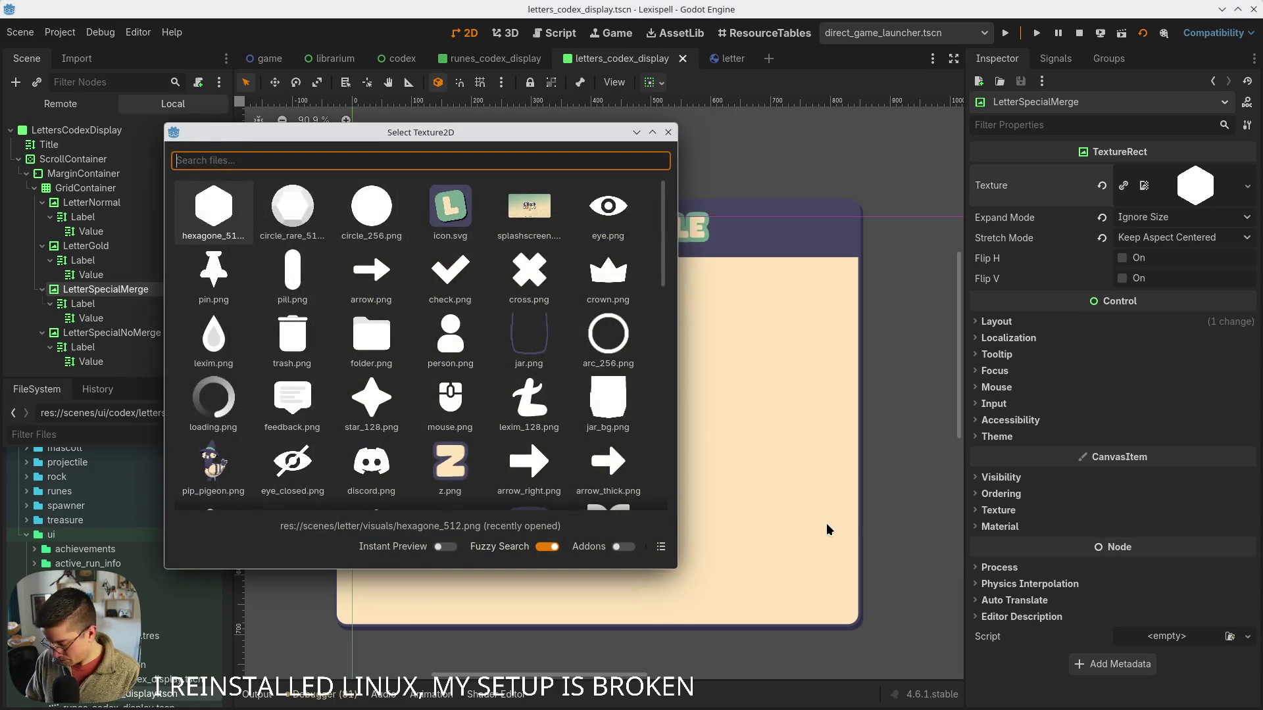
{"action": "type", "text": "letter"}
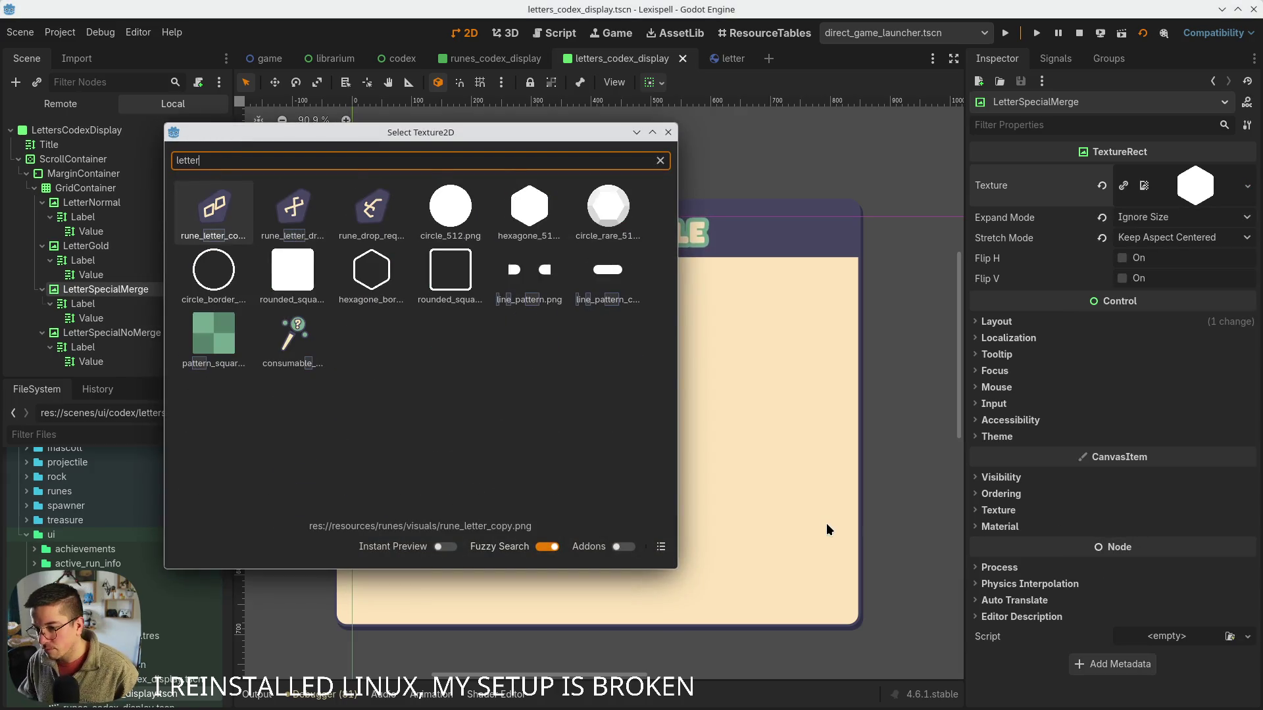
{"action": "double_click", "coordinate": [285, 260]}
{"action": "left_click", "coordinate": [285, 261]}
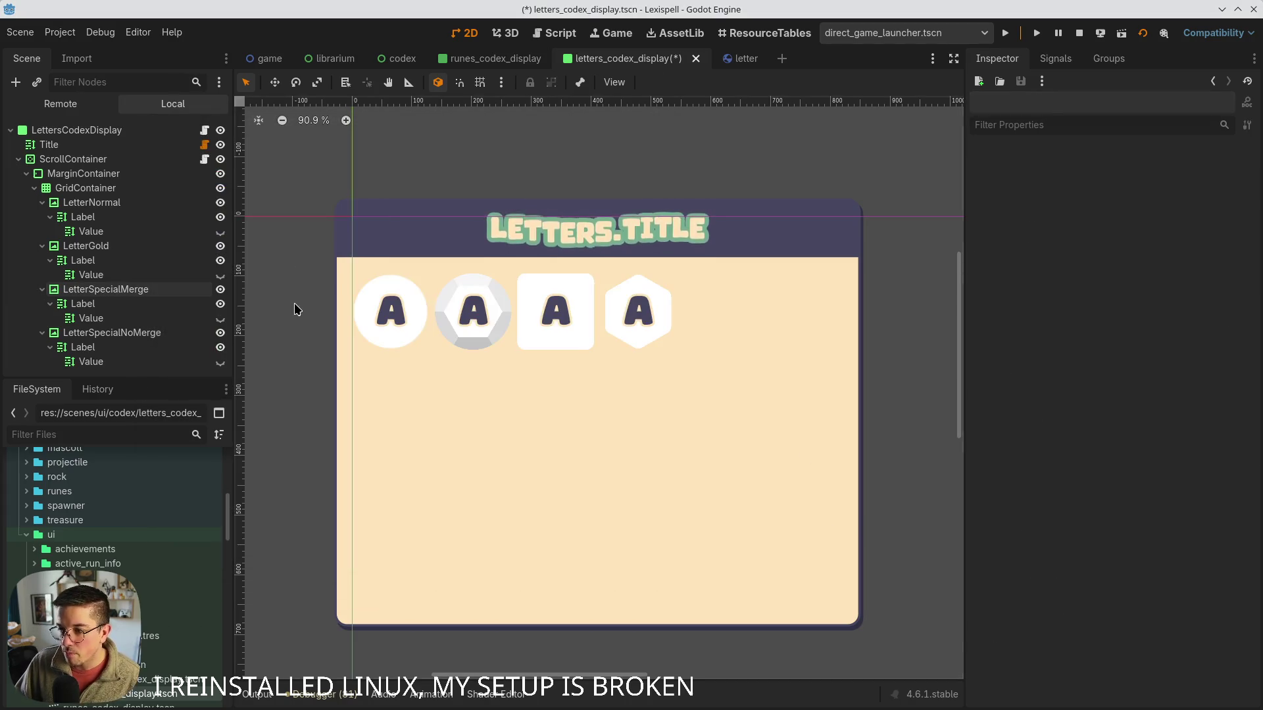
{"action": "scroll", "coordinate": [318, 218], "scroll_direction": "down", "scroll_amount": 2}
{"action": "left_click", "coordinate": [504, 277]}
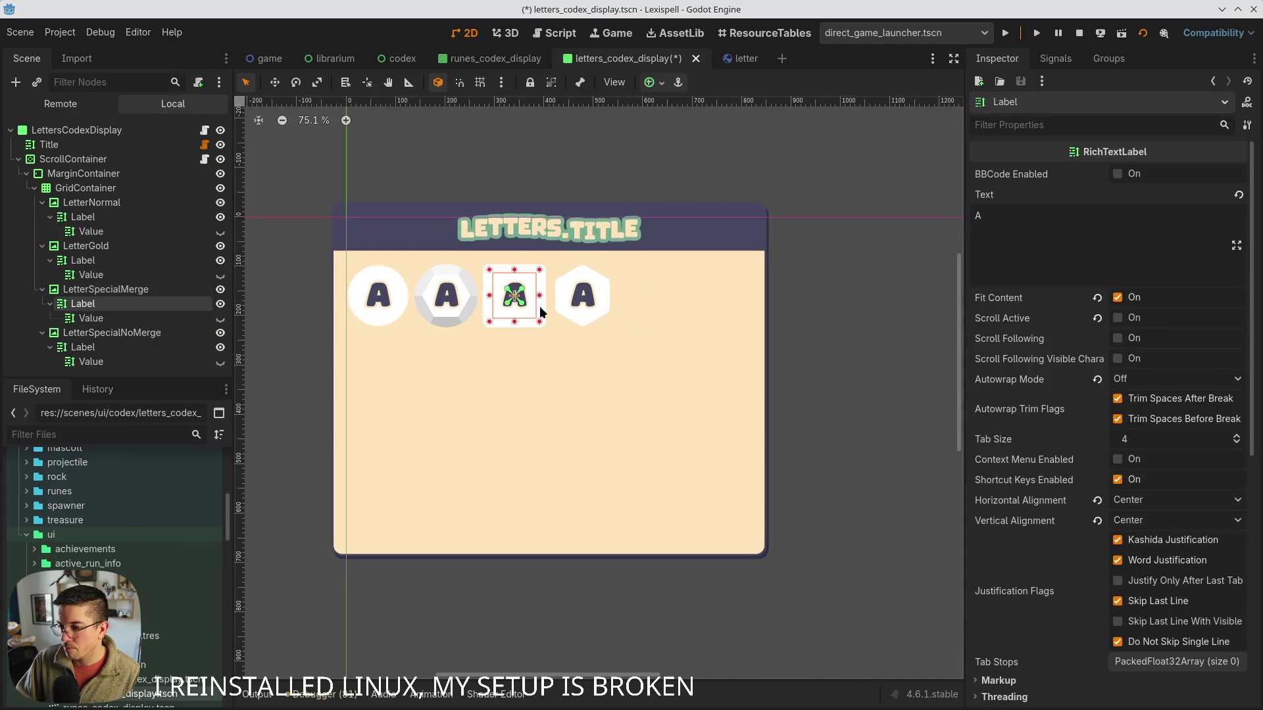
{"action": "left_click", "coordinate": [105, 289]}
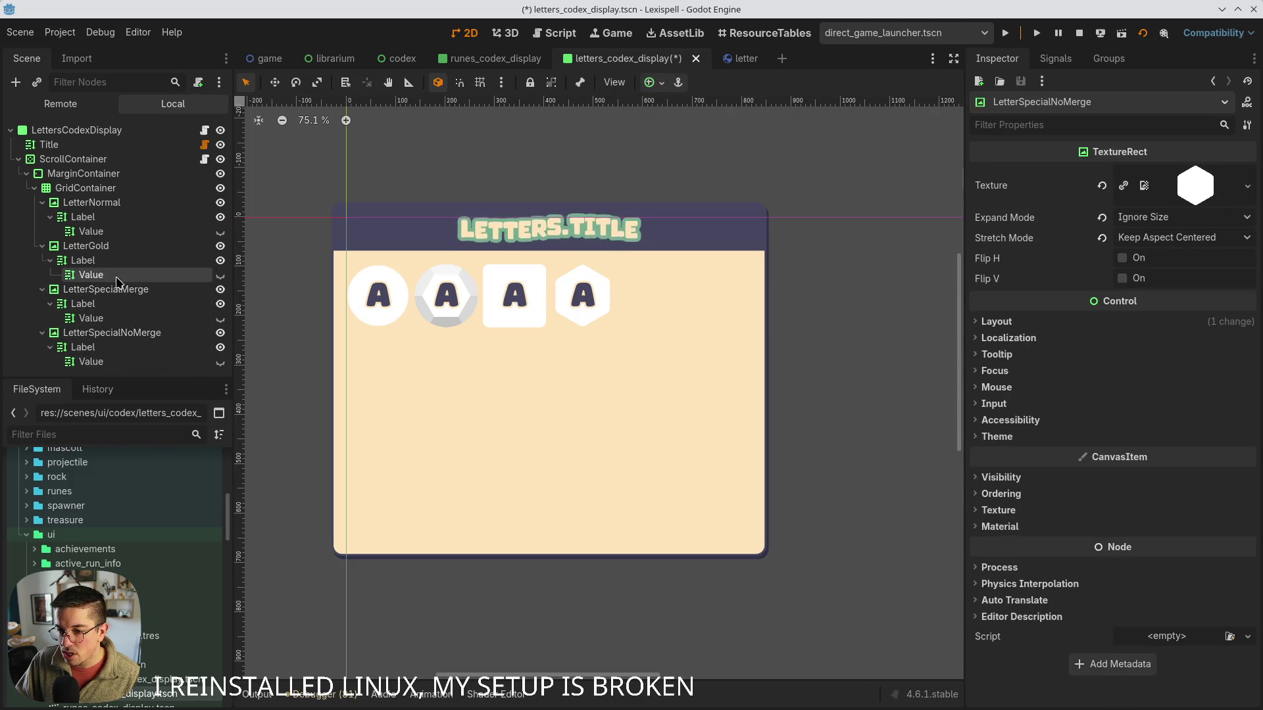
Step: Set LetterSpecialMerge's Self Modulate to the light grey swatch
{"action": "scroll", "coordinate": [479, 351], "scroll_direction": "up", "scroll_amount": 4}
{"action": "left_click", "coordinate": [1001, 477]}
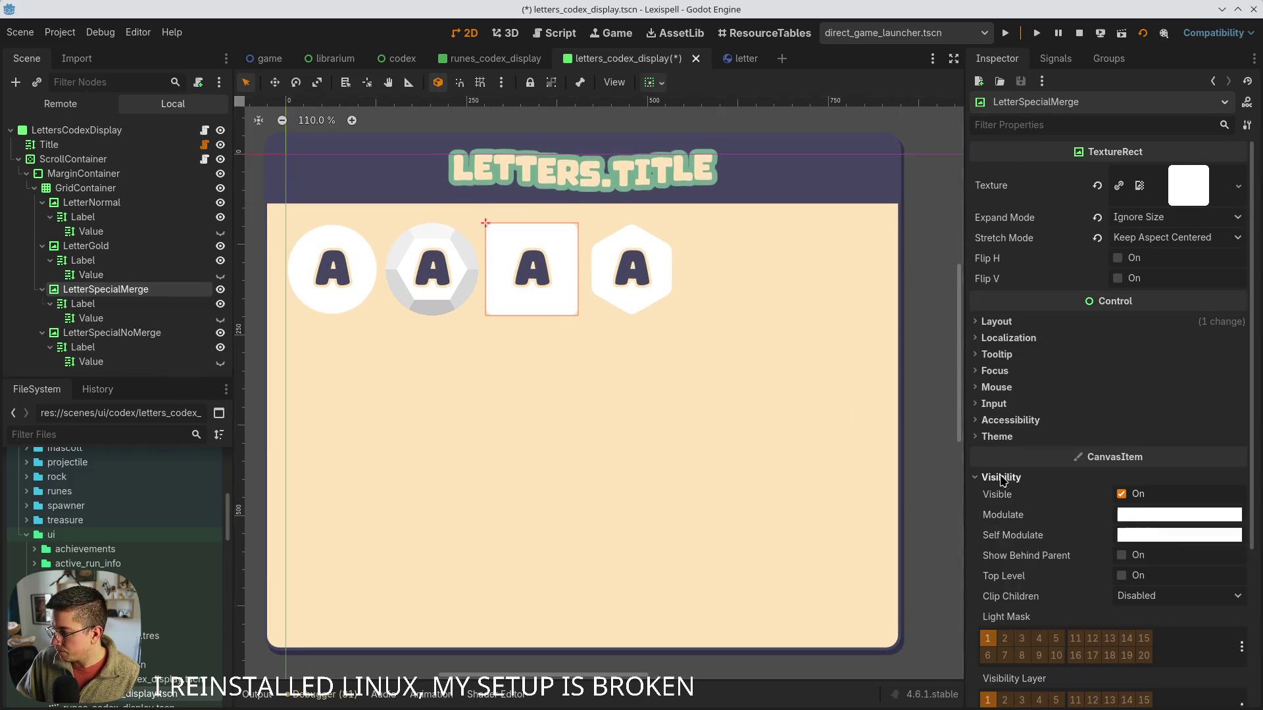
{"action": "left_click", "coordinate": [1178, 515]}
{"action": "left_click", "coordinate": [1094, 482]}
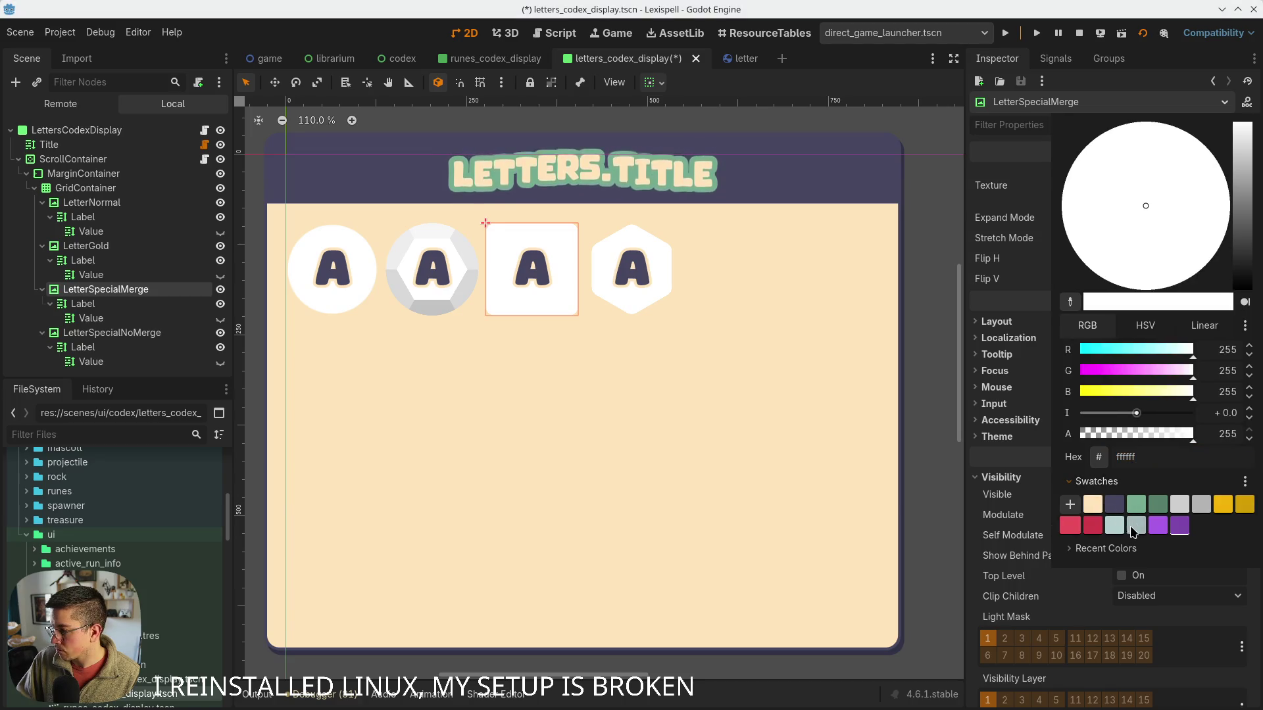
{"action": "left_click", "coordinate": [1180, 506]}
{"action": "left_click", "coordinate": [860, 398]}
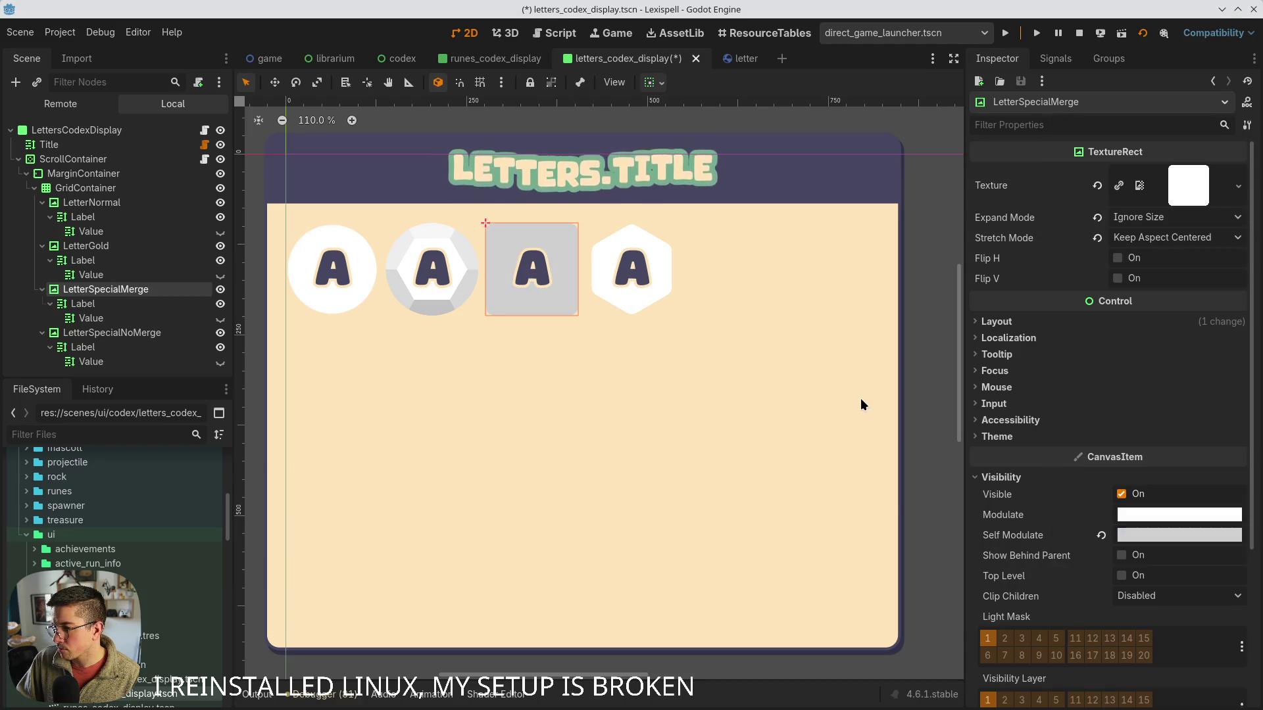
Step: Set LetterSpecialNoMerge's Self Modulate to a grey swatch and save the scene
{"action": "left_click", "coordinate": [646, 246]}
{"action": "left_click", "coordinate": [646, 226]}
{"action": "scroll", "coordinate": [637, 226], "scroll_direction": "up", "scroll_amount": 3}
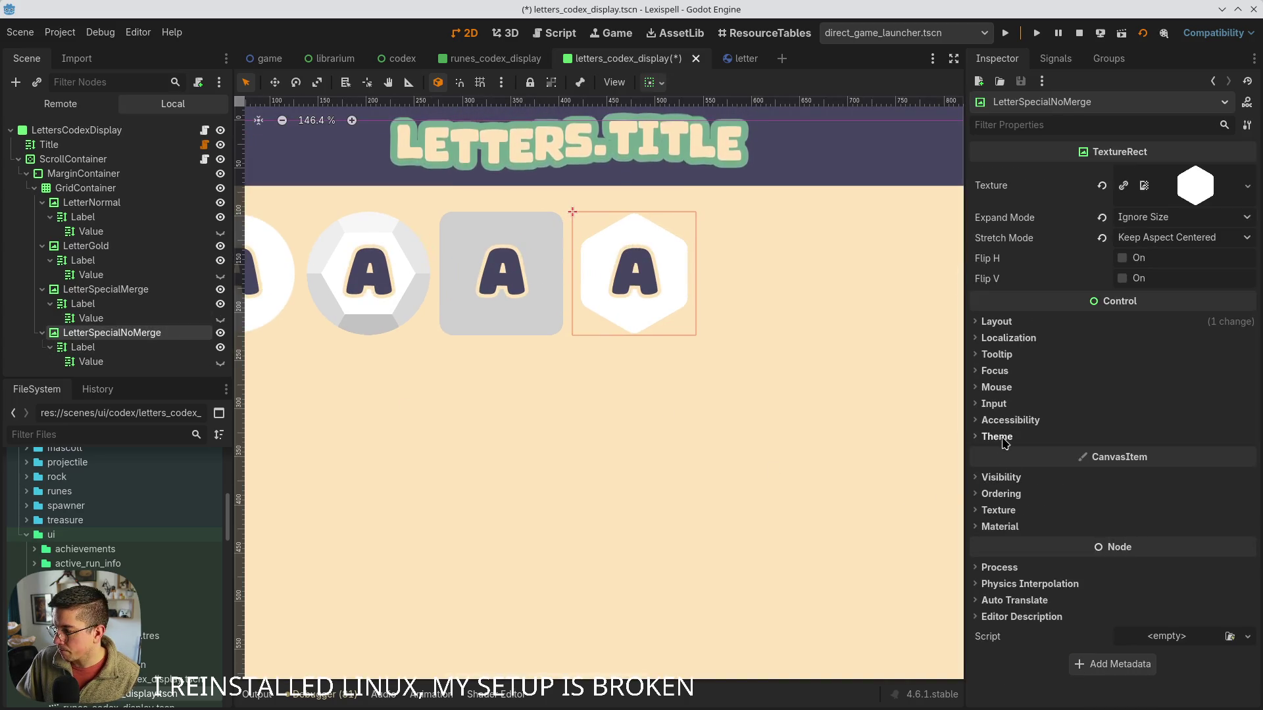
{"action": "left_click", "coordinate": [1000, 476]}
{"action": "left_click", "coordinate": [1179, 534]}
{"action": "left_click", "coordinate": [1116, 485]}
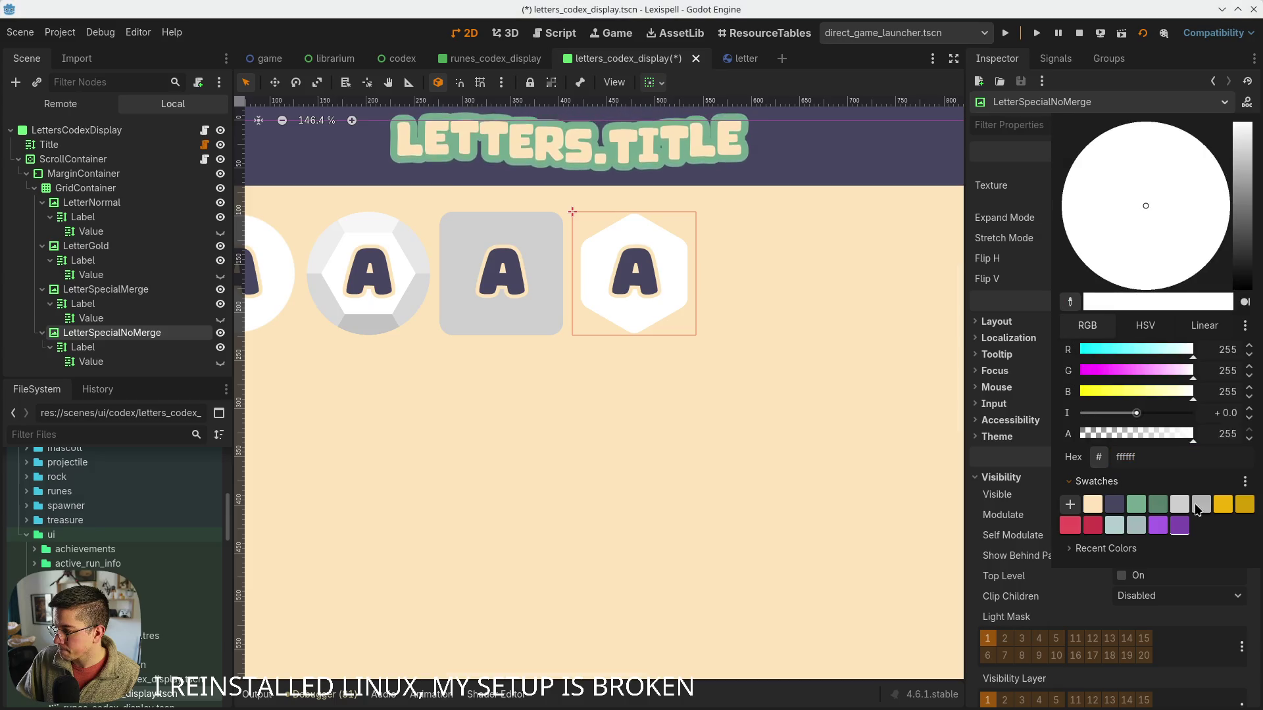
{"action": "left_click", "coordinate": [1182, 512]}
{"action": "left_click", "coordinate": [843, 395]}
{"action": "key", "text": "ctrl+s"}
Step: Duplicate LetterSpecialNoMerge and drag the copy inside the original tile
{"action": "right_click", "coordinate": [99, 332]}
{"action": "left_click", "coordinate": [178, 485]}
{"action": "key", "text": "Escape"}
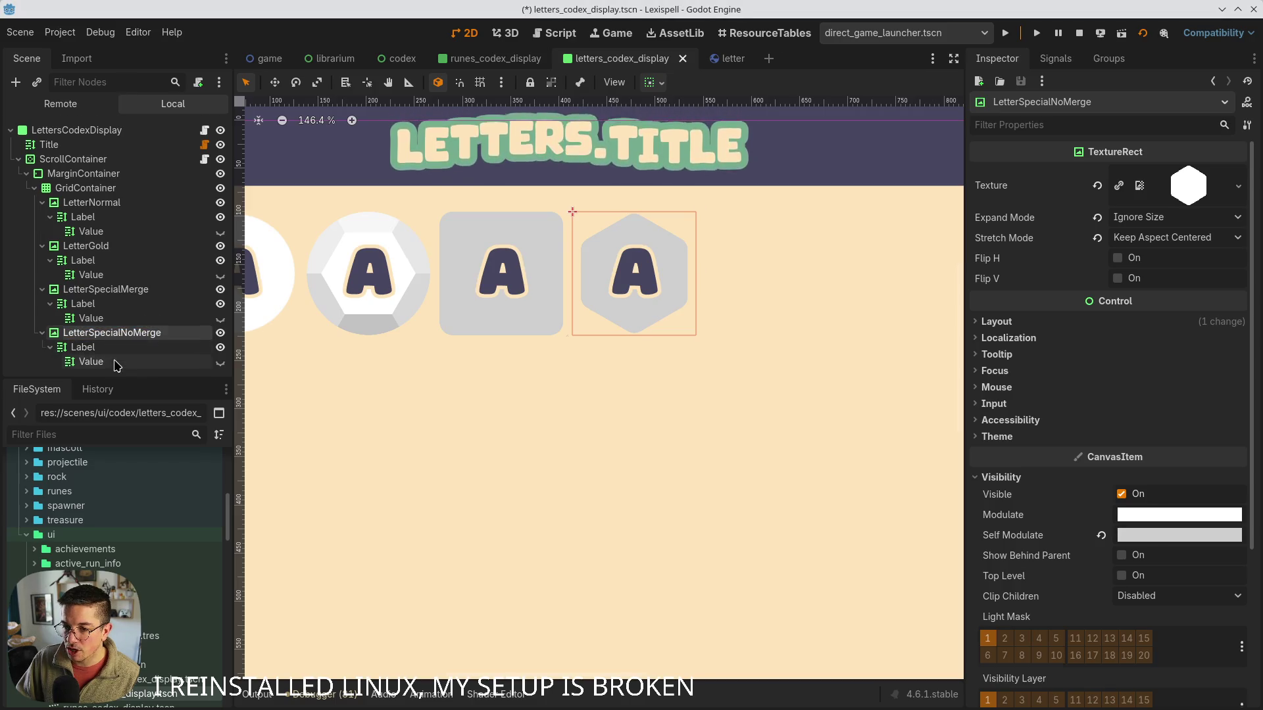
{"action": "key", "text": "ctrl+d"}
{"action": "left_click_drag", "start_coordinate": [111, 360], "coordinate": [99, 321]}
Step: Delete the copy's Label and Value children, rename it Border, and save
{"action": "left_click", "coordinate": [91, 320]}
{"action": "left_click", "coordinate": [106, 335], "text": "shift"}
{"action": "key", "text": "Delete"}
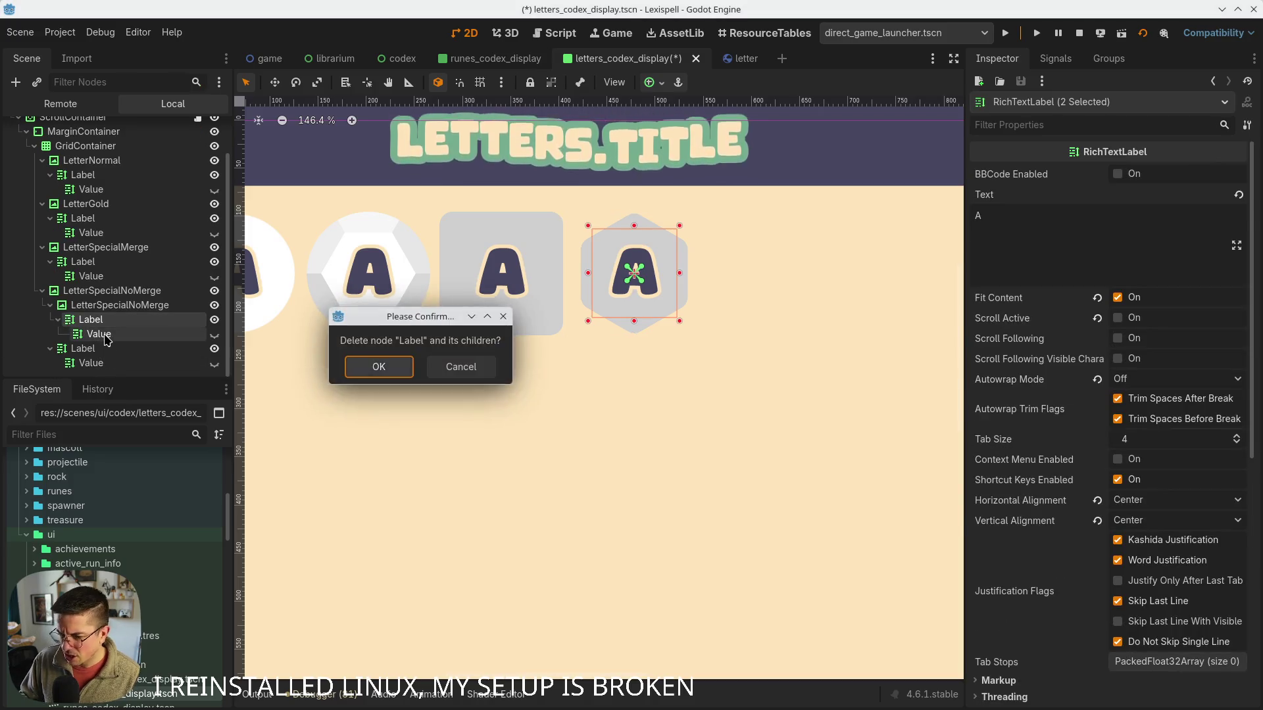
{"action": "key", "text": "Return"}
{"action": "left_click", "coordinate": [105, 335]}
{"action": "double_click", "coordinate": [106, 335]}
{"action": "type", "text": "Bord"}
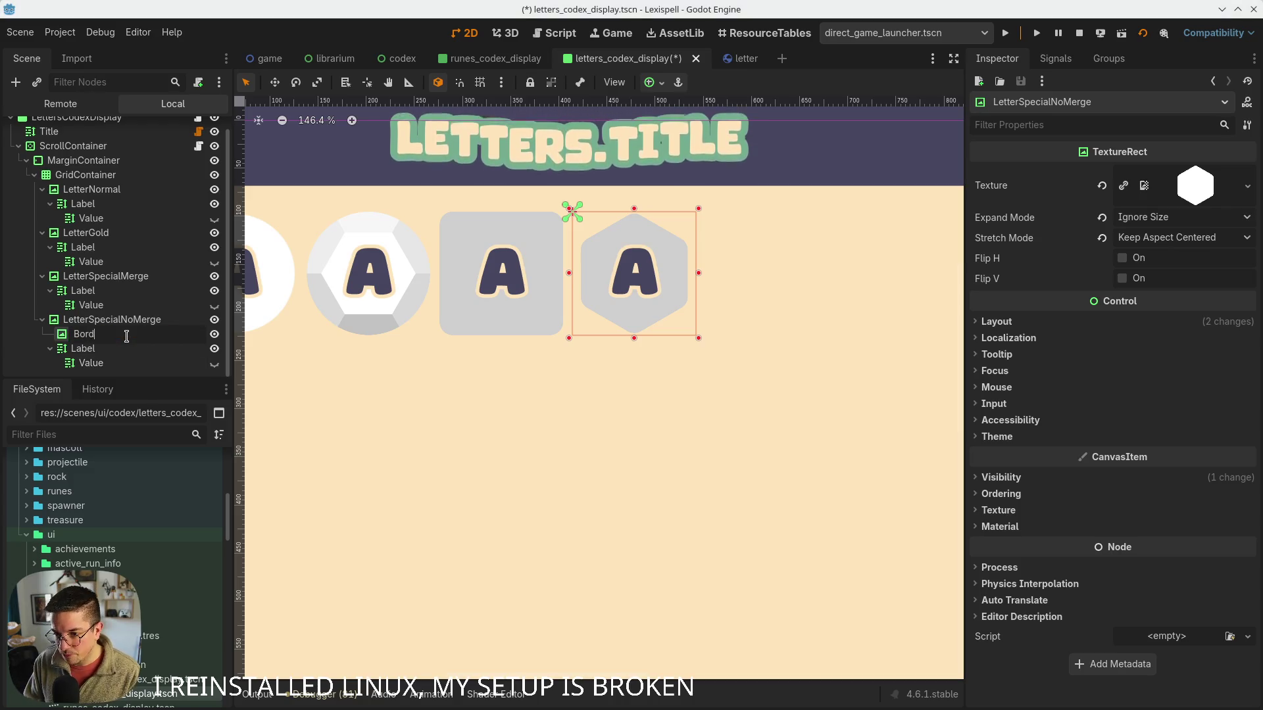
{"action": "type", "text": "er"}
{"action": "key", "text": "Return"}
{"action": "key", "text": "ctrl+s"}
Step: Load the hexagon 'border' texture onto Border, tint it grey b3b3b3, and save
{"action": "left_click", "coordinate": [1247, 187]}
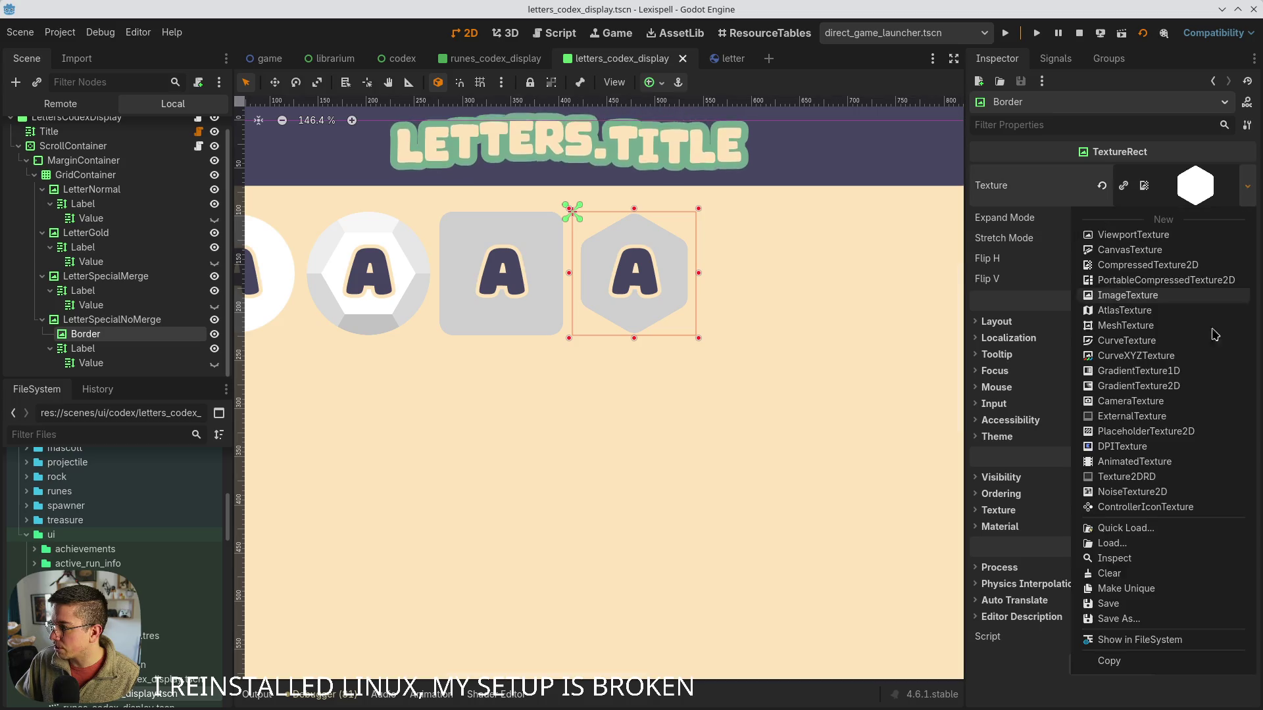
{"action": "left_click", "coordinate": [1118, 530]}
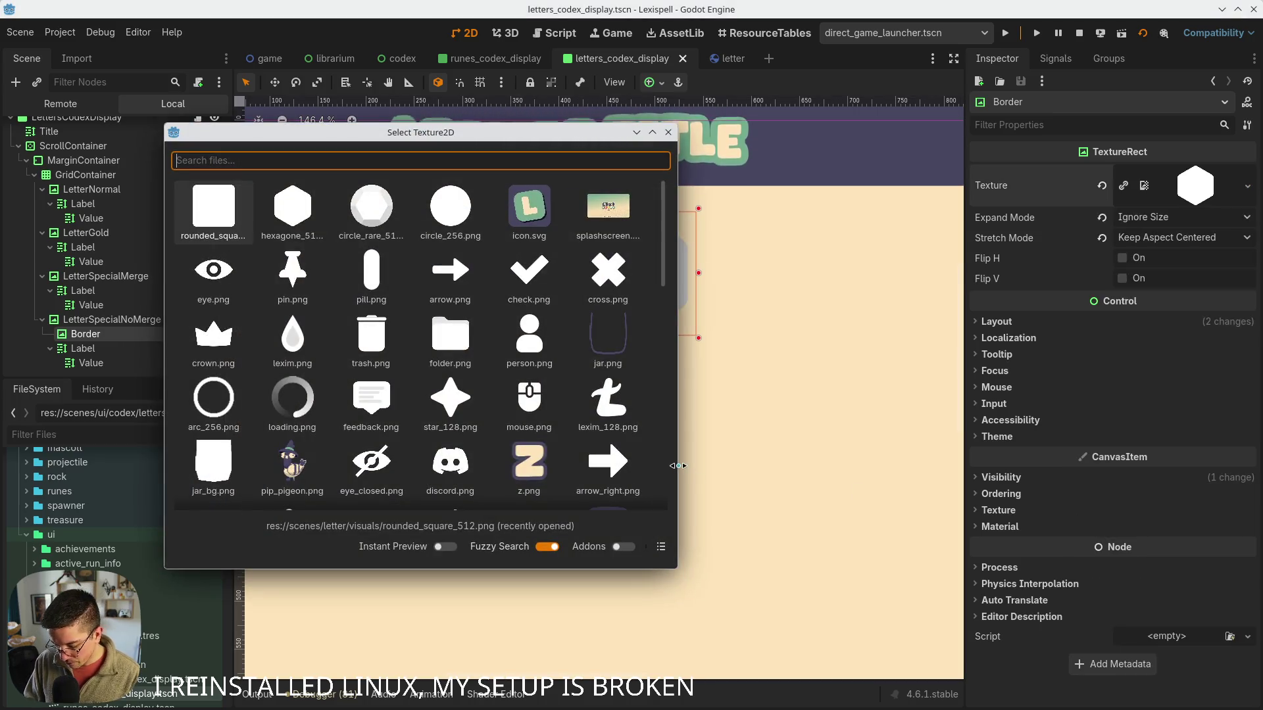
{"action": "type", "text": "border"}
{"action": "double_click", "coordinate": [360, 221]}
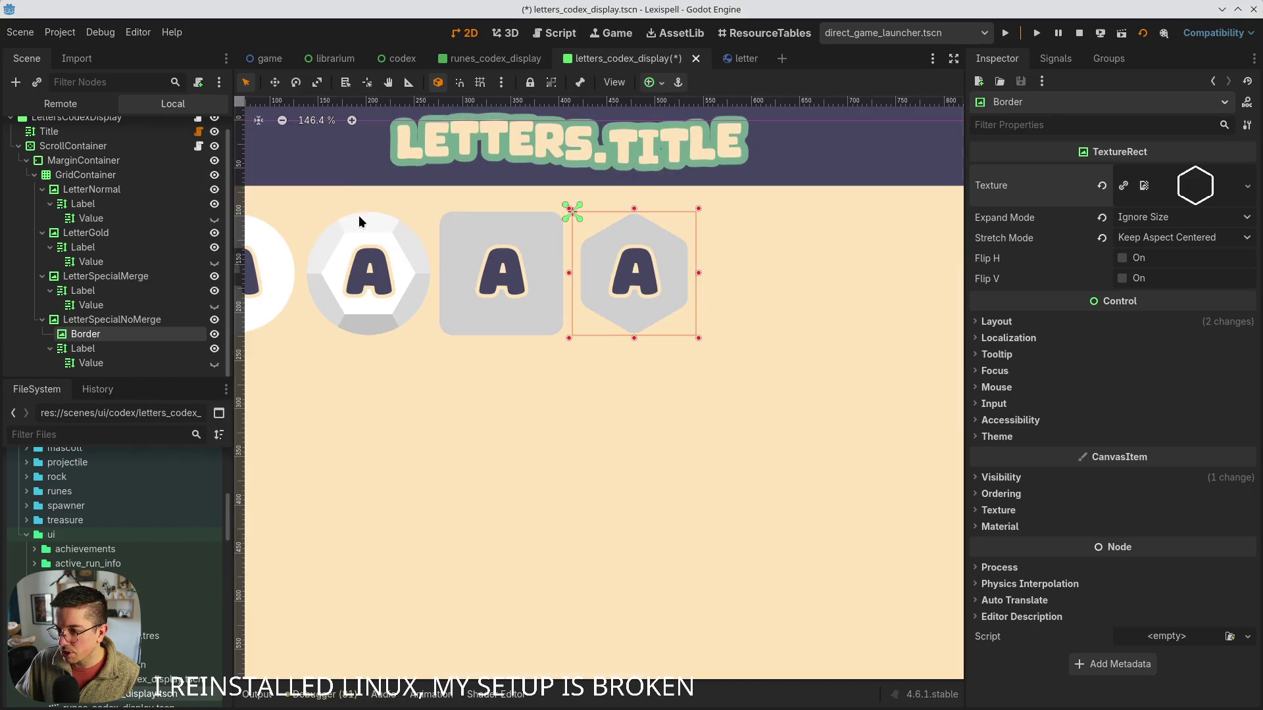
{"action": "left_click", "coordinate": [1046, 478]}
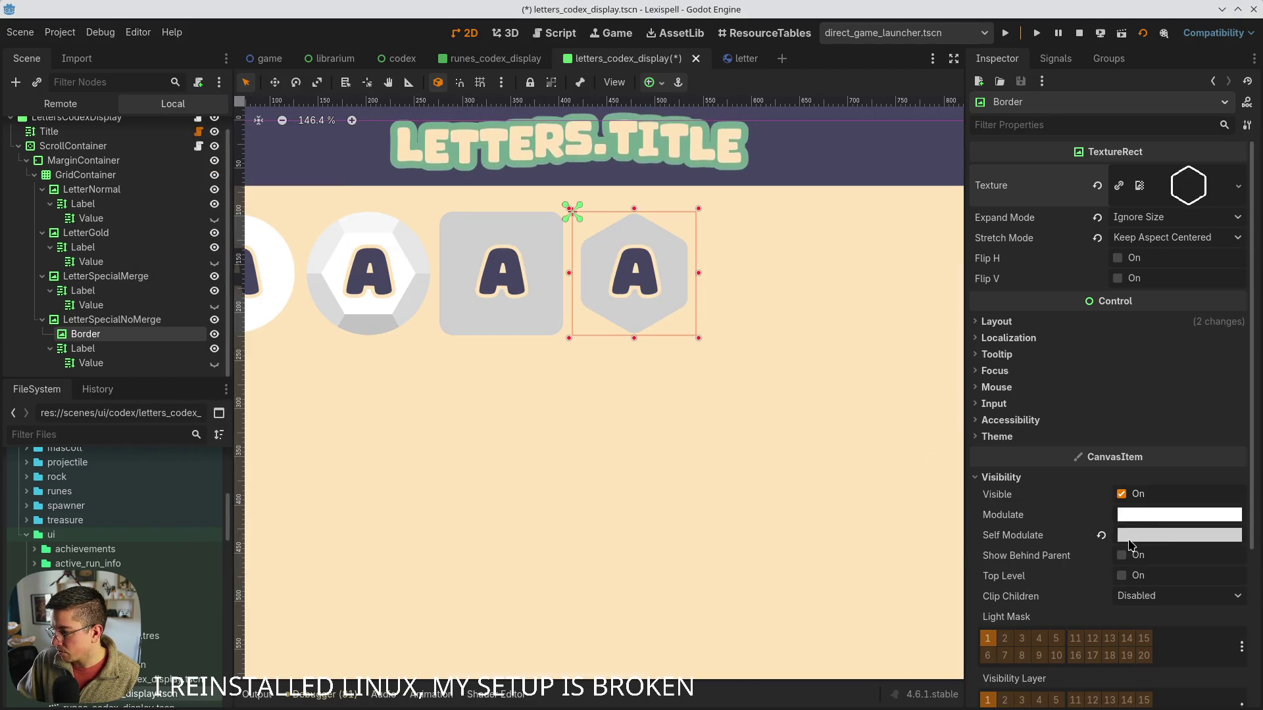
{"action": "left_click", "coordinate": [1130, 536]}
{"action": "left_click", "coordinate": [1206, 509]}
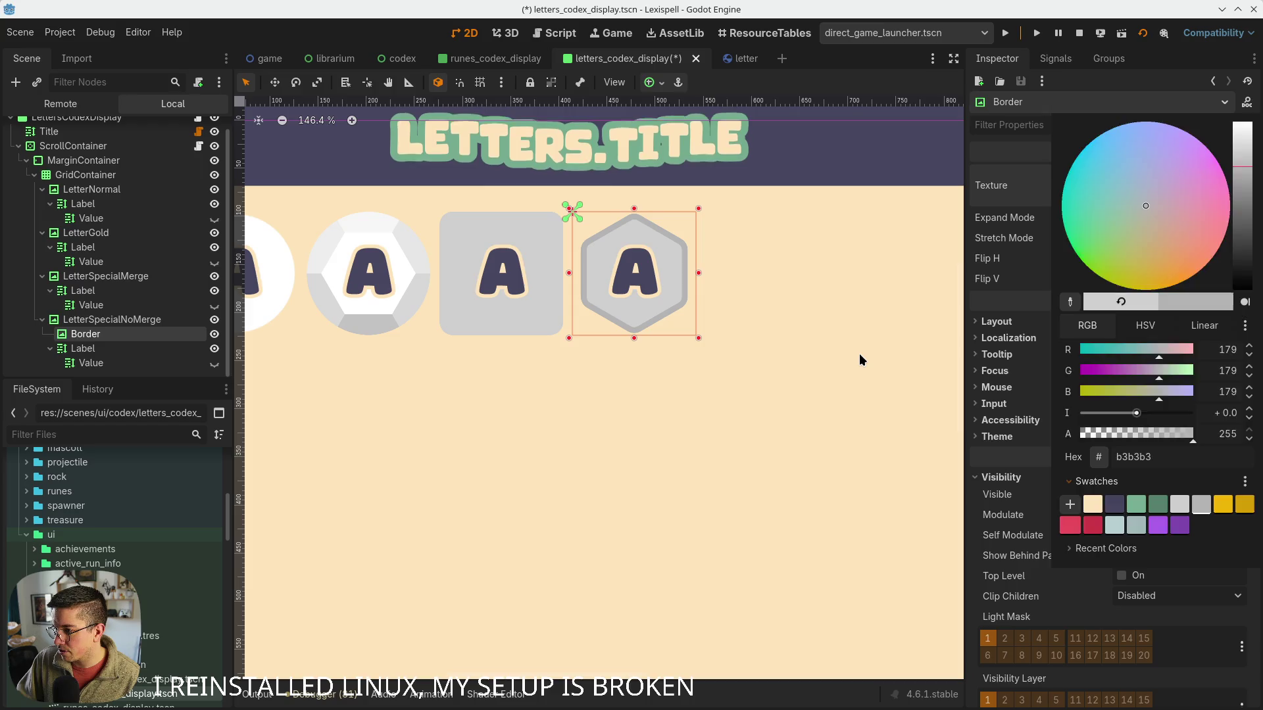
{"action": "left_click", "coordinate": [860, 360]}
{"action": "key", "text": "ctrl+s"}
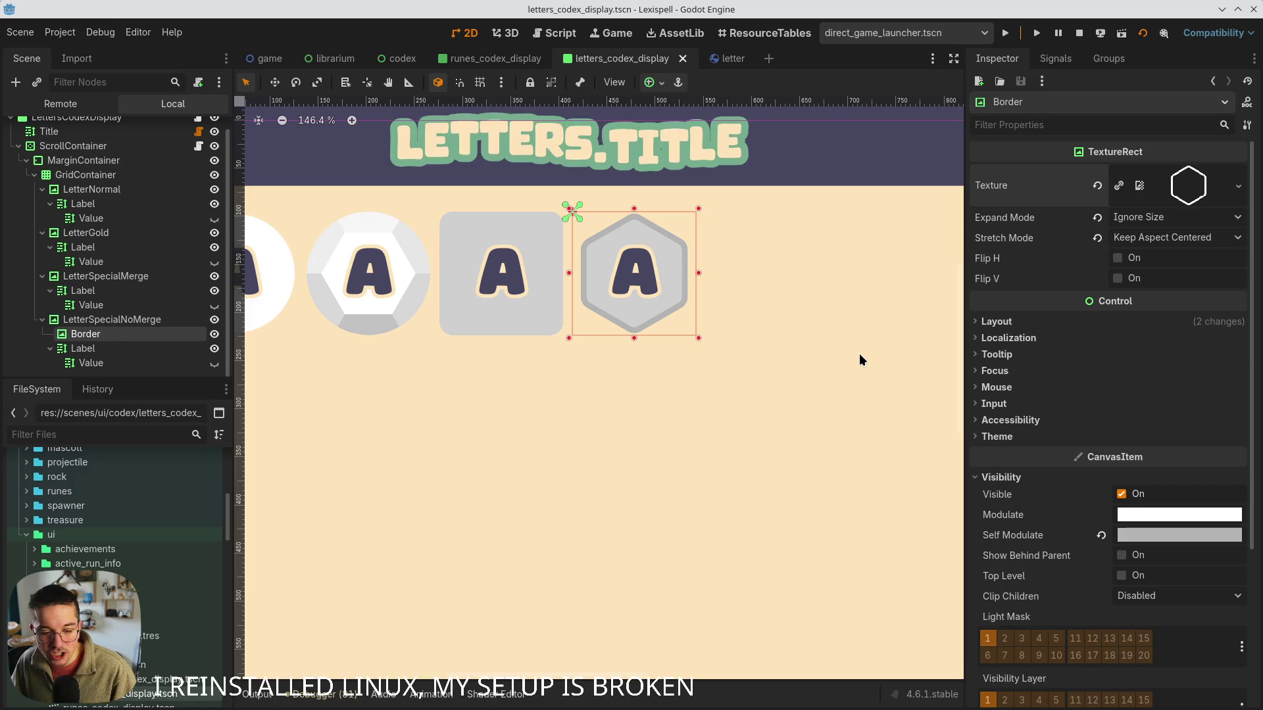
{"action": "left_click", "coordinate": [538, 311]}
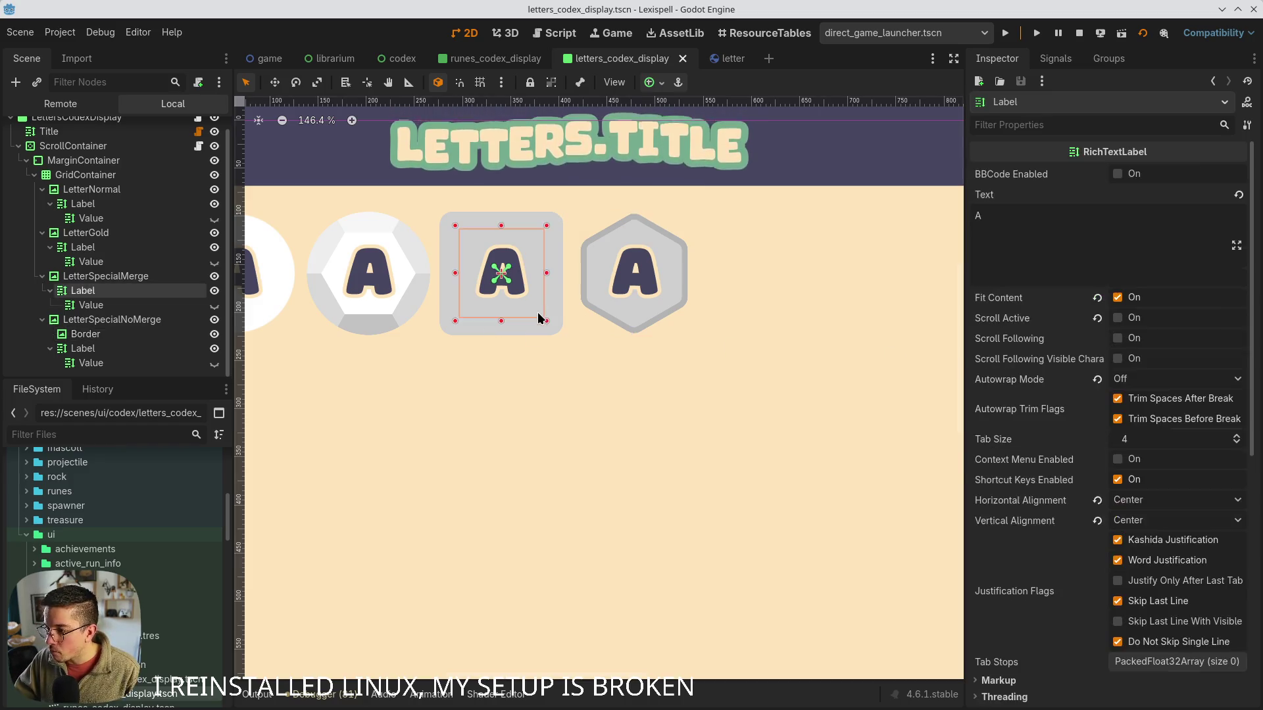
{"action": "left_click", "coordinate": [557, 221]}
{"action": "scroll", "coordinate": [429, 259], "scroll_direction": "up", "scroll_amount": 4}
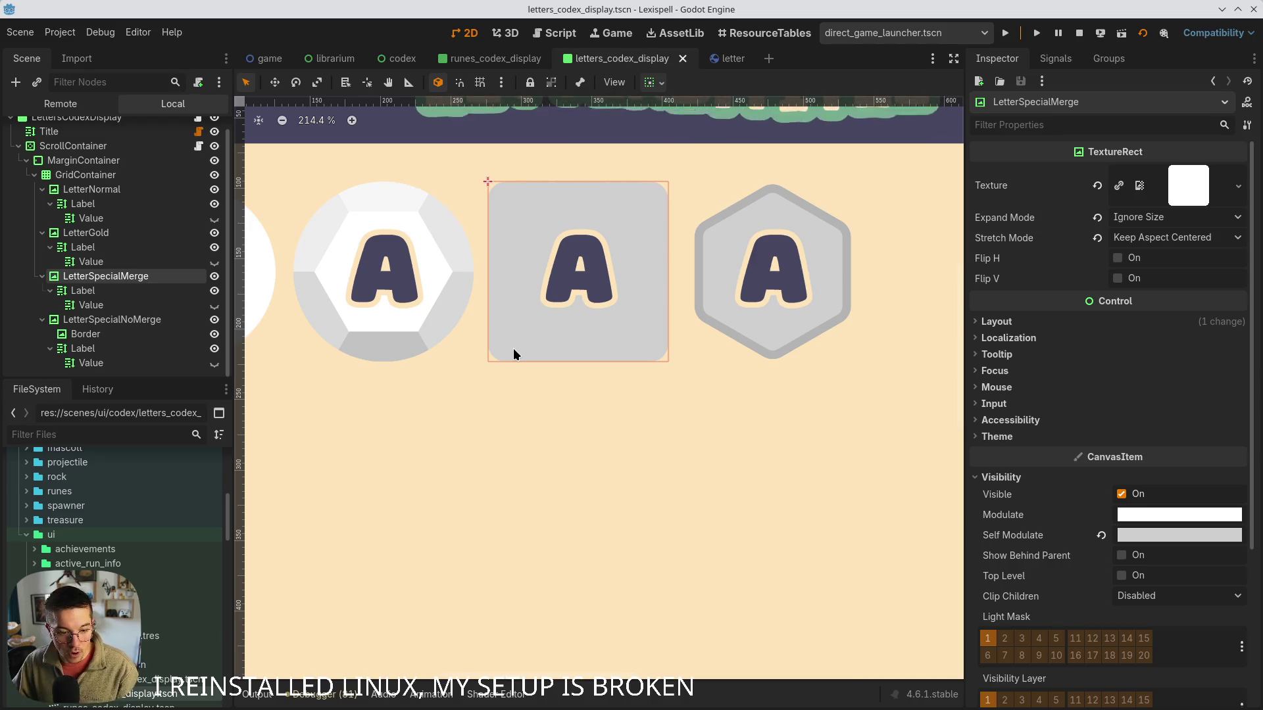
{"action": "scroll", "coordinate": [448, 289], "scroll_direction": "down", "scroll_amount": 6}
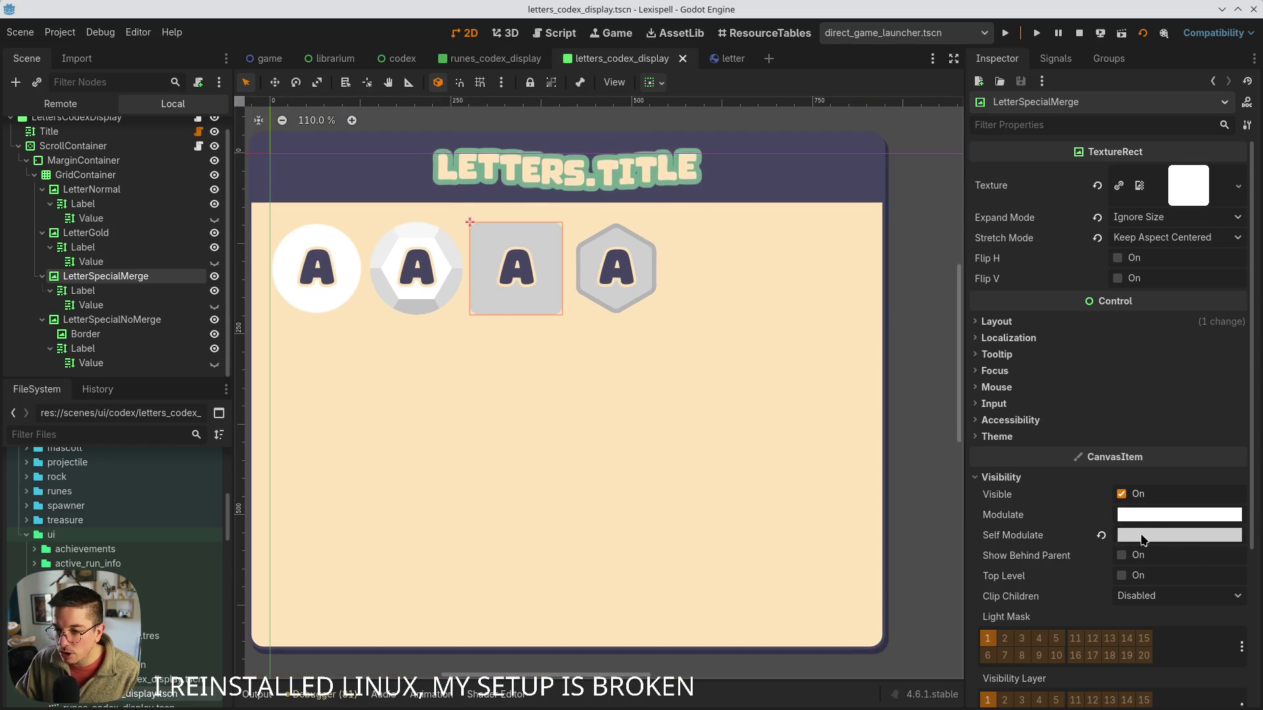
{"action": "left_click", "coordinate": [92, 333]}
{"action": "key", "text": "ctrl+c"}
{"action": "left_click", "coordinate": [112, 276]}
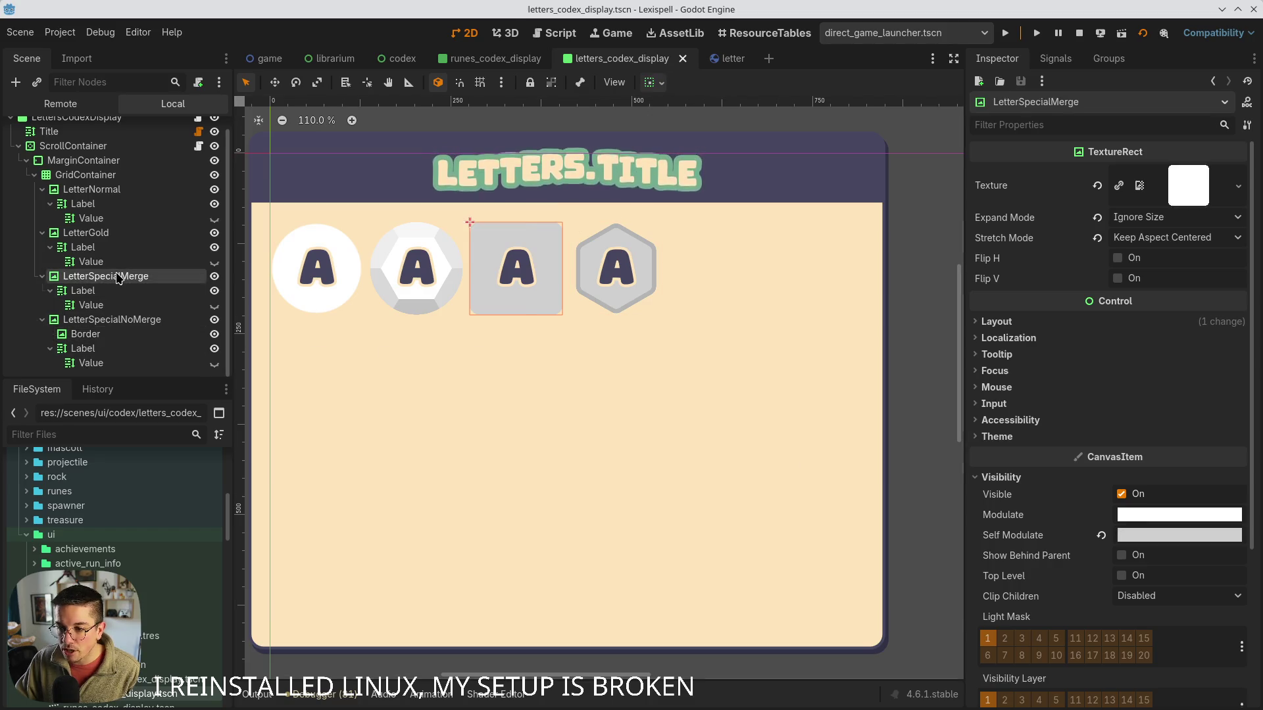
Step: Paste Border into LetterSpecialMerge above its Label, load the rounded square border texture, and save
{"action": "key", "text": "ctrl+v"}
{"action": "left_click_drag", "start_coordinate": [86, 319], "coordinate": [102, 283]}
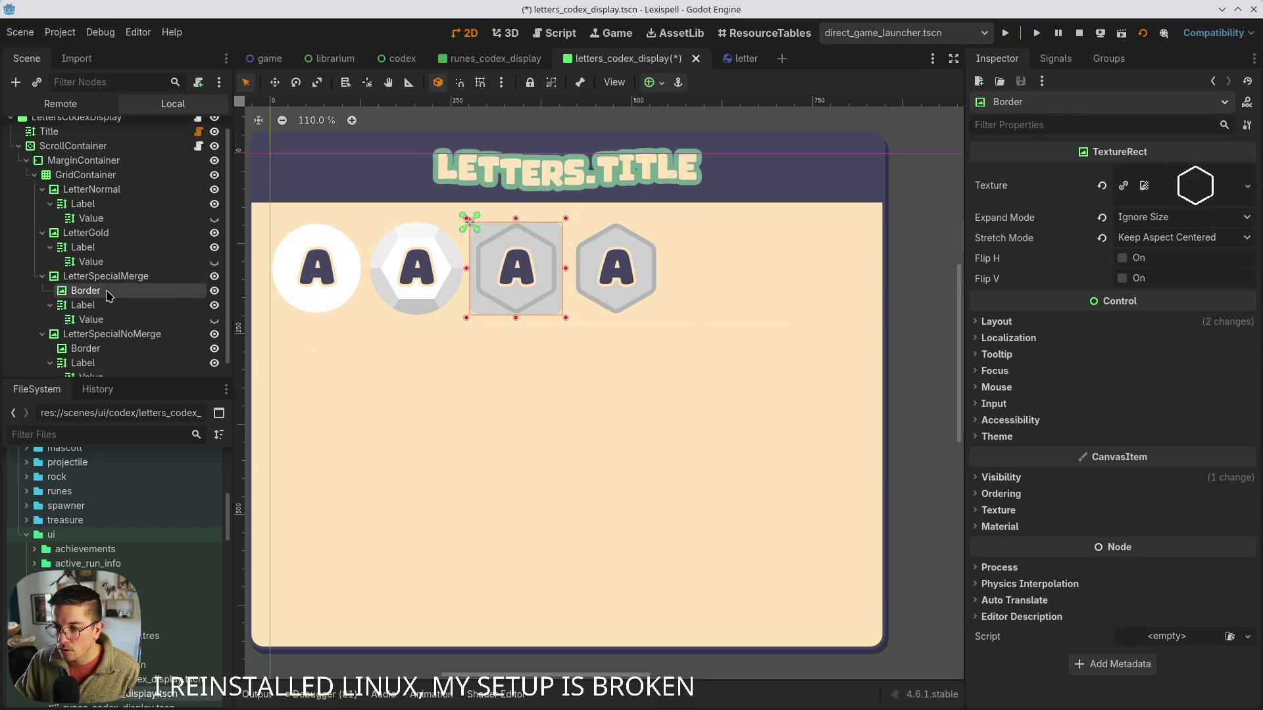
{"action": "left_click", "coordinate": [1248, 187]}
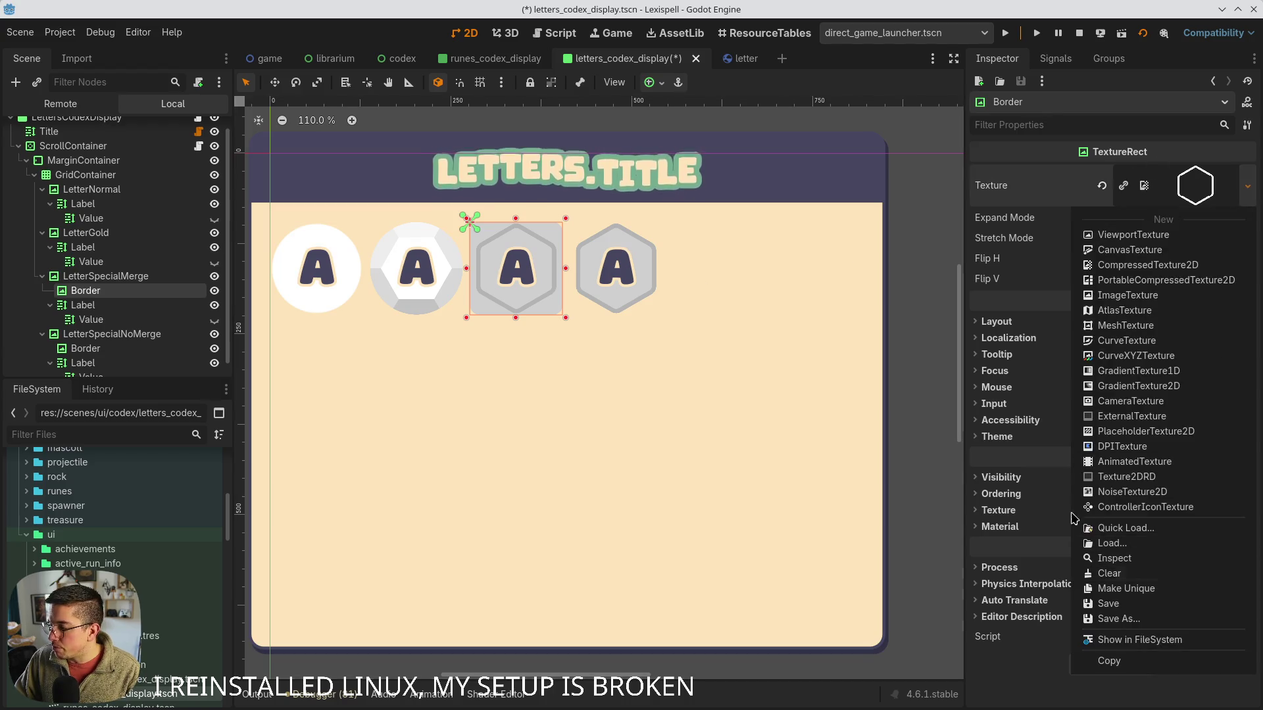
{"action": "left_click", "coordinate": [1126, 528]}
{"action": "type", "text": "border"}
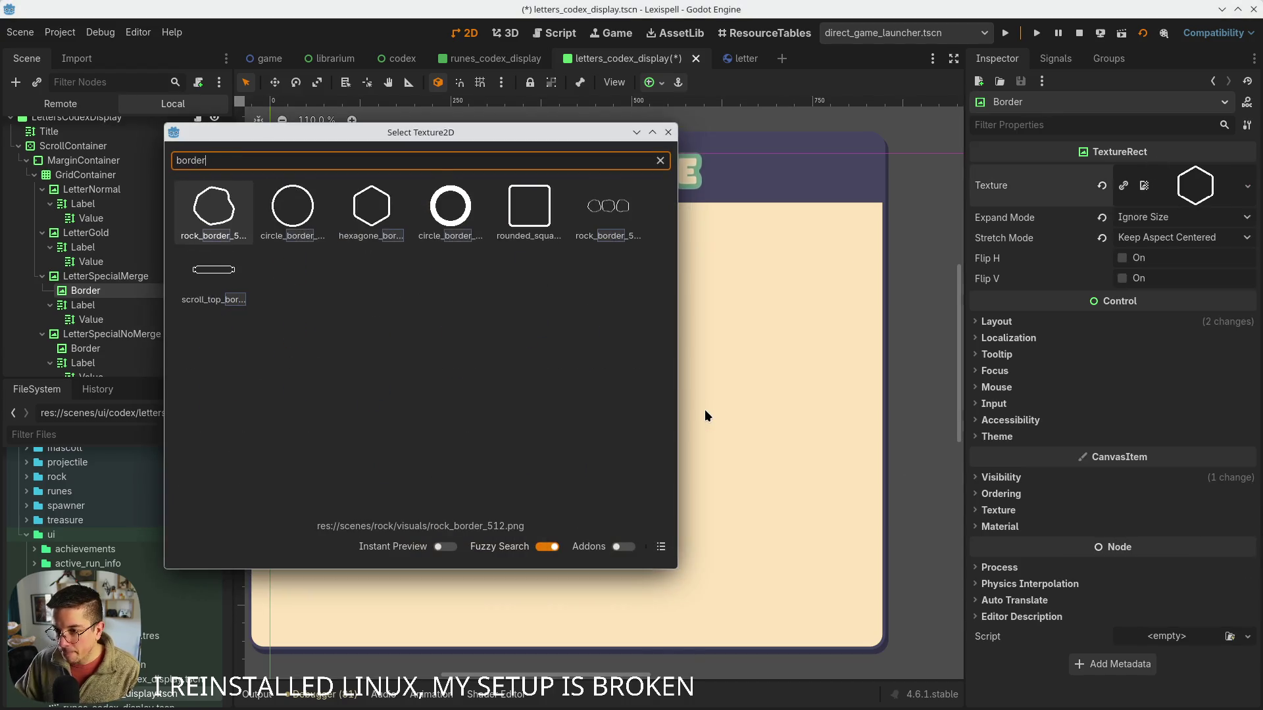
{"action": "double_click", "coordinate": [353, 221]}
{"action": "left_click", "coordinate": [539, 213]}
{"action": "key", "text": "ctrl+s"}
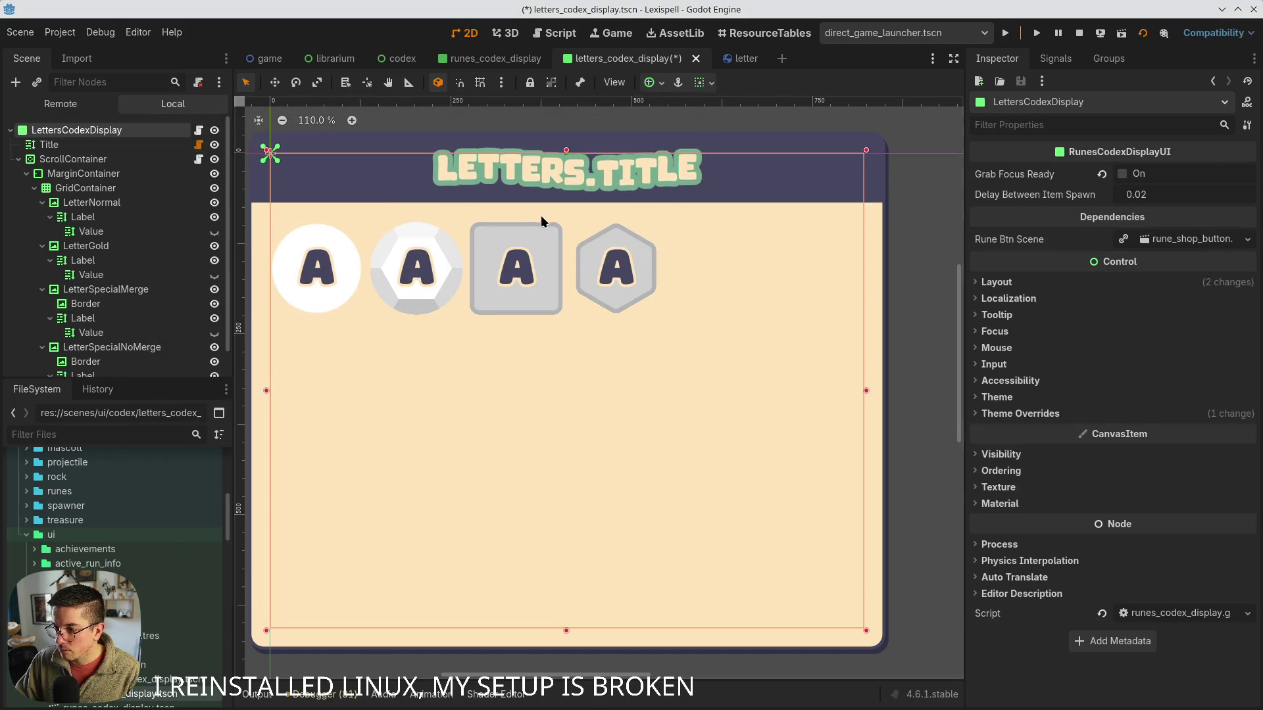
{"action": "left_click", "coordinate": [445, 278]}
{"action": "scroll", "coordinate": [340, 319], "scroll_direction": "up", "scroll_amount": 5}
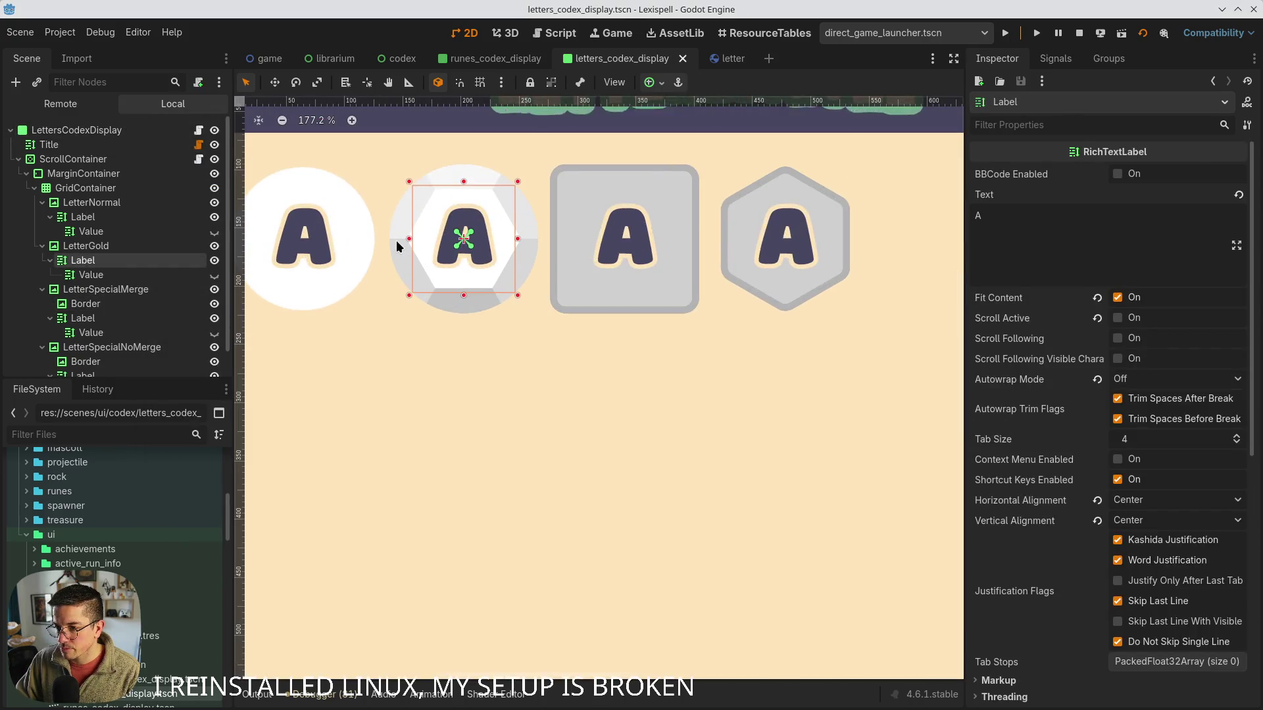
Step: Select LetterNormal and set its Self Modulate to the green swatch
{"action": "left_click", "coordinate": [313, 214]}
{"action": "left_click_drag", "start_coordinate": [313, 215], "coordinate": [478, 222]}
{"action": "left_click", "coordinate": [480, 183]}
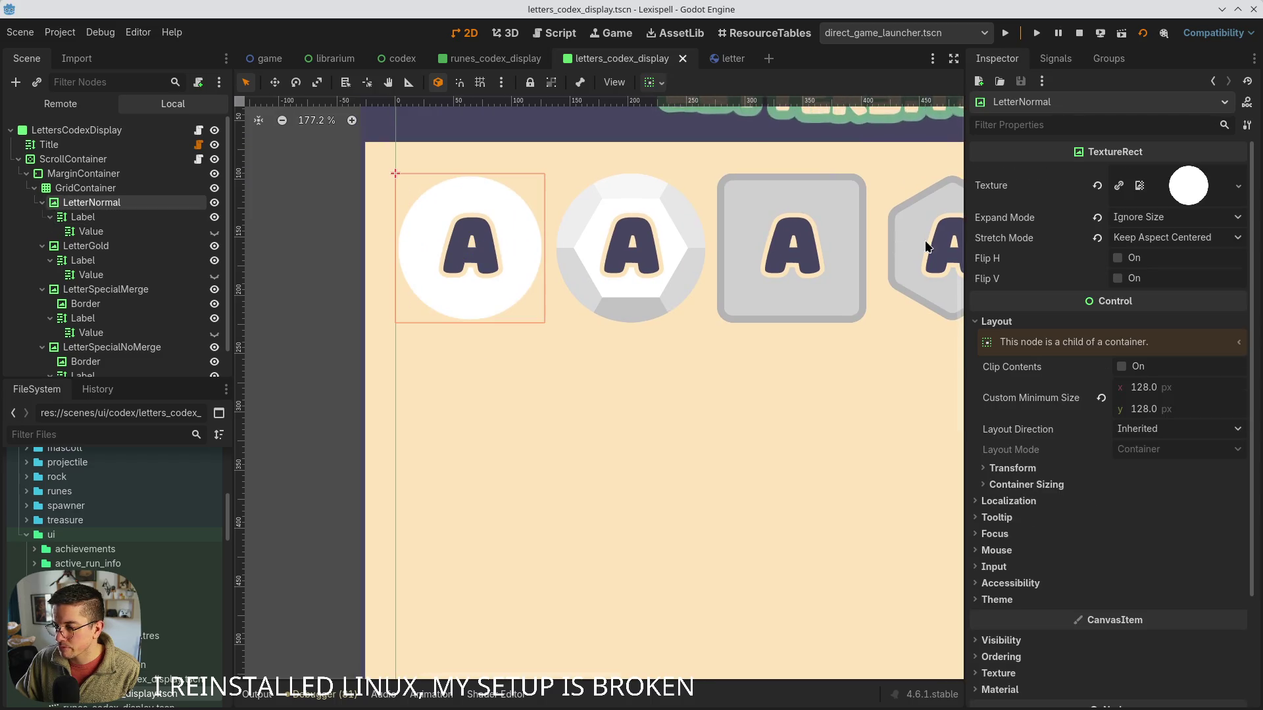
{"action": "left_click", "coordinate": [996, 641]}
{"action": "scroll", "coordinate": [1156, 504], "scroll_direction": "down", "scroll_amount": 3}
{"action": "left_click", "coordinate": [1143, 488]}
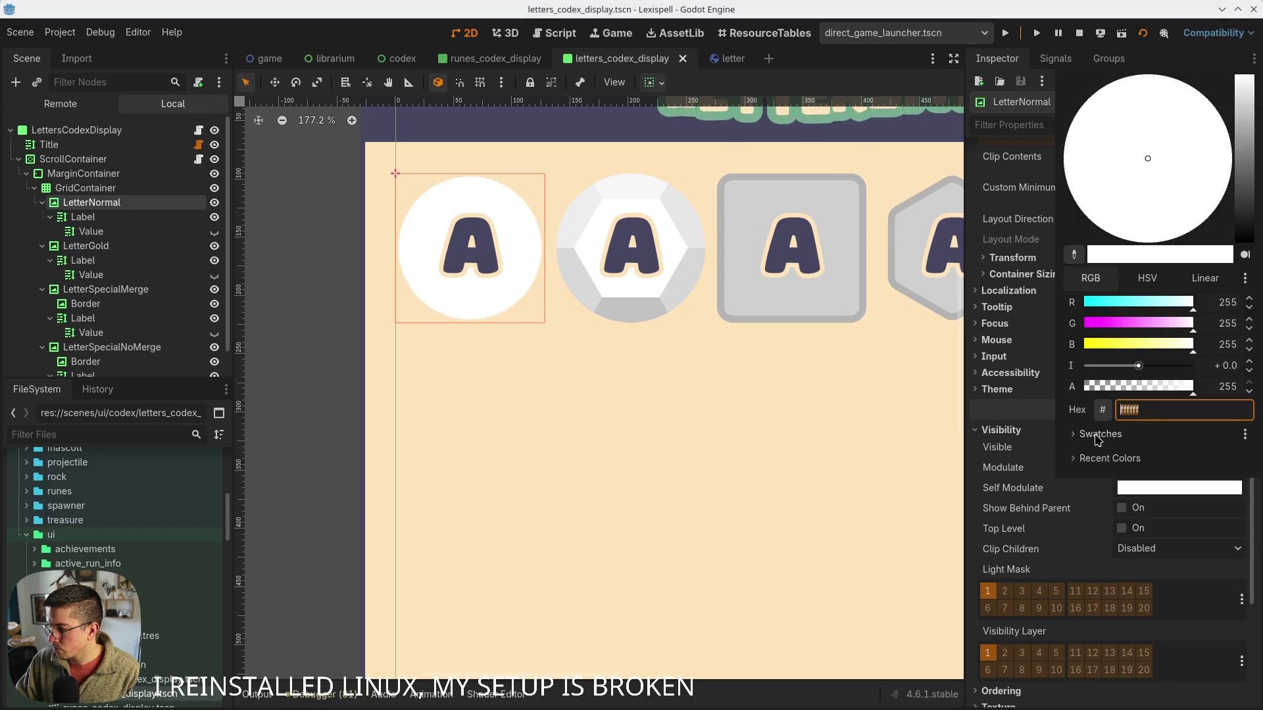
{"action": "left_click", "coordinate": [1095, 434]}
{"action": "left_click", "coordinate": [1137, 457]}
{"action": "left_click", "coordinate": [811, 444]}
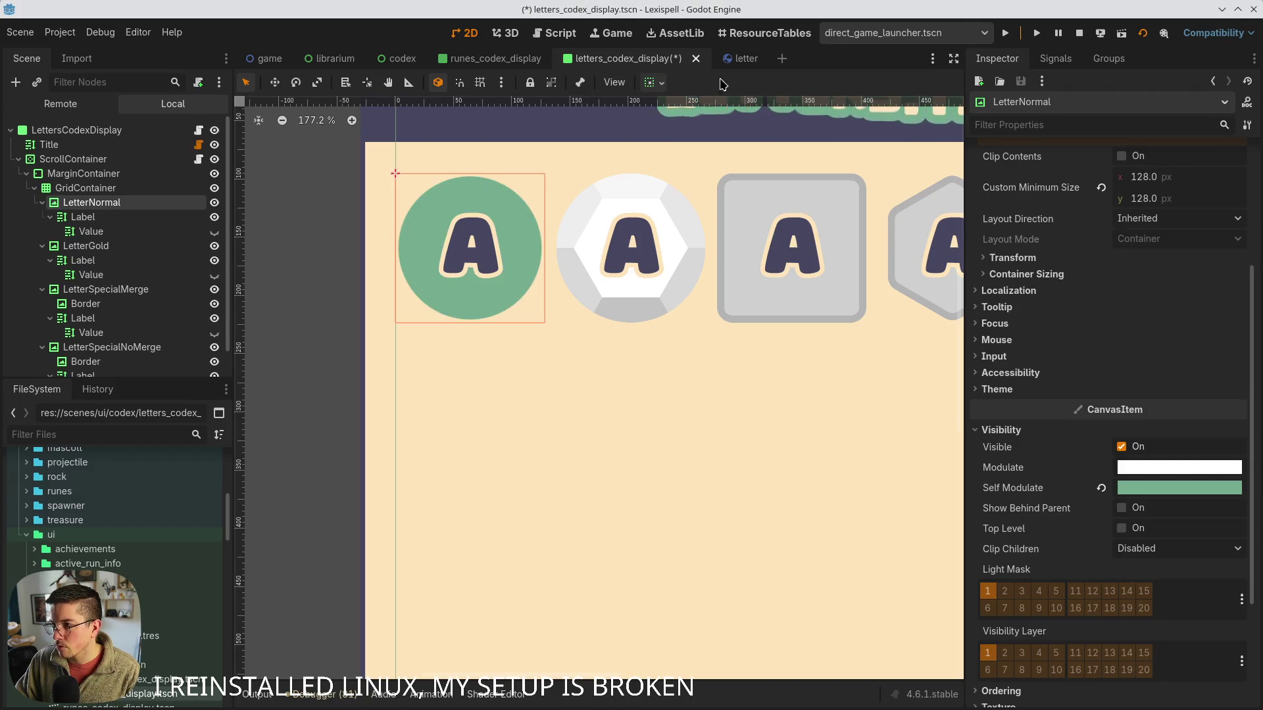
{"action": "left_click", "coordinate": [727, 59]}
{"action": "left_click", "coordinate": [622, 59]}
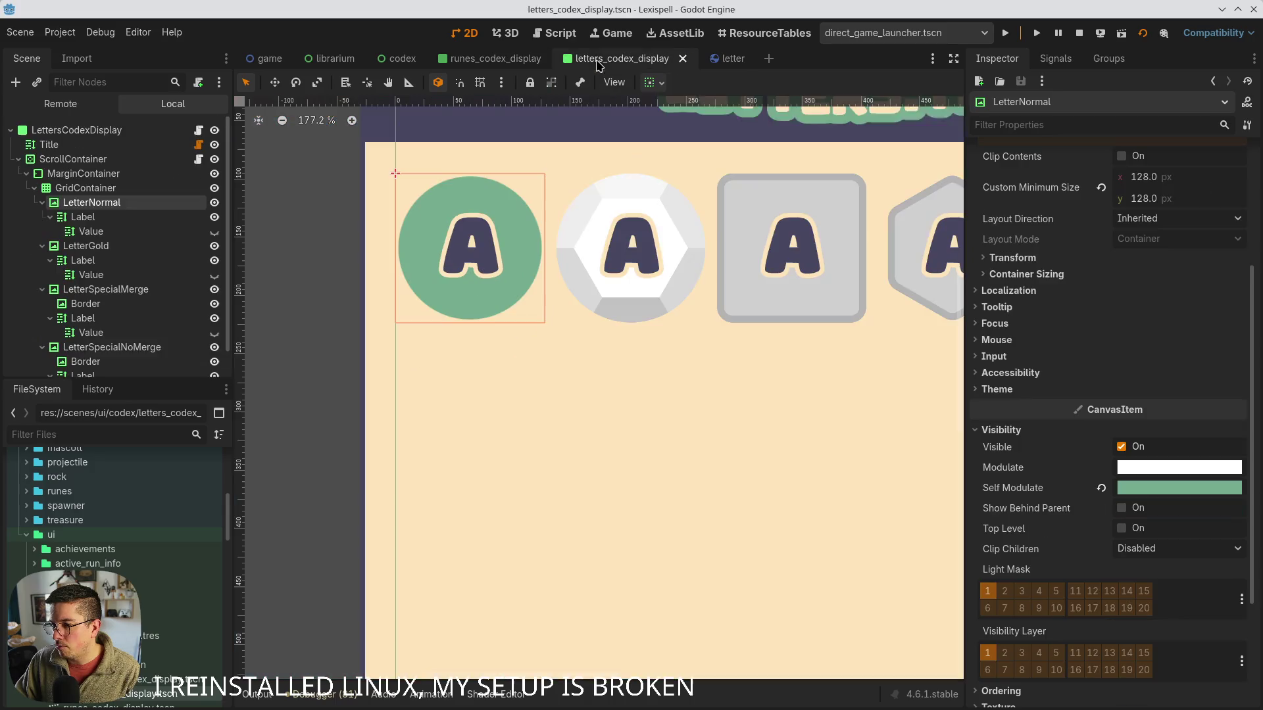
{"action": "left_click", "coordinate": [121, 246]}
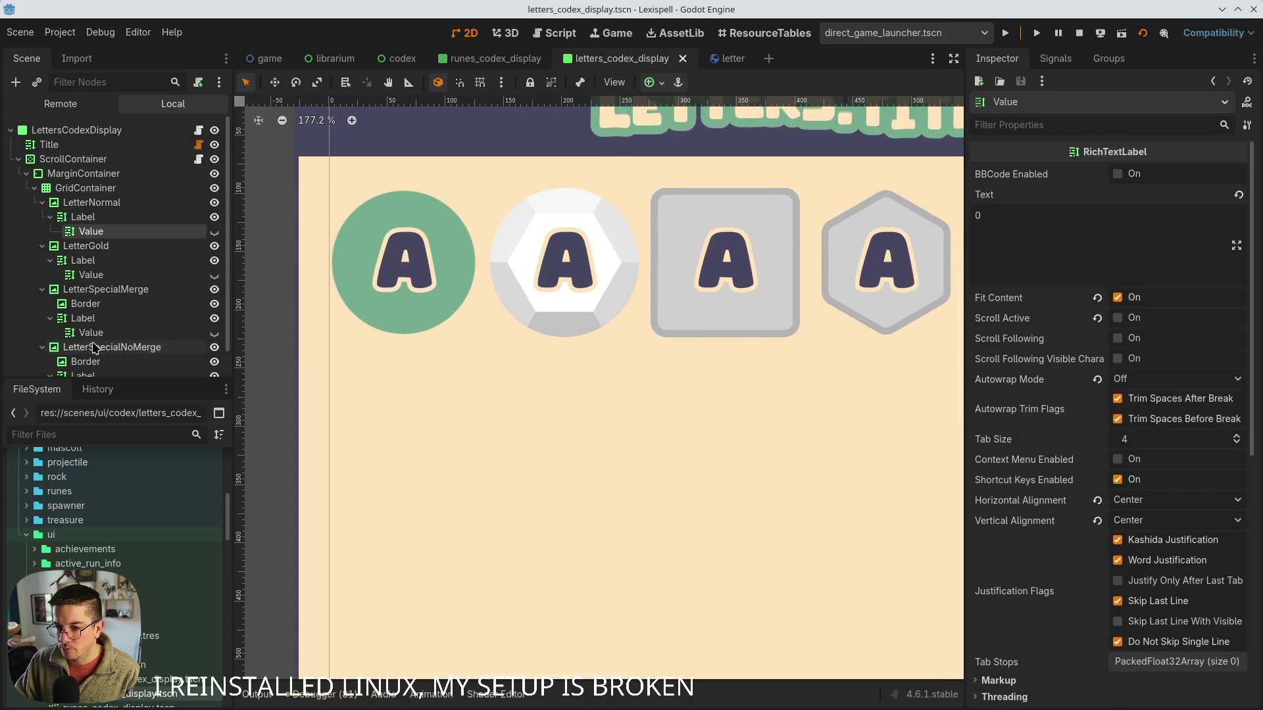
Step: Paste a Border into the first circle tile and give it the circle_border texture
{"action": "left_click", "coordinate": [85, 304]}
{"action": "left_click", "coordinate": [110, 204]}
{"action": "left_click_drag", "start_coordinate": [109, 204], "coordinate": [110, 204]}
{"action": "key", "text": "ctrl+s"}
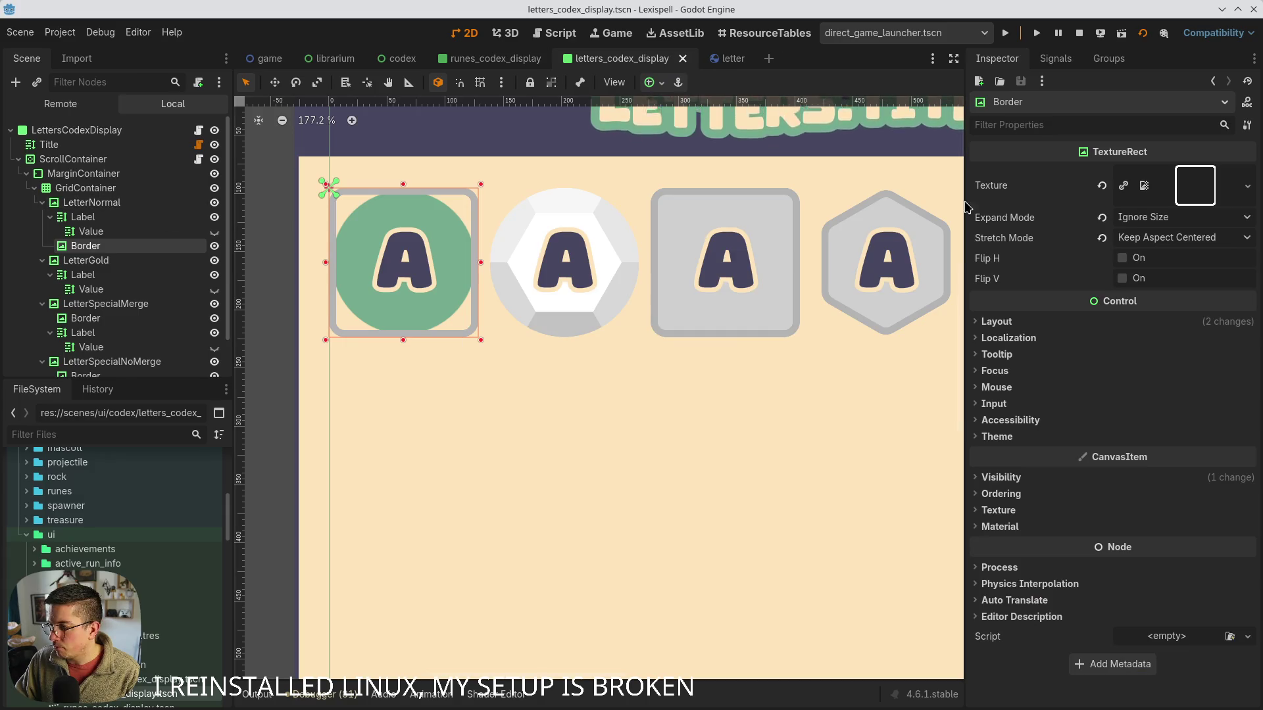
{"action": "left_click", "coordinate": [1247, 186]}
{"action": "left_click", "coordinate": [1125, 528]}
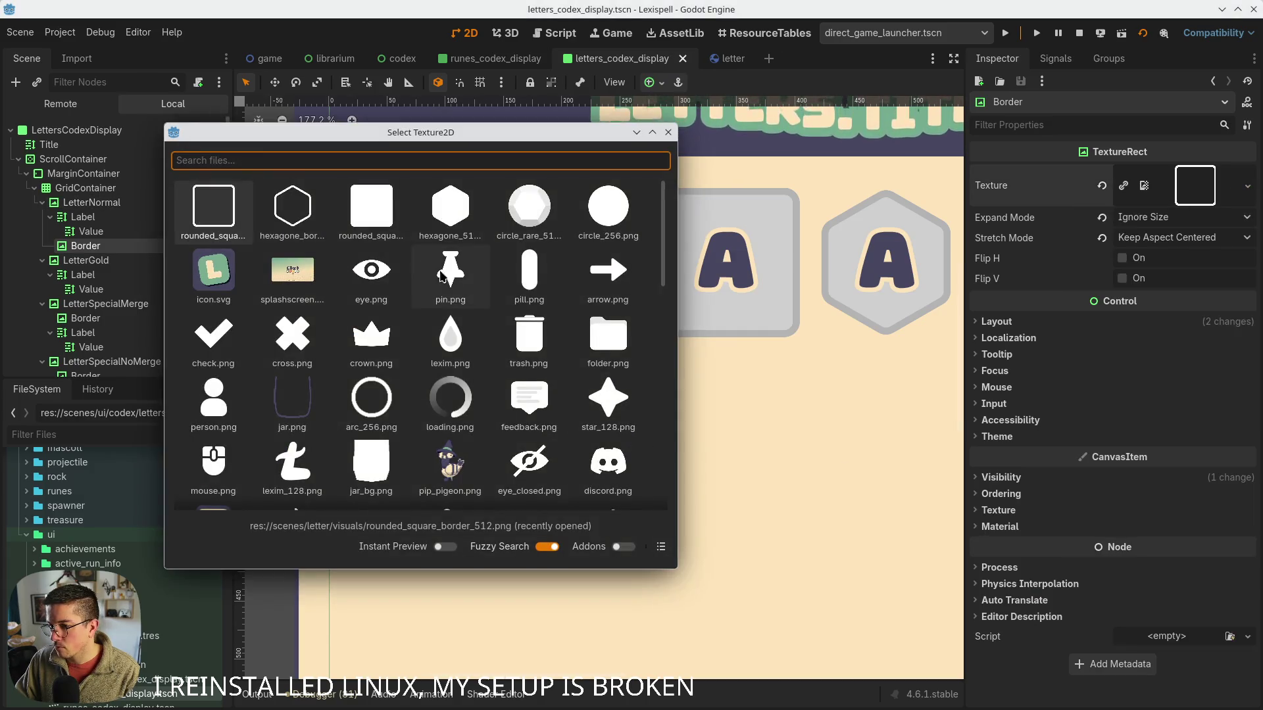
{"action": "type", "text": "border"}
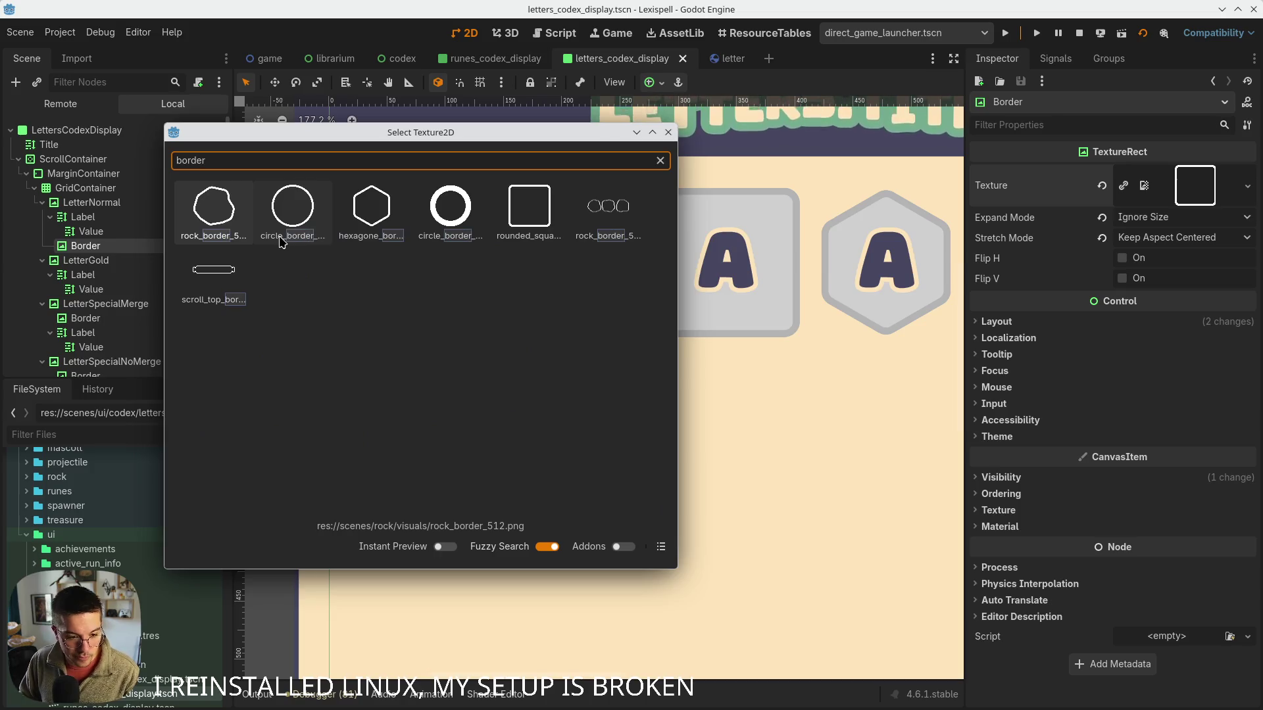
{"action": "double_click", "coordinate": [279, 240]}
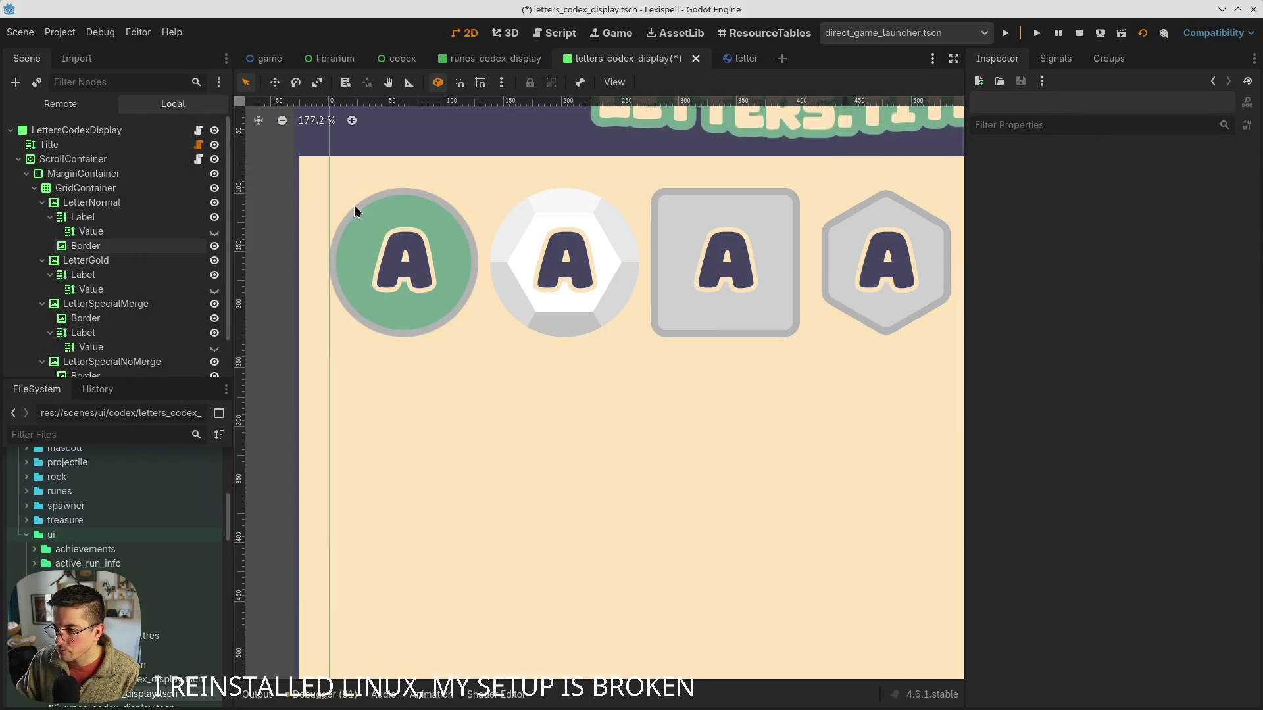
Step: Tint the first circle's border dark green via Self Modulate and save
{"action": "left_click", "coordinate": [104, 246]}
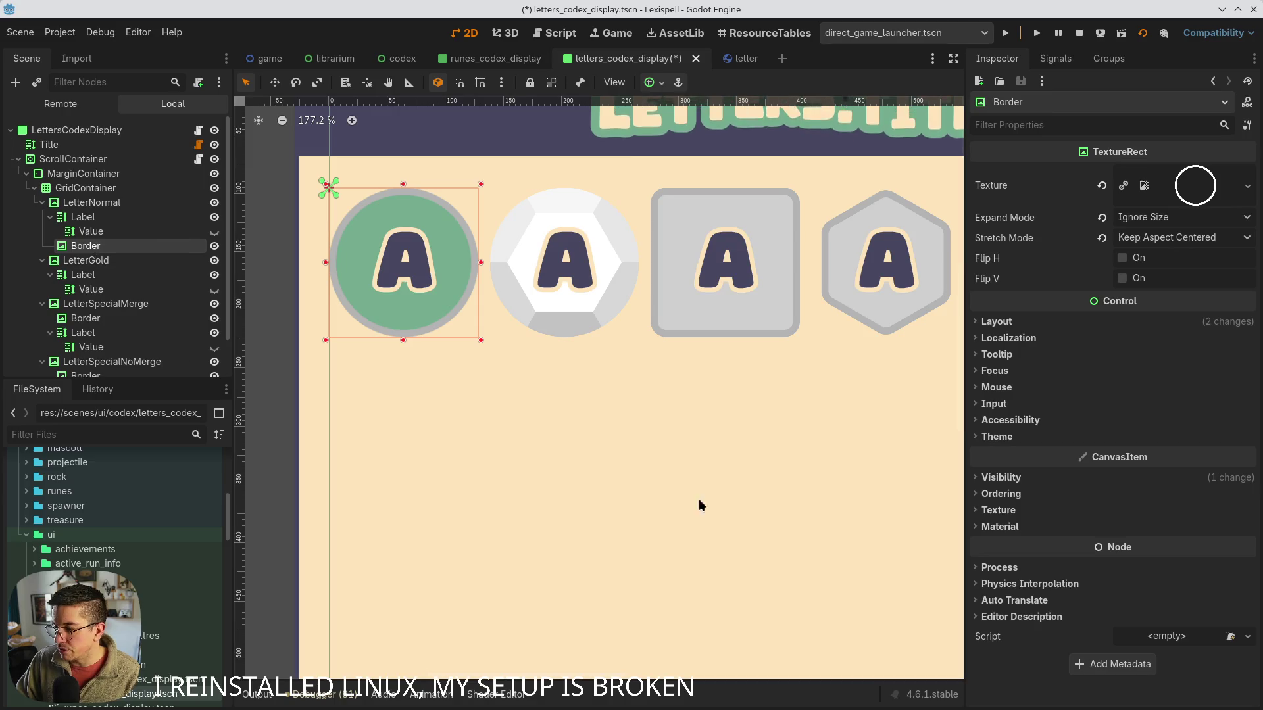
{"action": "left_click", "coordinate": [992, 479]}
{"action": "left_click", "coordinate": [1124, 536]}
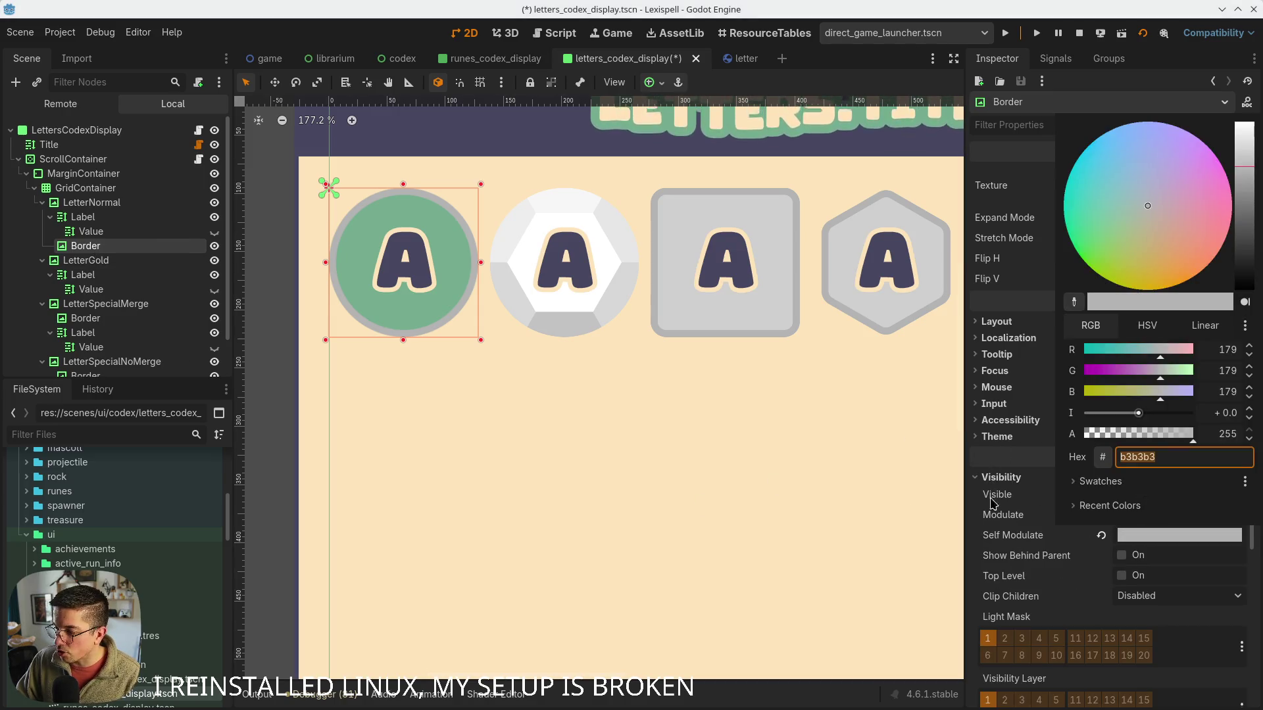
{"action": "left_click", "coordinate": [1092, 481]}
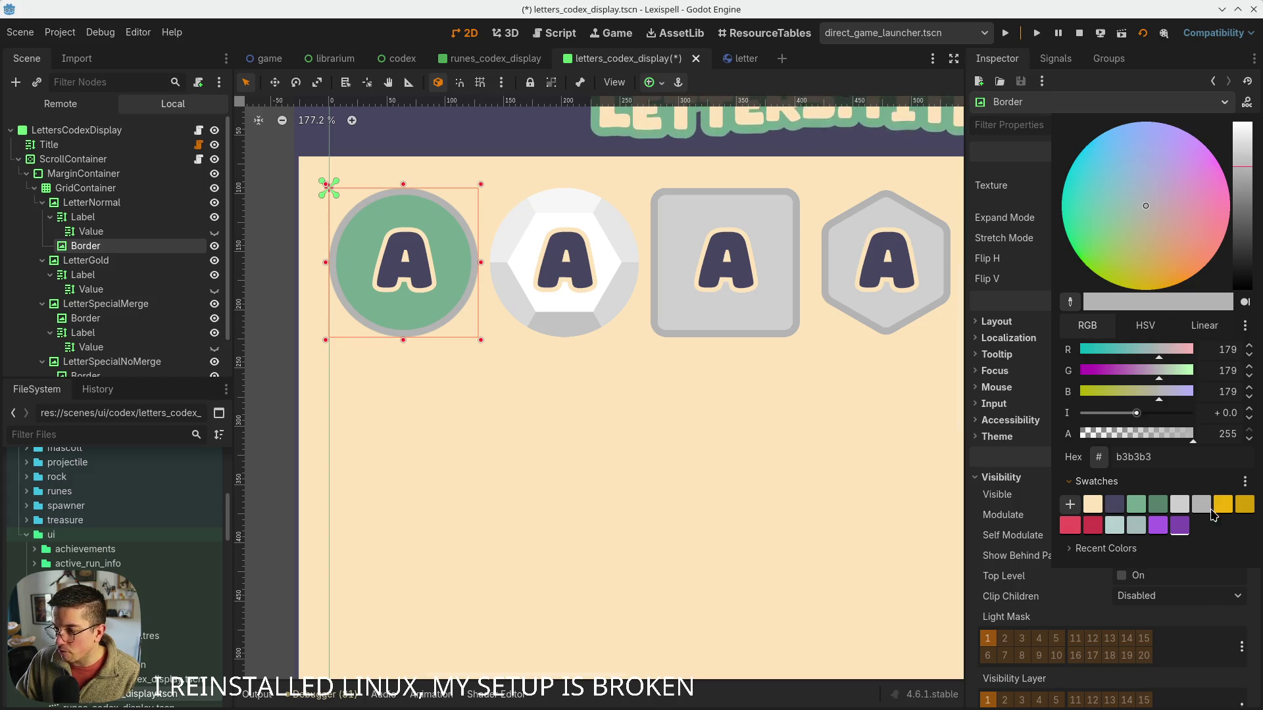
{"action": "left_click", "coordinate": [1158, 505]}
{"action": "left_click", "coordinate": [653, 451]}
{"action": "key", "text": "ctrl+s"}
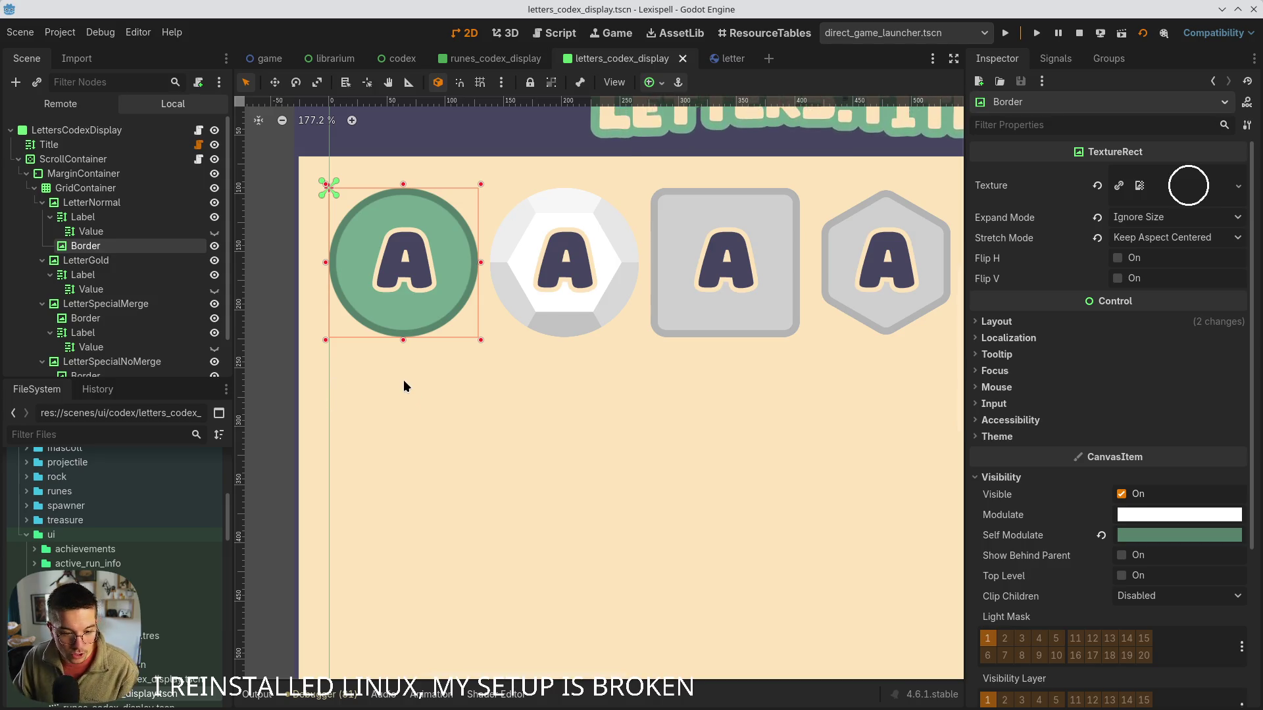
Step: Copy the green circle border into the LetterGold gem tile, placed above its Label
{"action": "scroll", "coordinate": [395, 369], "scroll_direction": "down", "scroll_amount": 5}
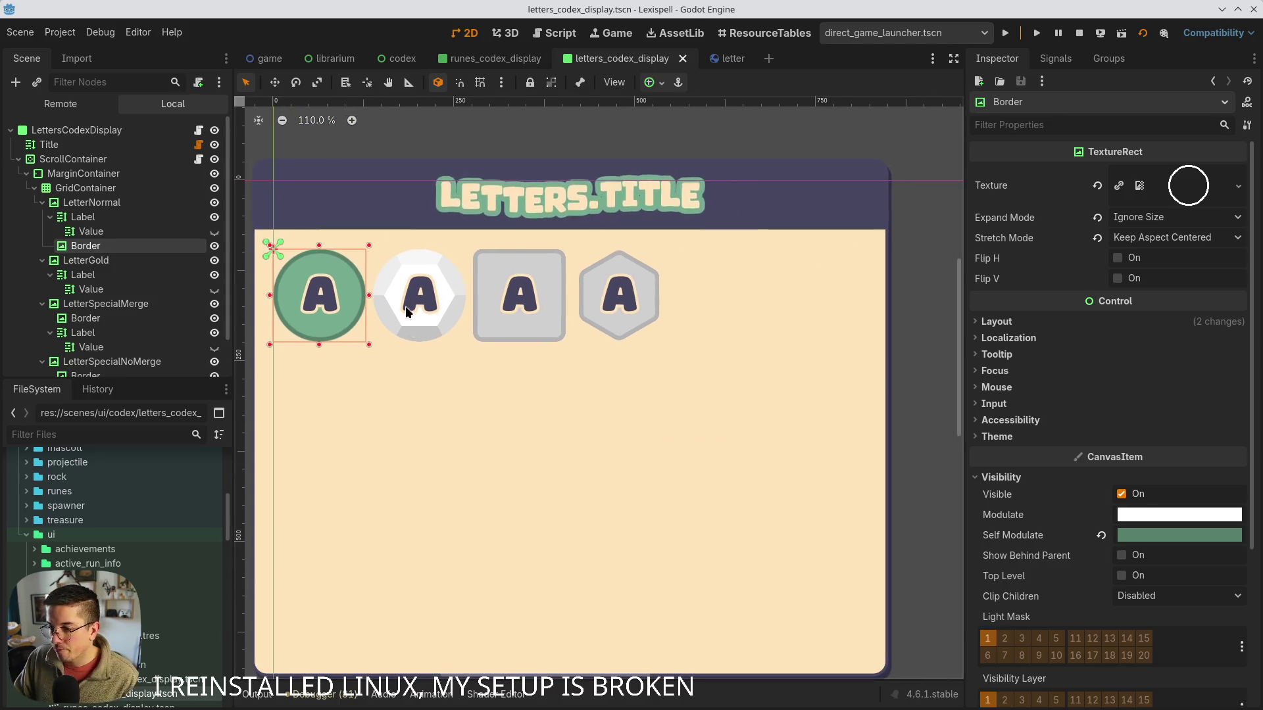
{"action": "left_click", "coordinate": [381, 284]}
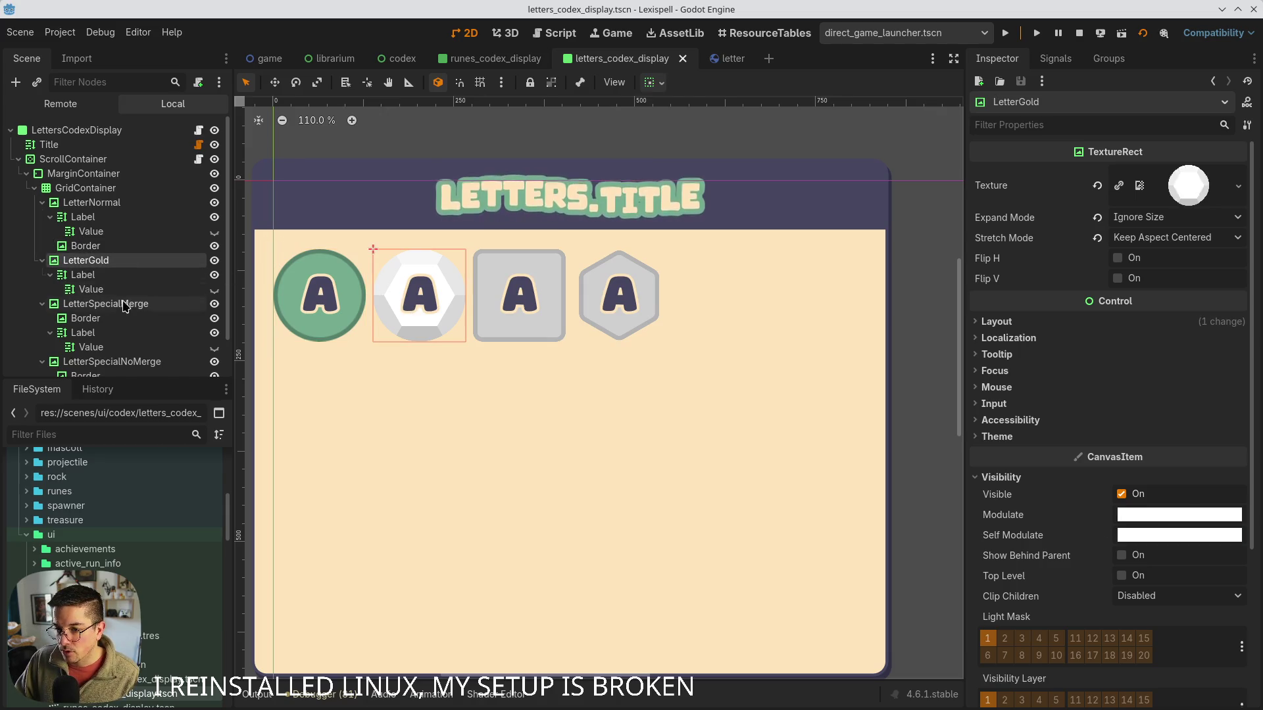
{"action": "left_click", "coordinate": [85, 246]}
{"action": "key", "text": "ctrl+c"}
{"action": "left_click", "coordinate": [86, 260]}
{"action": "key", "text": "ctrl+v"}
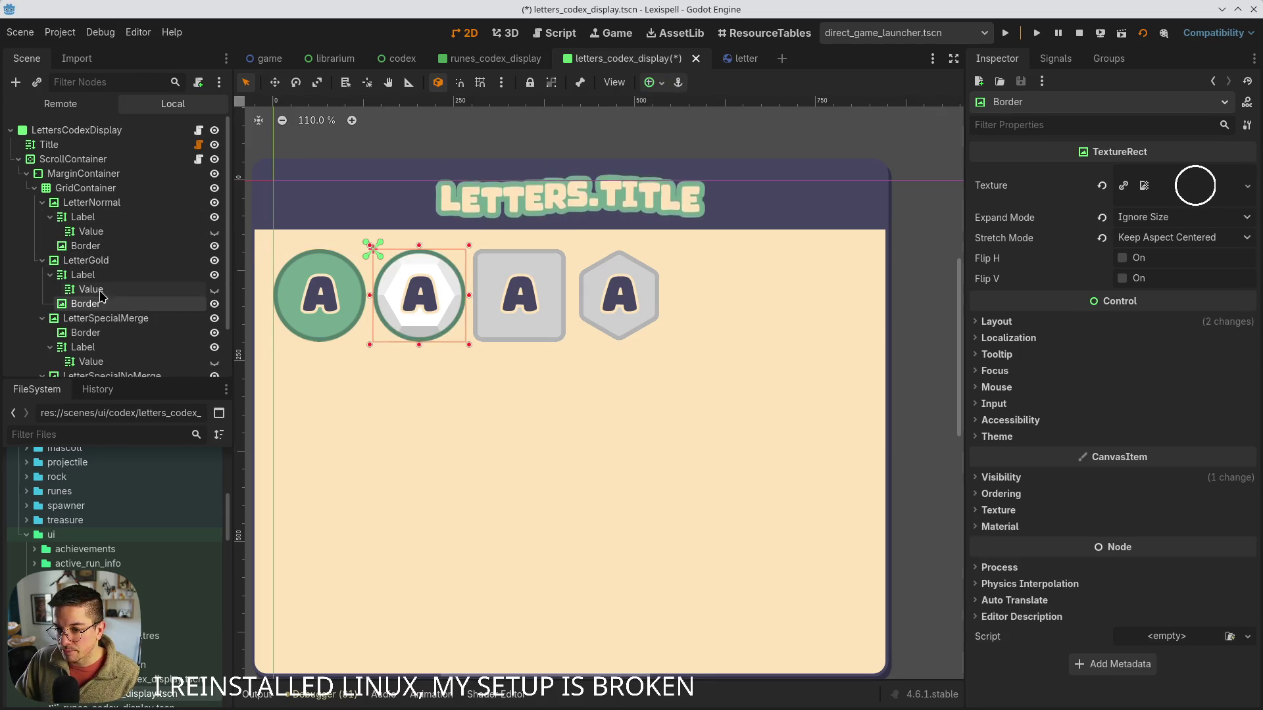
{"action": "left_click_drag", "start_coordinate": [94, 305], "coordinate": [92, 211]}
Step: Tint LetterGold's Border gold (d49d06) using the Self Modulate swatch
{"action": "scroll", "coordinate": [95, 282], "scroll_direction": "down", "scroll_amount": 2}
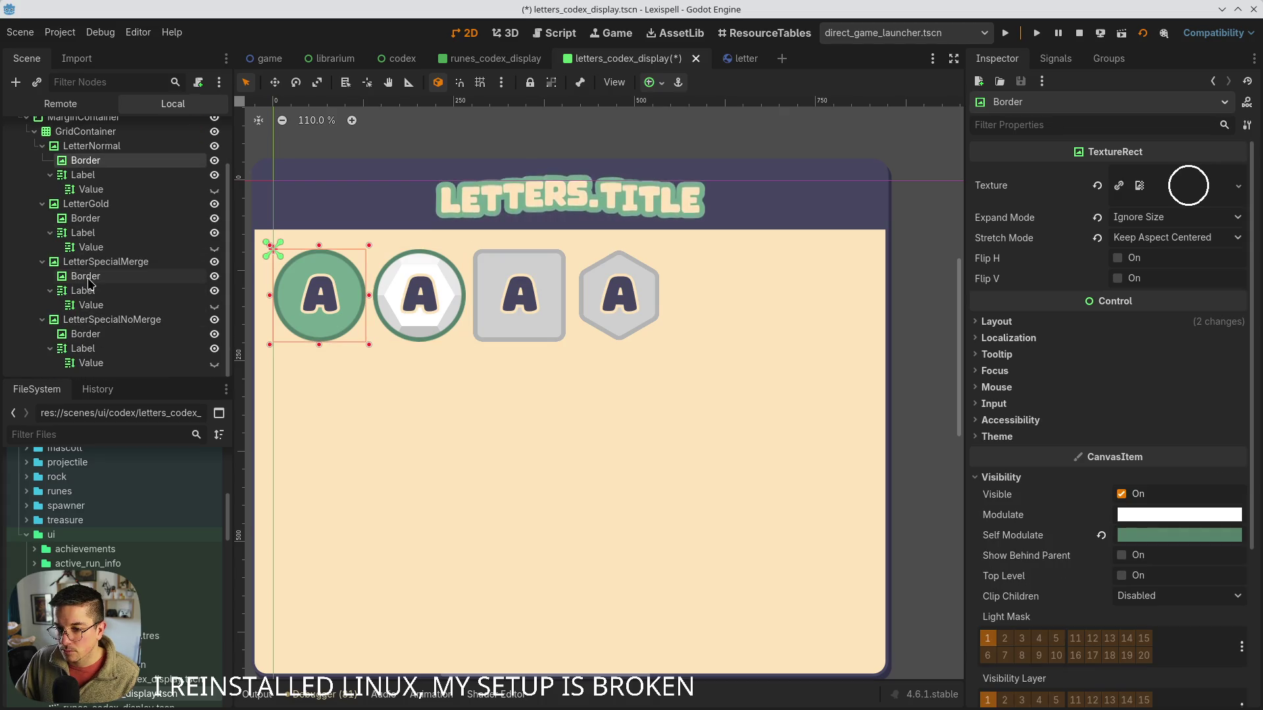
{"action": "key", "text": "ctrl+s"}
{"action": "left_click", "coordinate": [424, 255]}
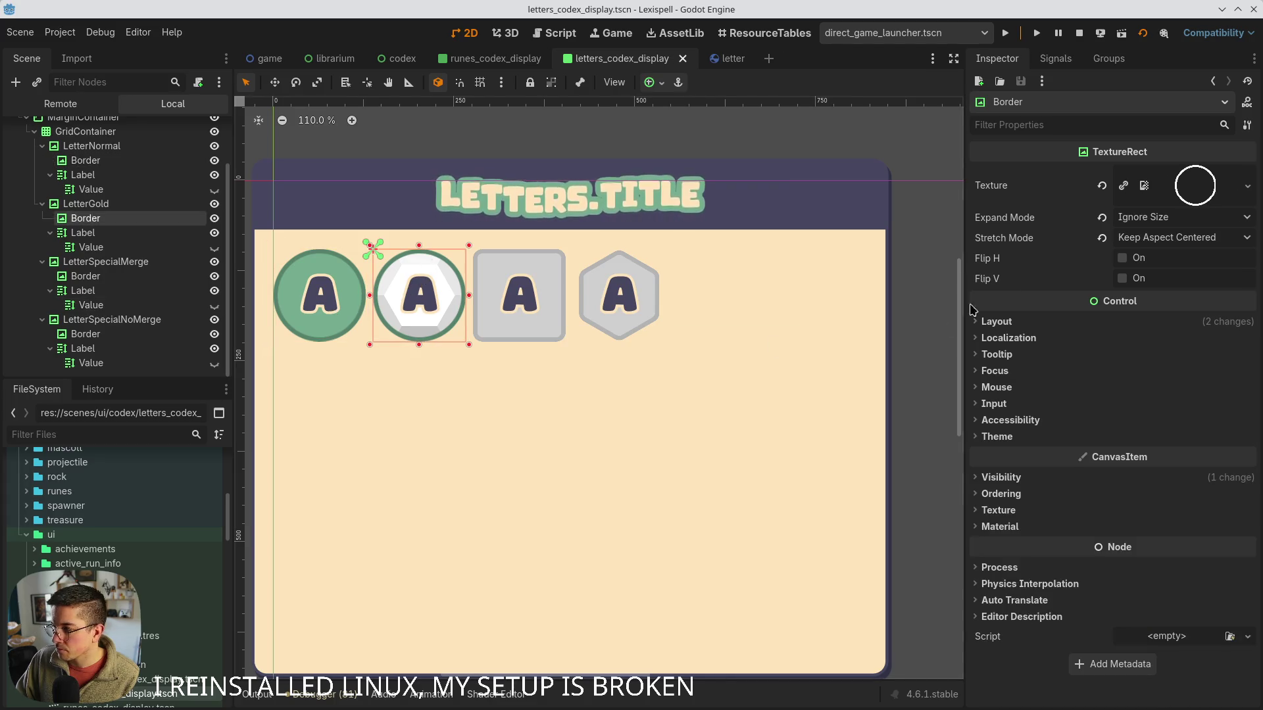
{"action": "left_click", "coordinate": [1052, 477]}
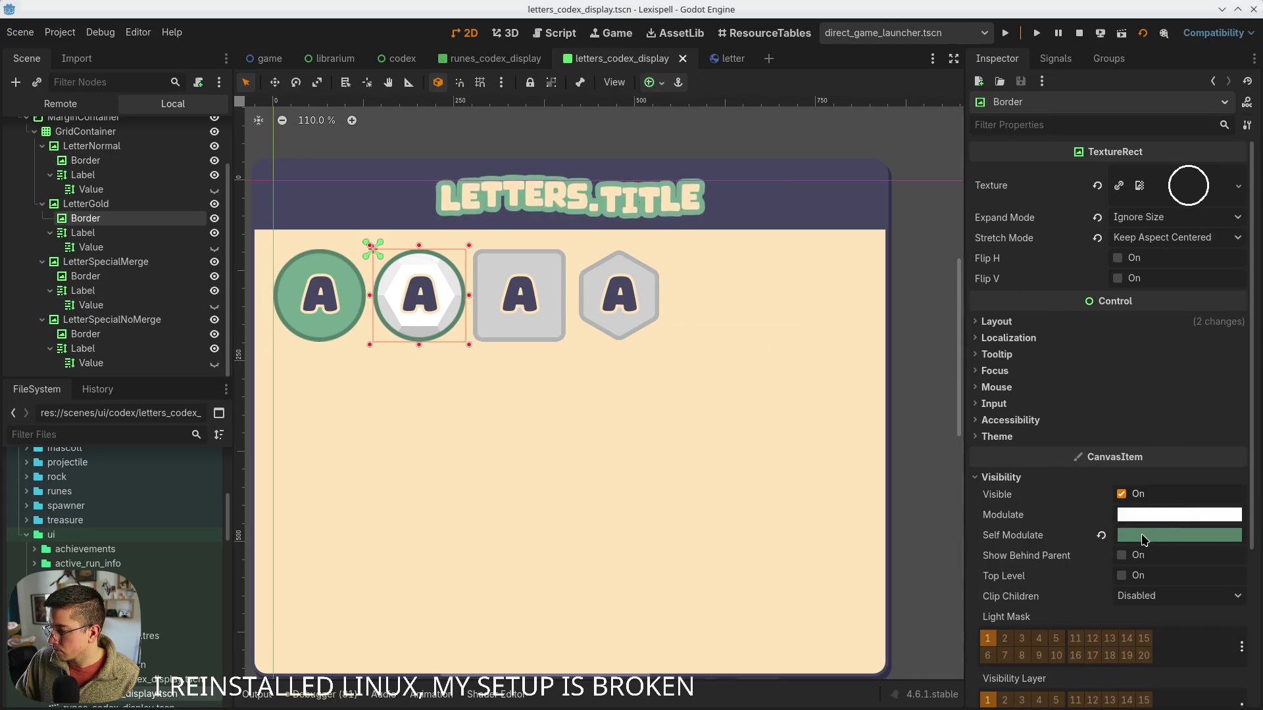
{"action": "left_click", "coordinate": [1145, 537]}
{"action": "left_click", "coordinate": [1097, 482]}
{"action": "left_click", "coordinate": [1244, 505]}
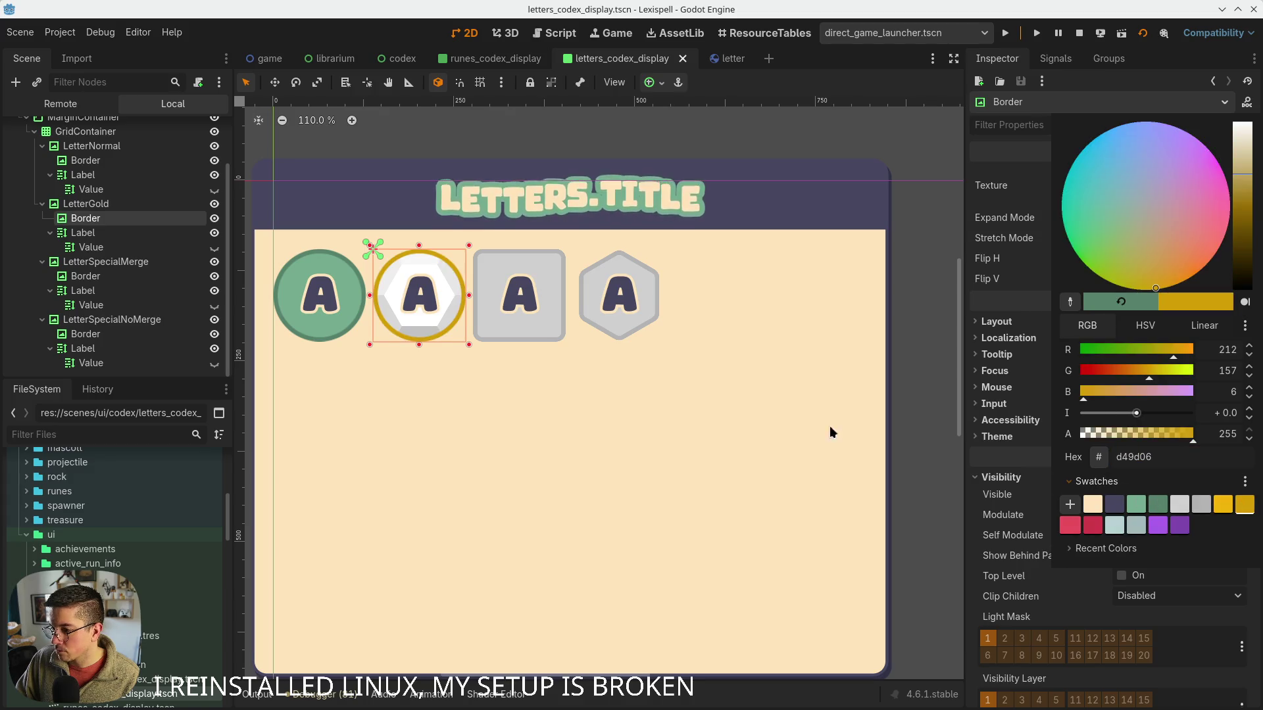
{"action": "left_click", "coordinate": [86, 203]}
Step: Tint the LetterGold gem itself gold and save the letters codex scene
{"action": "left_click", "coordinate": [85, 204]}
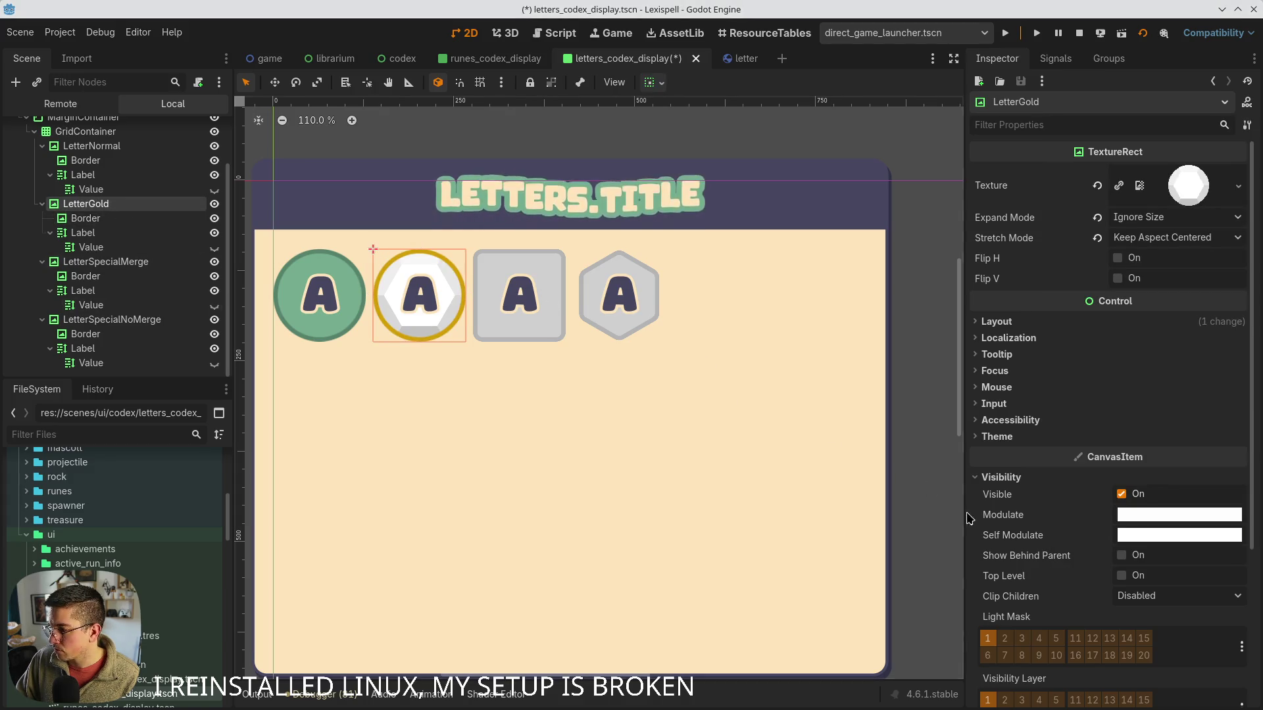
{"action": "left_click", "coordinate": [1137, 516]}
{"action": "left_click", "coordinate": [1111, 482]}
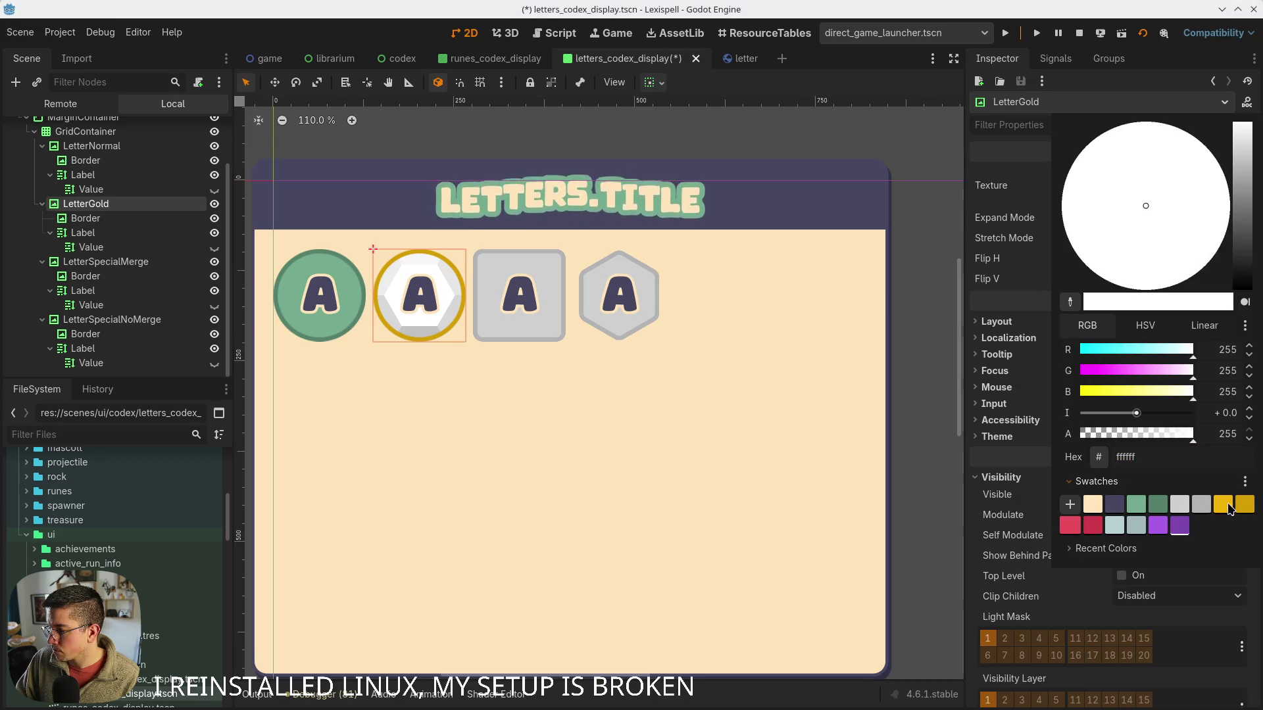
{"action": "left_click", "coordinate": [1227, 506]}
{"action": "left_click", "coordinate": [876, 399]}
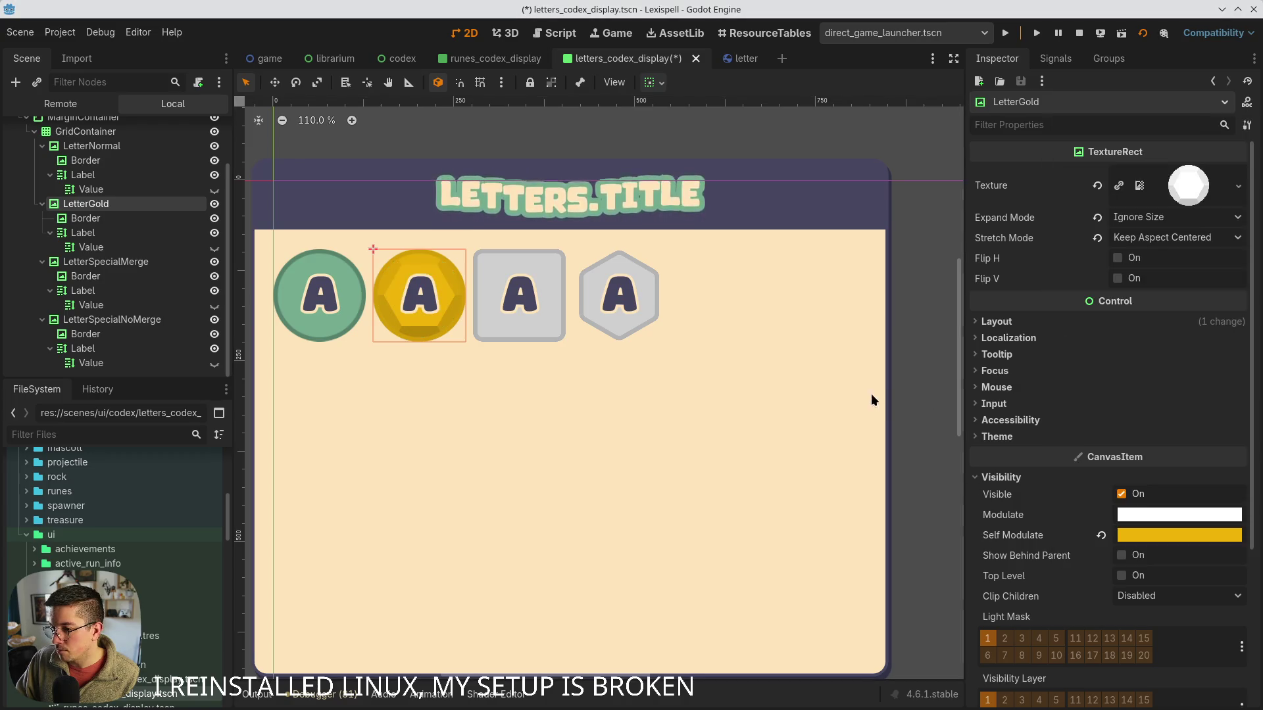
{"action": "scroll", "coordinate": [445, 334], "scroll_direction": "down", "scroll_amount": 6}
{"action": "key", "text": "ctrl+s"}
{"action": "scroll", "coordinate": [518, 345], "scroll_direction": "up", "scroll_amount": 2}
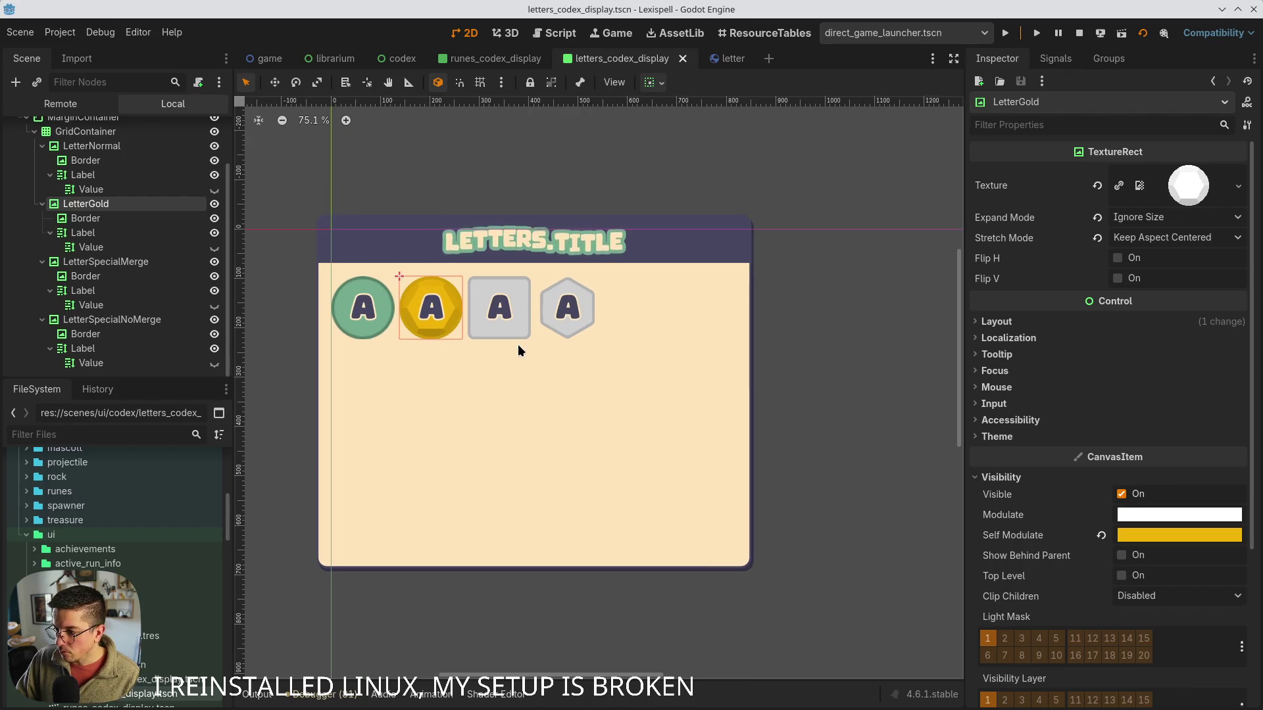
{"action": "left_click", "coordinate": [721, 63]}
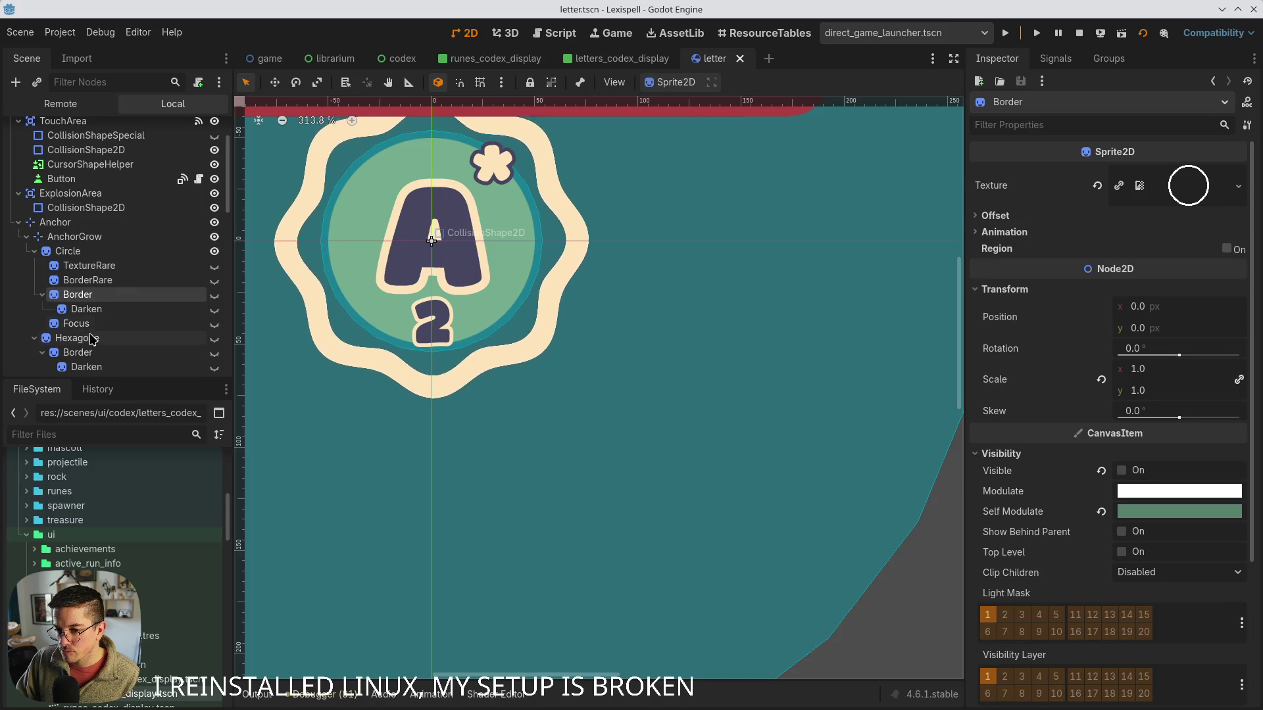
{"action": "left_click", "coordinate": [214, 338]}
{"action": "left_click", "coordinate": [214, 338]}
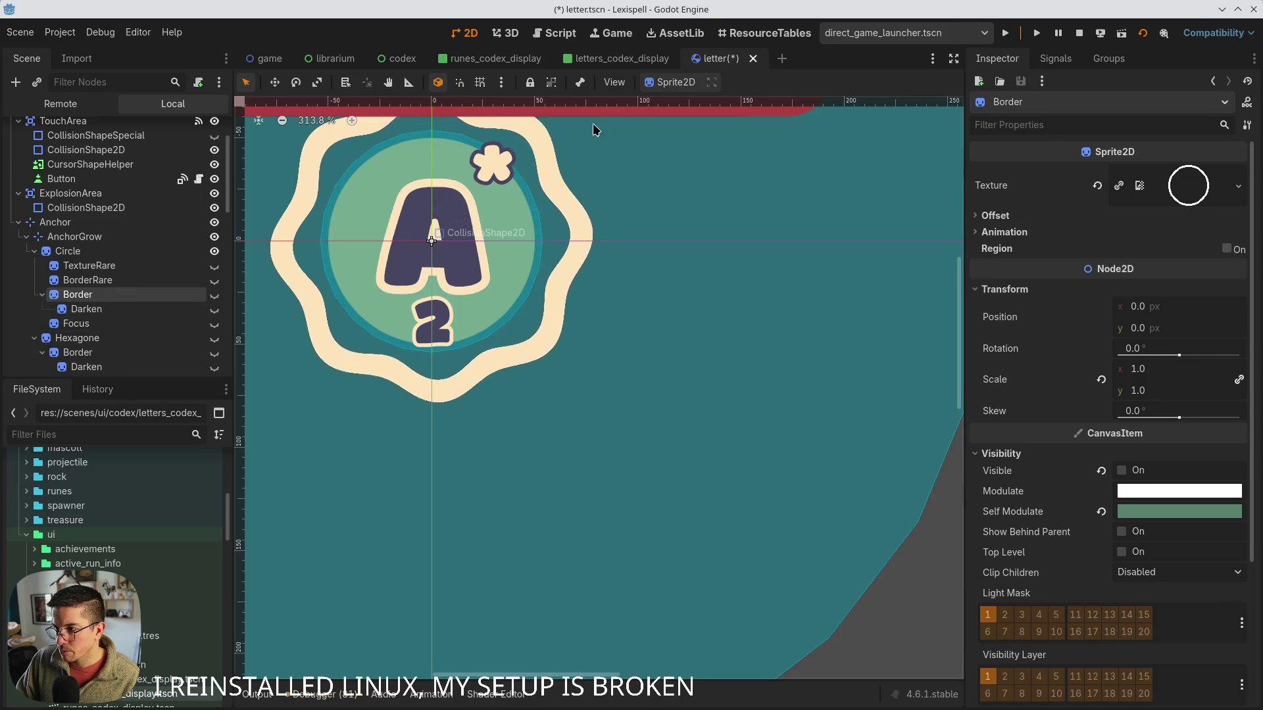
{"action": "key", "text": "ctrl+s"}
{"action": "left_click", "coordinate": [612, 59]}
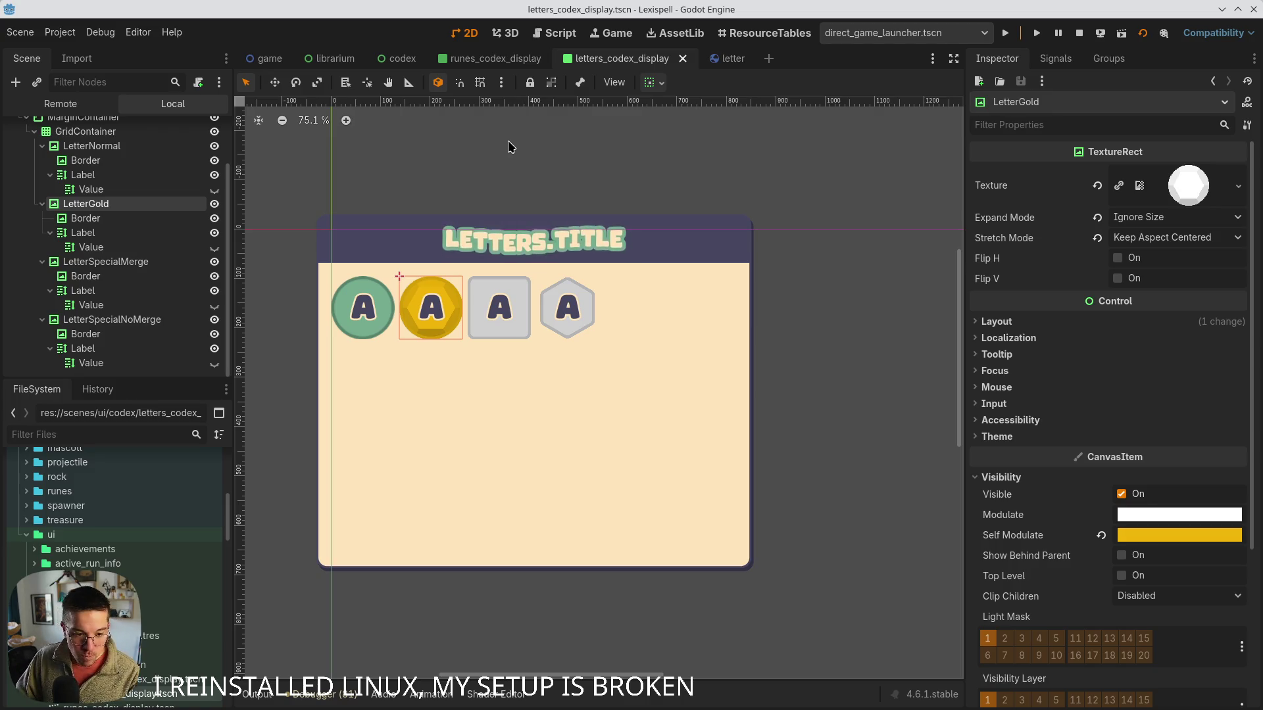
Step: Duplicate the LetterGold tile twice and save the scene
{"action": "left_click", "coordinate": [90, 237]}
{"action": "left_click", "coordinate": [86, 204]}
{"action": "key", "text": "ctrl+d"}
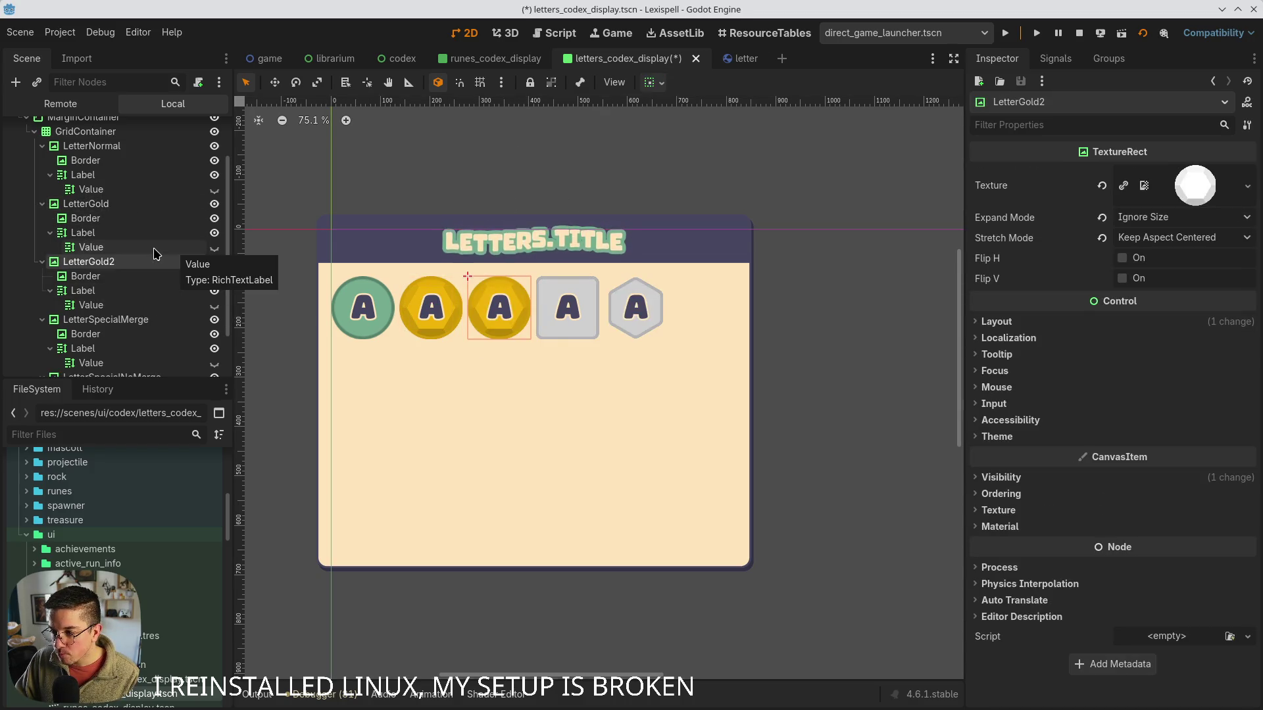
{"action": "key", "text": "ctrl+d"}
{"action": "key", "text": "ctrl+s"}
Step: Rename LetterGold2 to LetterGlass
{"action": "left_click", "coordinate": [92, 190]}
{"action": "left_click", "coordinate": [155, 262]}
{"action": "left_click", "coordinate": [156, 262]}
{"action": "key", "text": "BackSpace"}
{"action": "key", "text": "BackSpace"}
{"action": "key", "text": "BackSpace"}
{"action": "key", "text": "BackSpace"}
{"action": "type", "text": "lass"}
{"action": "key", "text": "Return"}
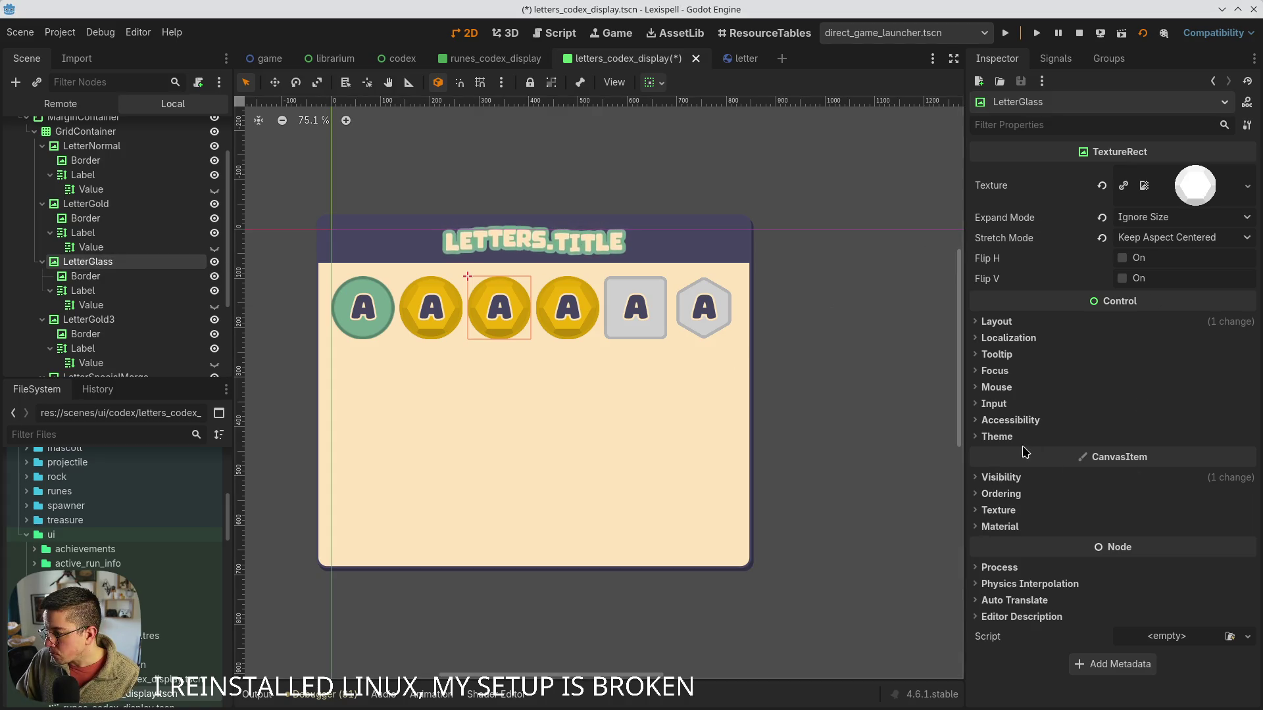
Step: Tint the LetterGlass gem light blue through its Self Modulate
{"action": "left_click", "coordinate": [1003, 494]}
{"action": "left_click", "coordinate": [1004, 494]}
{"action": "left_click", "coordinate": [1015, 511]}
{"action": "left_click", "coordinate": [1013, 513]}
{"action": "left_click", "coordinate": [1003, 494]}
{"action": "left_click", "coordinate": [1004, 494]}
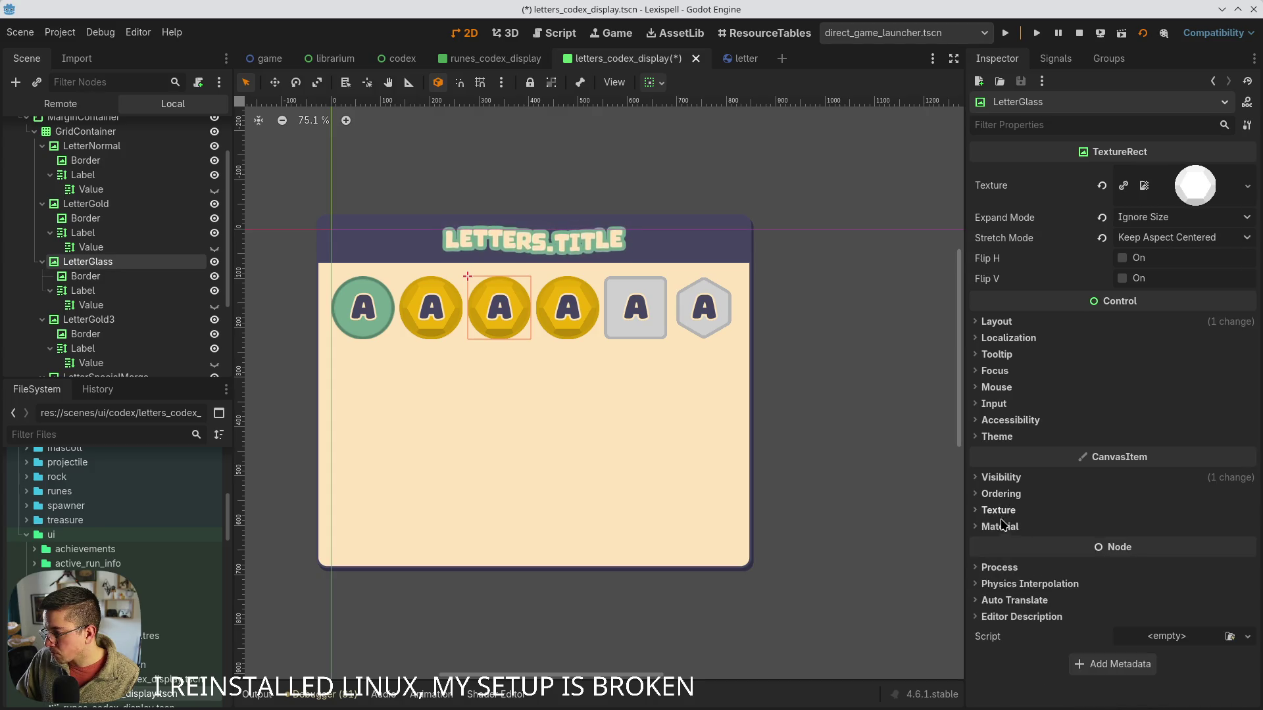
{"action": "left_click", "coordinate": [1001, 477]}
{"action": "left_click", "coordinate": [1163, 536]}
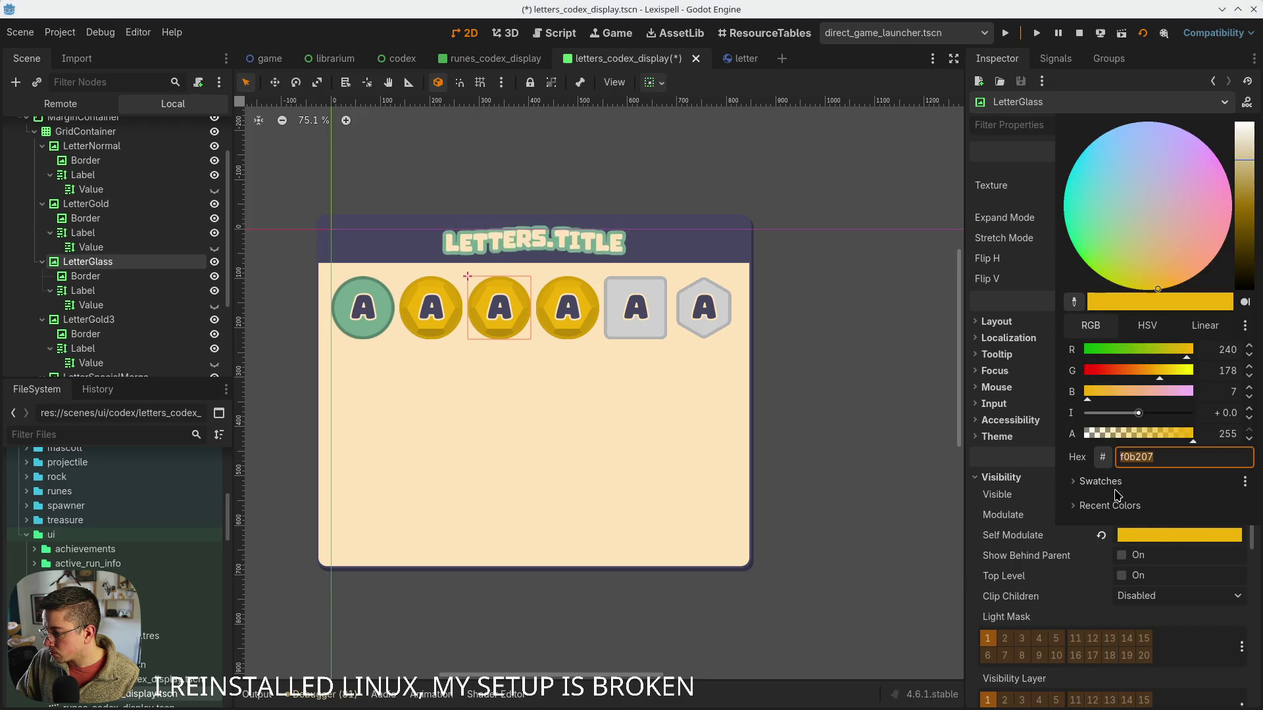
{"action": "left_click", "coordinate": [1113, 534]}
{"action": "left_click", "coordinate": [1005, 551]}
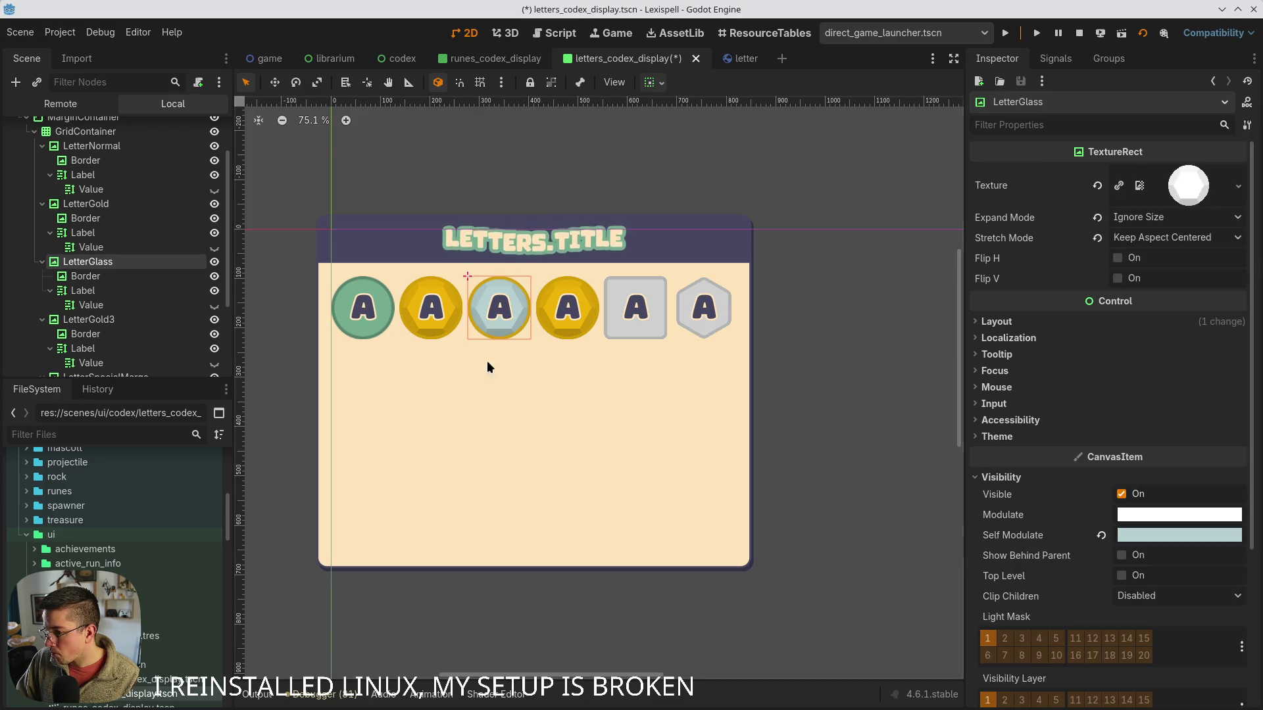
Step: Tint the LetterGlass border light blue to match, and save
{"action": "left_click", "coordinate": [1001, 476]}
{"action": "left_click", "coordinate": [1177, 535]}
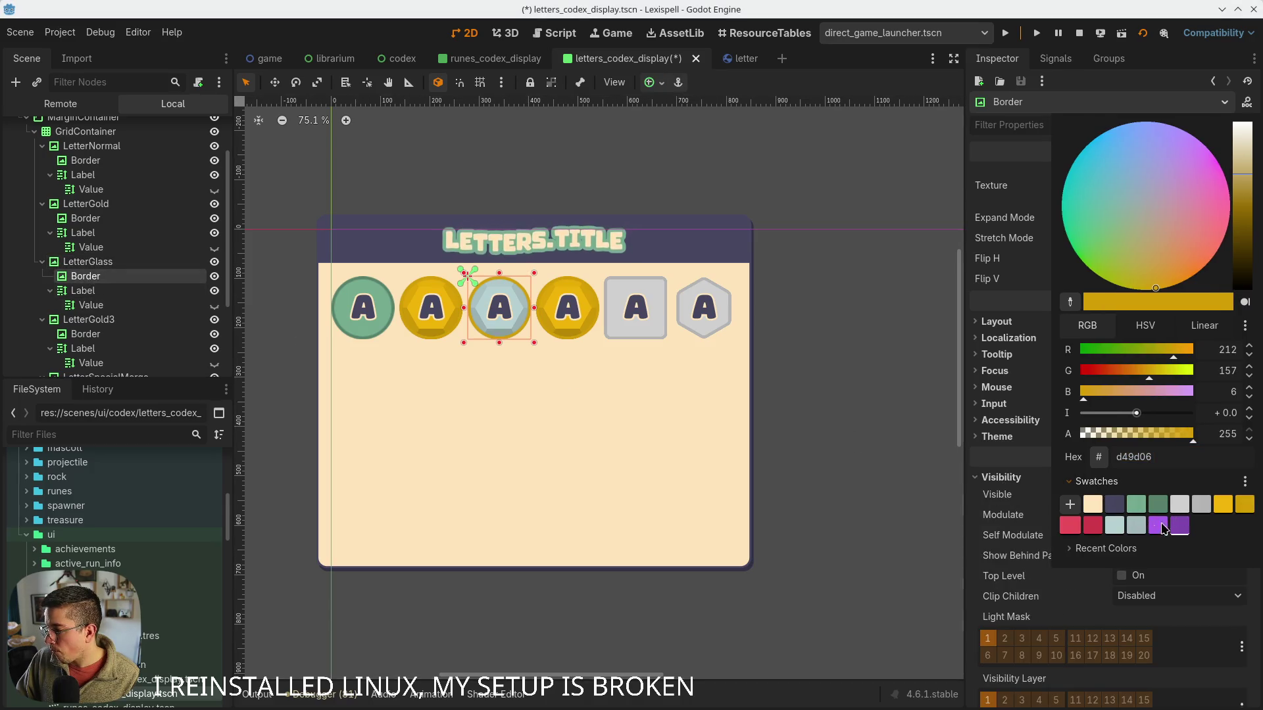
{"action": "left_click", "coordinate": [1136, 525]}
{"action": "left_click", "coordinate": [902, 417]}
{"action": "key", "text": "ctrl+s"}
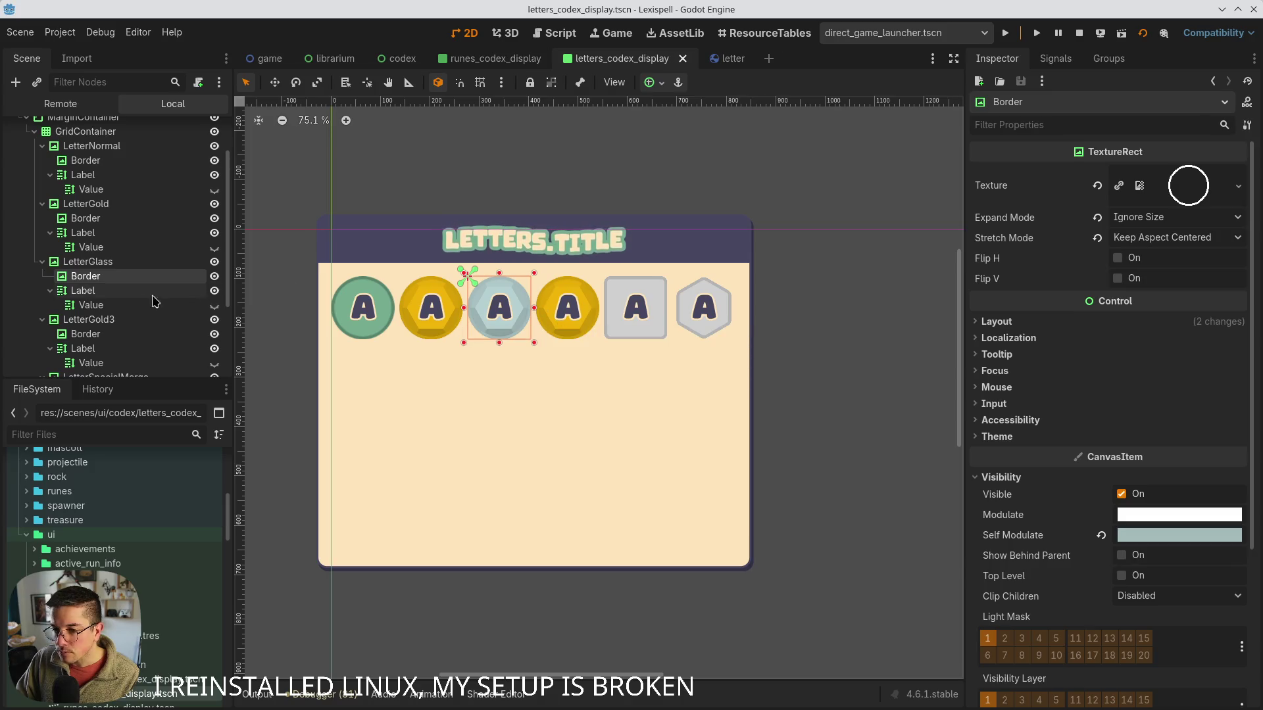
Step: Rename LetterGold3 to LetterRuby
{"action": "double_click", "coordinate": [139, 321]}
{"action": "key", "text": "BackSpace"}
{"action": "key", "text": "BackSpace"}
{"action": "key", "text": "BackSpace"}
{"action": "type", "text": "Ruby"}
{"action": "key", "text": "Return"}
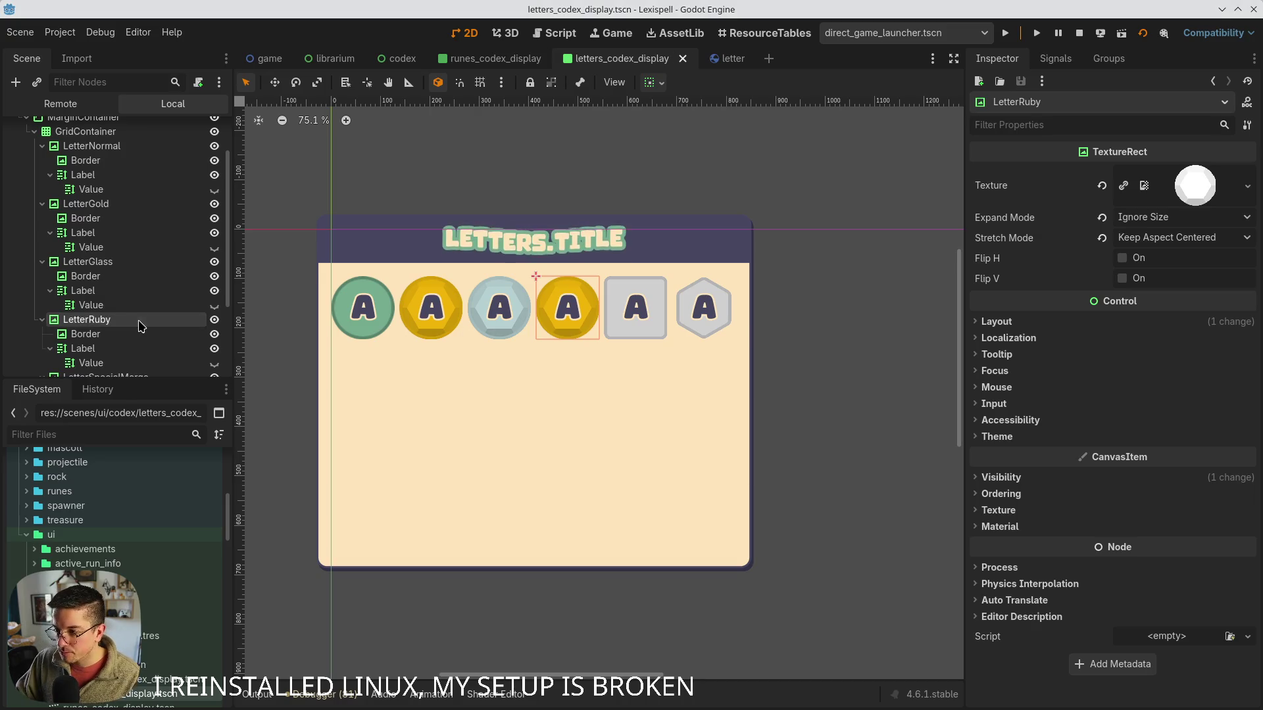
Step: Tint the LetterRuby gem and its border red with the Self Modulate swatch
{"action": "left_click", "coordinate": [1001, 477]}
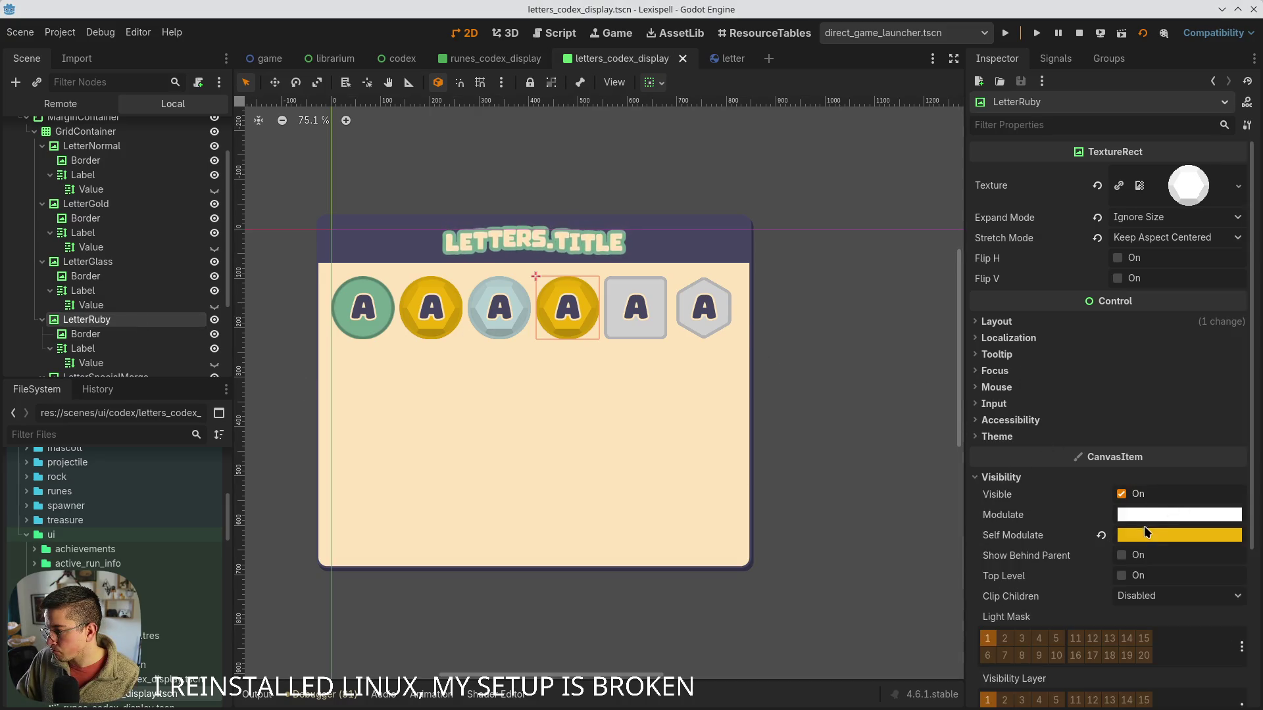
{"action": "left_click", "coordinate": [1177, 535]}
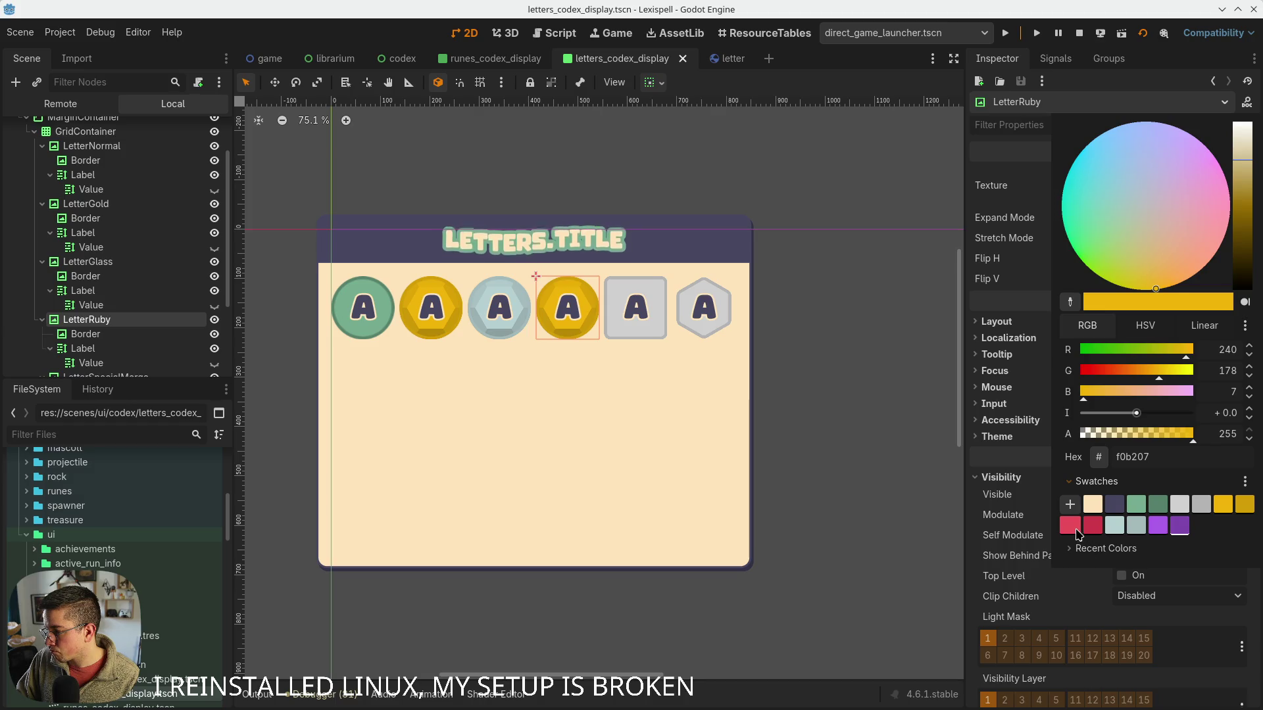
{"action": "left_click", "coordinate": [1070, 525]}
{"action": "left_click", "coordinate": [111, 338]}
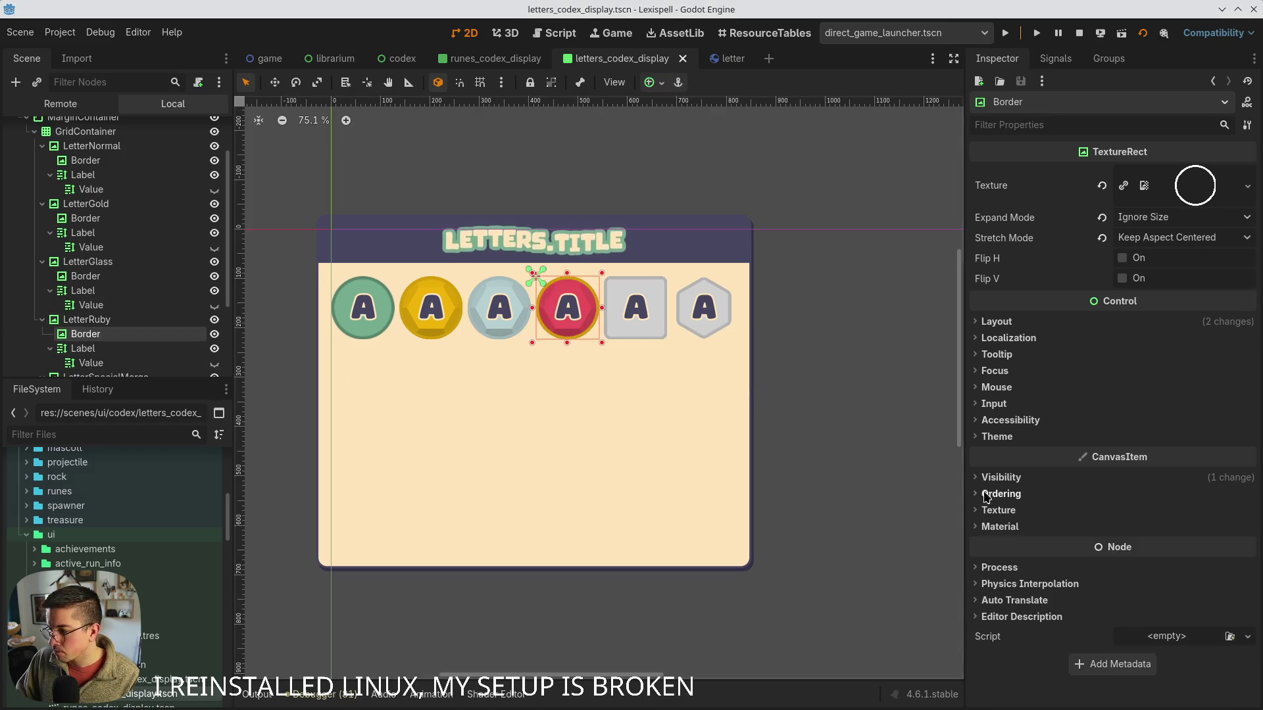
{"action": "left_click", "coordinate": [1002, 477]}
{"action": "left_click", "coordinate": [1178, 535]}
{"action": "left_click", "coordinate": [1097, 481]}
{"action": "left_click", "coordinate": [1072, 523]}
{"action": "left_click", "coordinate": [801, 378]}
Step: Duplicate the LetterRuby tile to create LetterRuby2
{"action": "scroll", "coordinate": [606, 321], "scroll_direction": "up", "scroll_amount": 8}
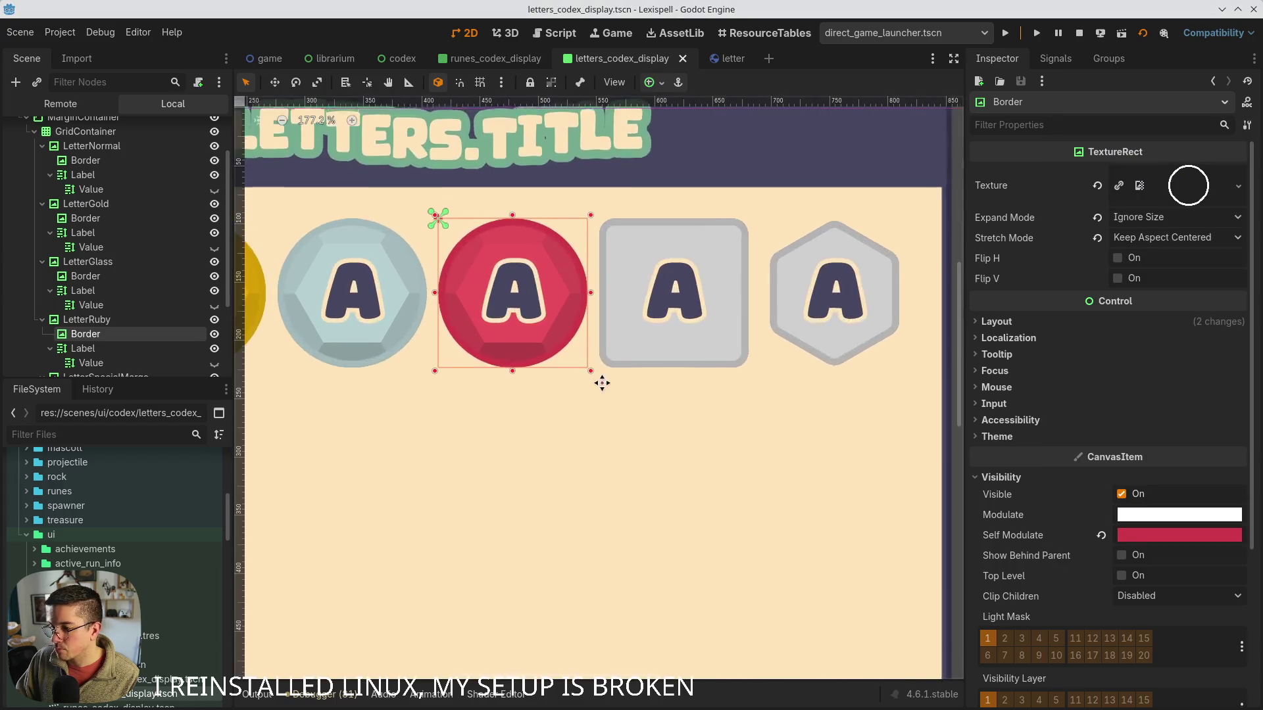
{"action": "scroll", "coordinate": [601, 375], "scroll_direction": "down", "scroll_amount": 2}
{"action": "left_click", "coordinate": [93, 321]}
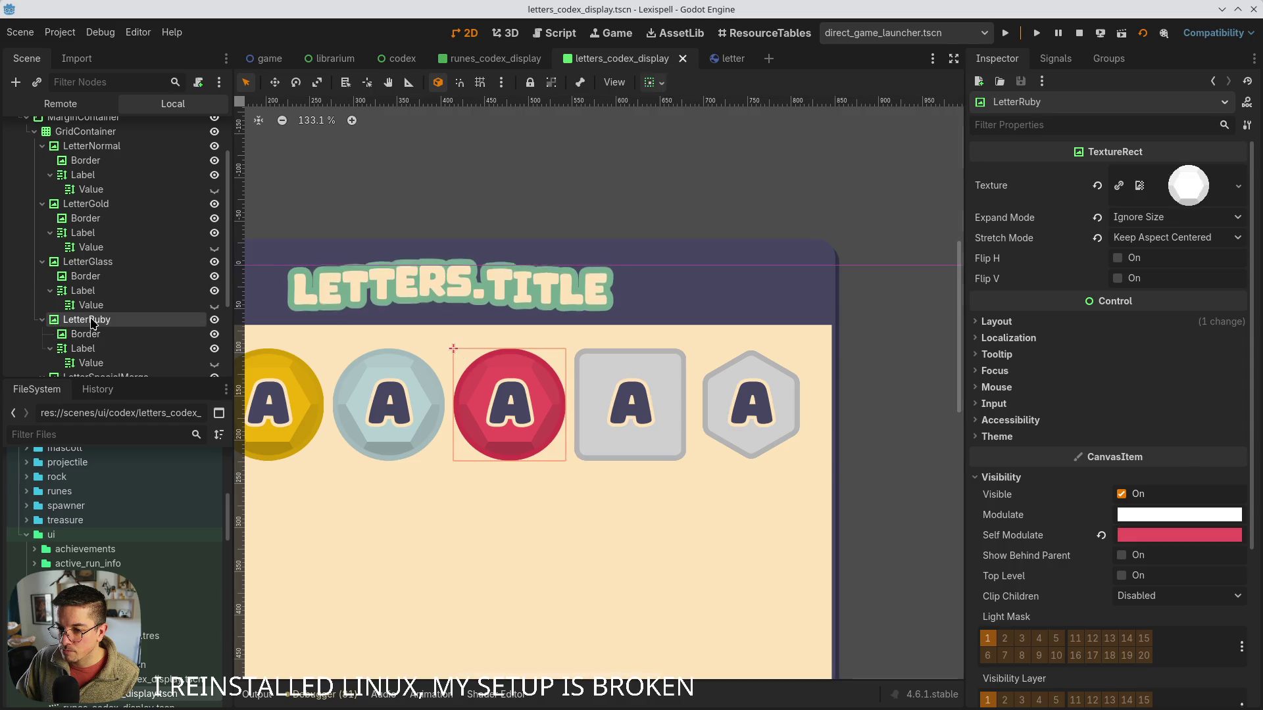
{"action": "scroll", "coordinate": [530, 320], "scroll_direction": "down", "scroll_amount": 8}
{"action": "key", "text": "ctrl+d"}
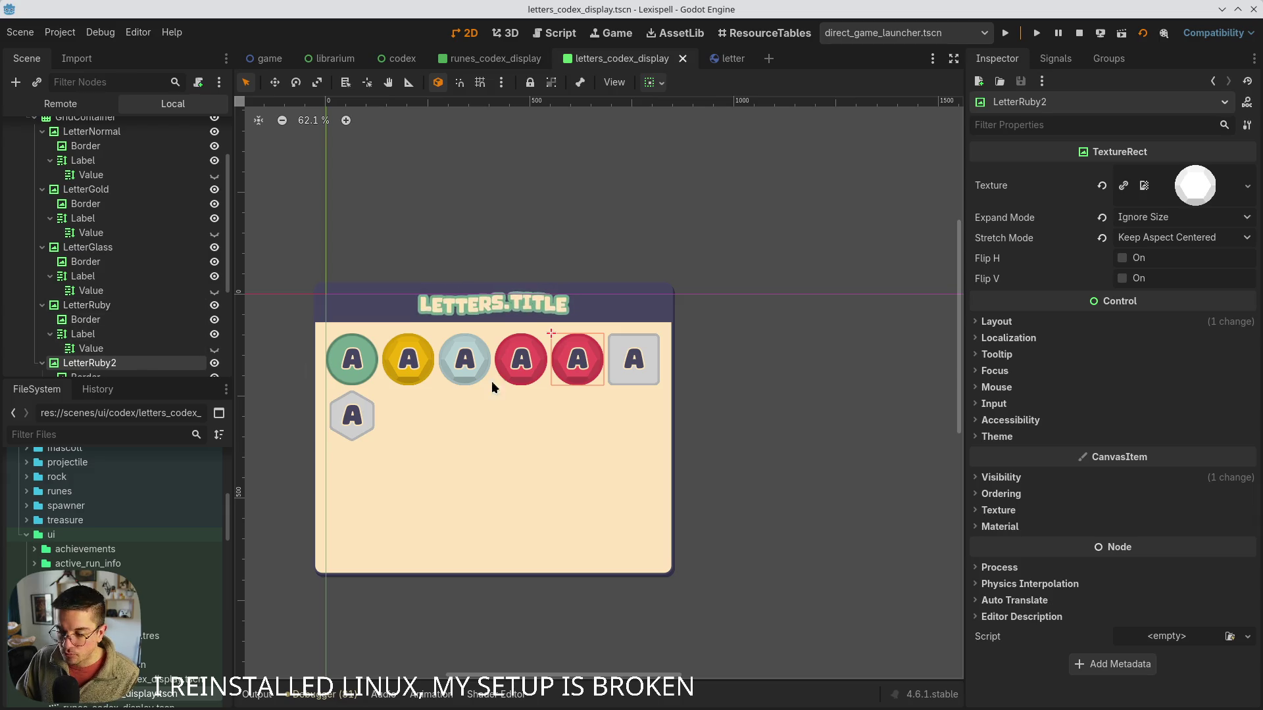
Step: Rename LetterRuby2 to LetterAmethyst and inspect its label and border nodes
{"action": "double_click", "coordinate": [137, 365]}
{"action": "left_click", "coordinate": [137, 365]}
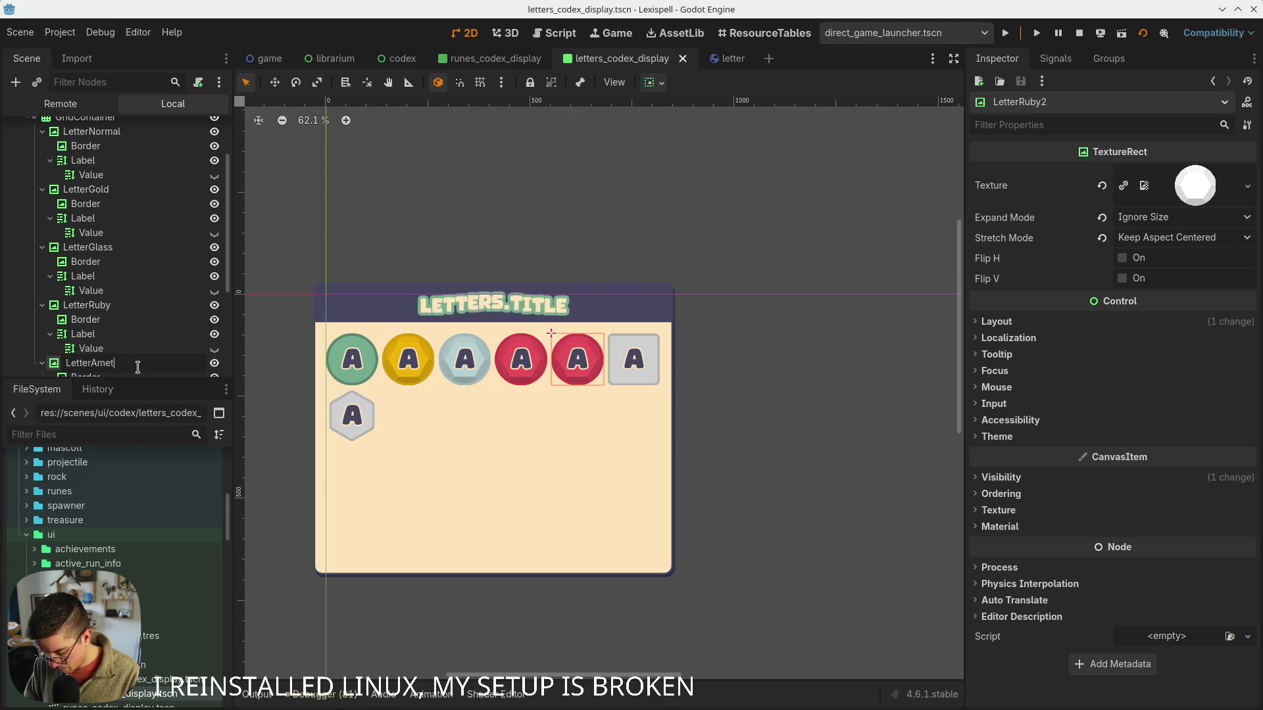
{"action": "key", "text": "Return"}
{"action": "scroll", "coordinate": [122, 277], "scroll_direction": "down", "scroll_amount": 3}
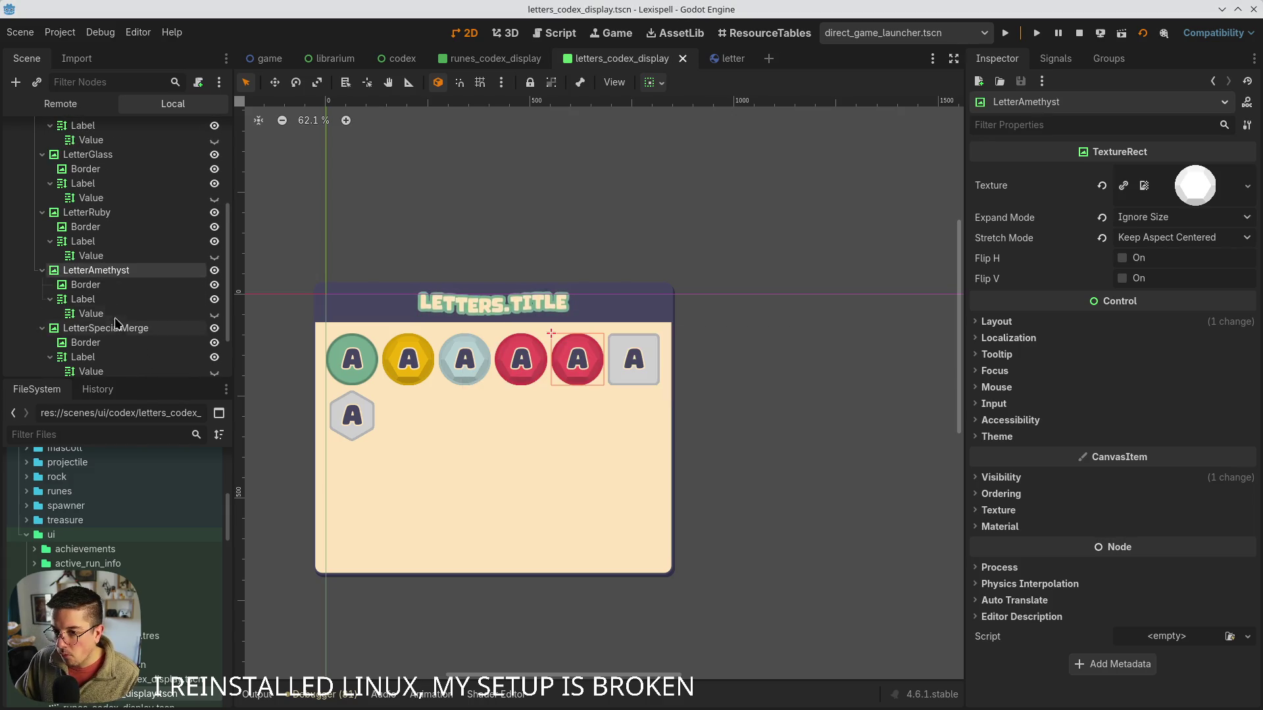
{"action": "left_click", "coordinate": [135, 314]}
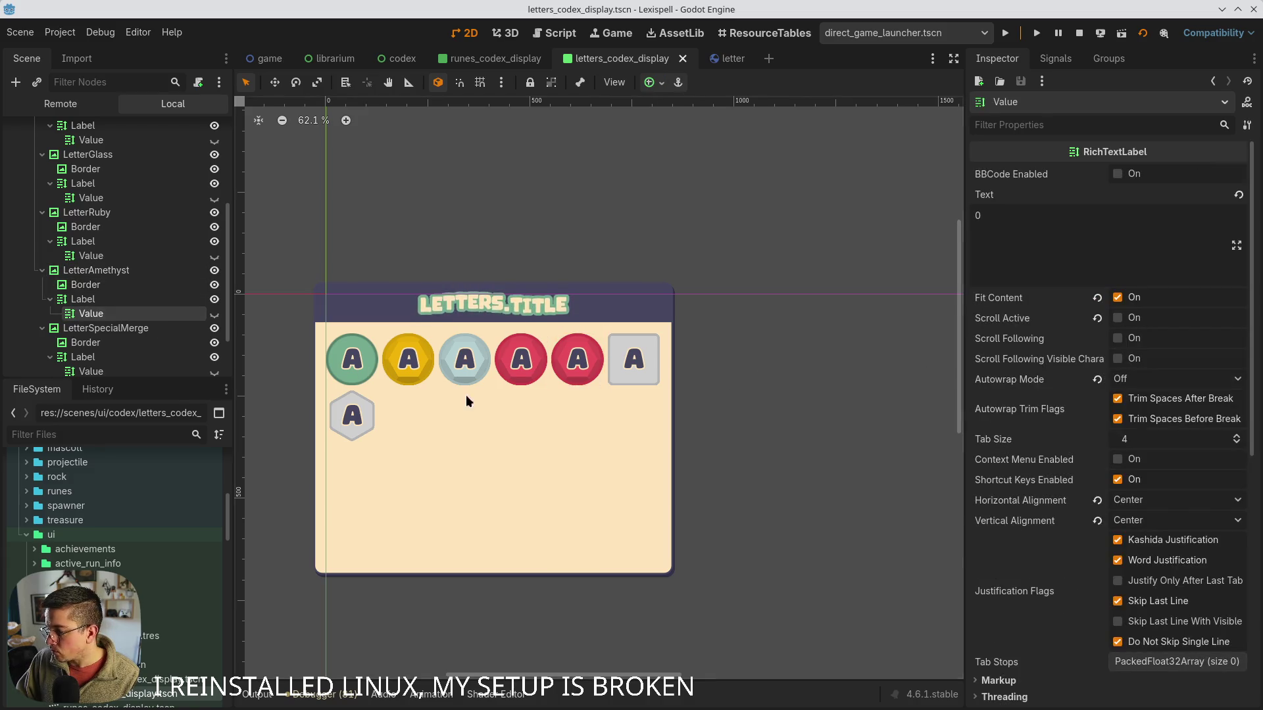
{"action": "left_click", "coordinate": [112, 284]}
{"action": "left_click", "coordinate": [92, 256]}
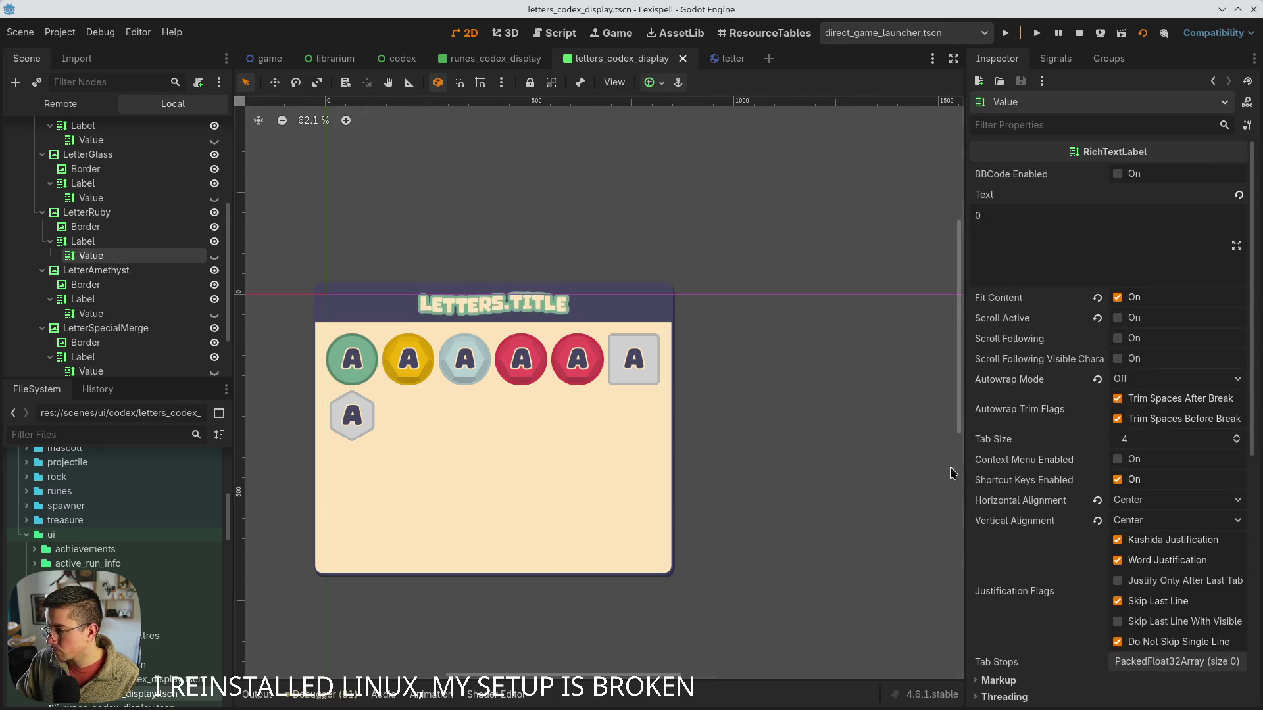
{"action": "scroll", "coordinate": [1074, 464], "scroll_direction": "down", "scroll_amount": 5}
{"action": "scroll", "coordinate": [1075, 464], "scroll_direction": "down", "scroll_amount": 2}
{"action": "left_click", "coordinate": [997, 333]}
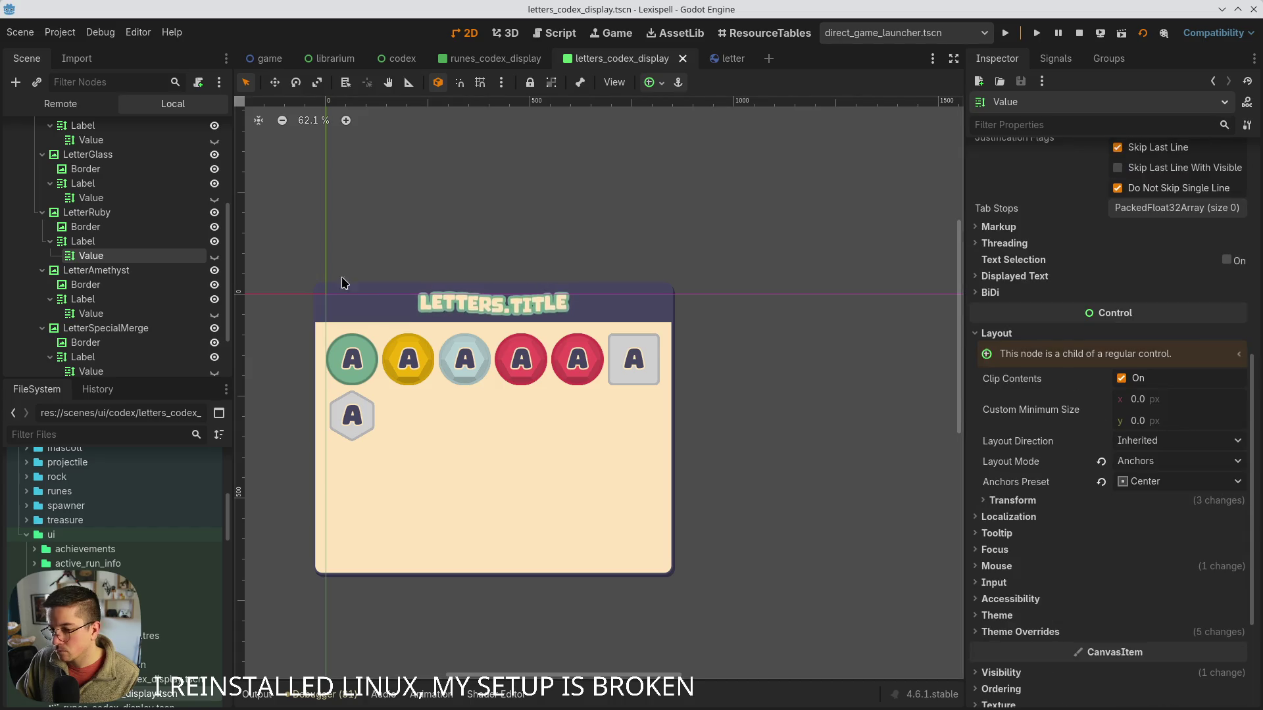
Step: Tint the LetterAmethyst gem purple (aa5fe8) via Self Modulate
{"action": "left_click", "coordinate": [95, 271]}
{"action": "left_click", "coordinate": [1001, 478]}
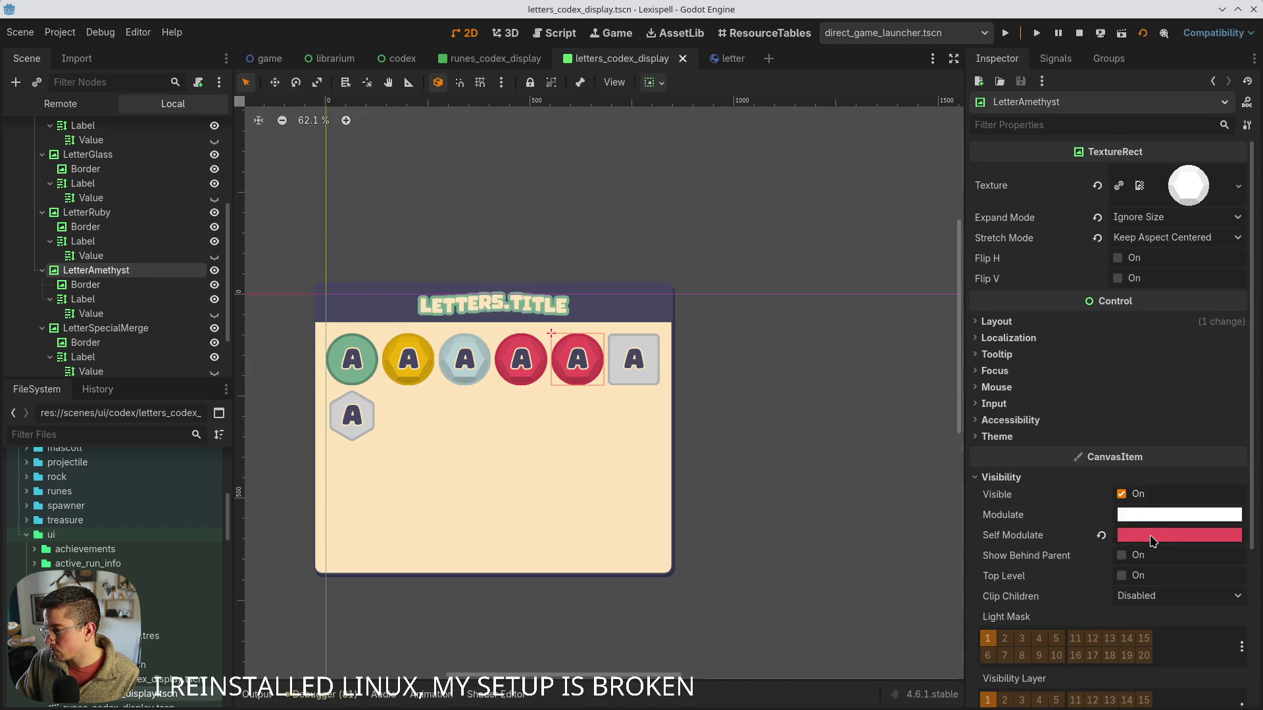
{"action": "left_click", "coordinate": [1152, 535]}
{"action": "left_click", "coordinate": [1101, 481]}
{"action": "left_click", "coordinate": [1157, 525]}
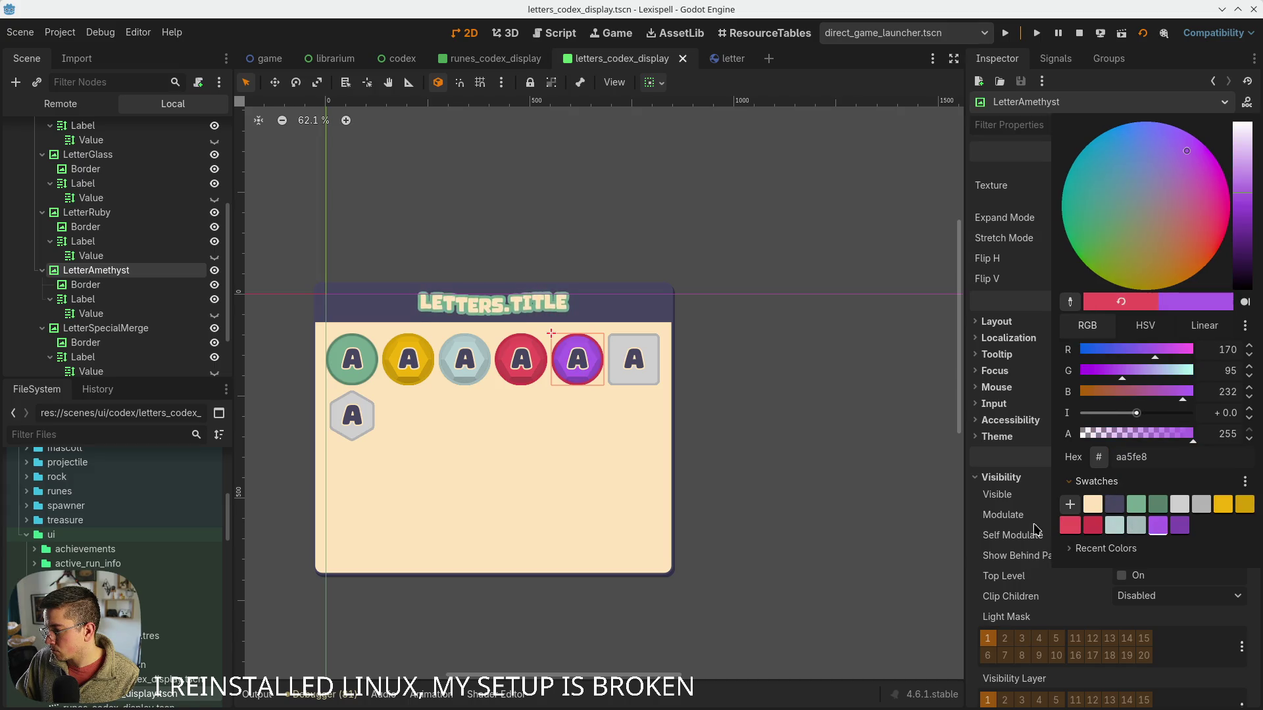
{"action": "left_click", "coordinate": [103, 289]}
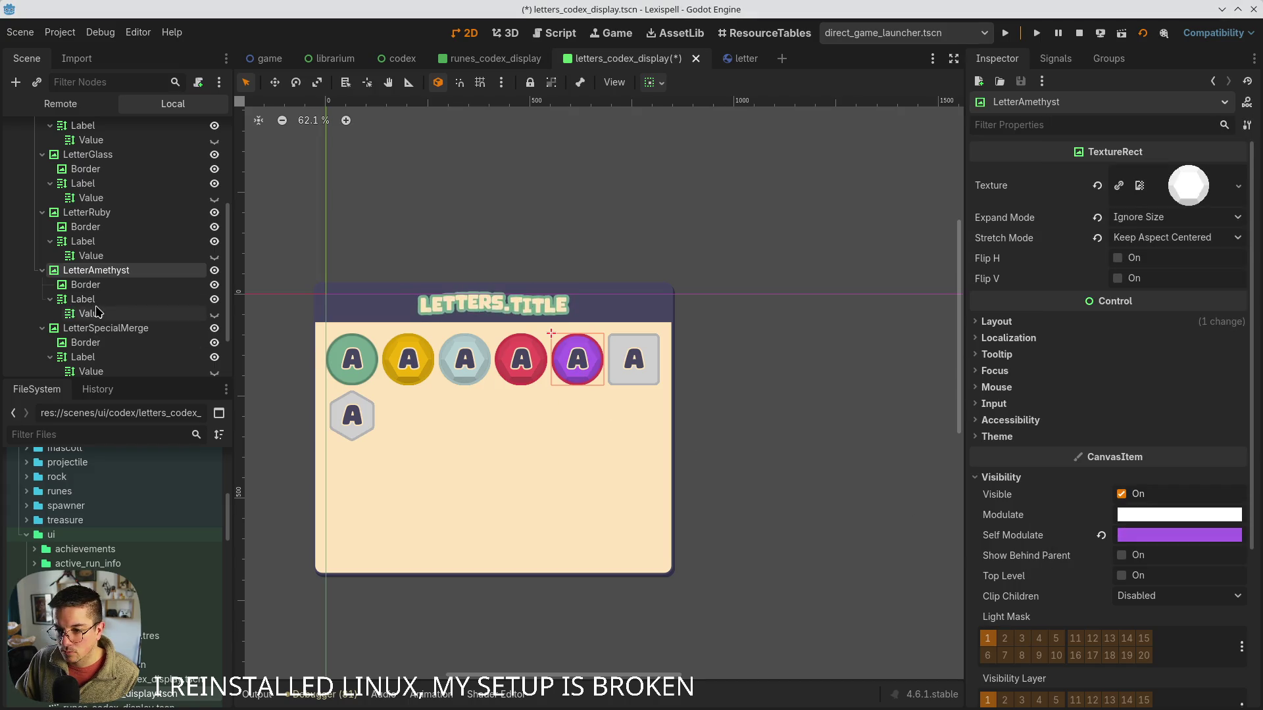
Step: Tint the Amethyst border a darker purple (7f47ad) and save
{"action": "left_click", "coordinate": [104, 289]}
{"action": "left_click", "coordinate": [1000, 477]}
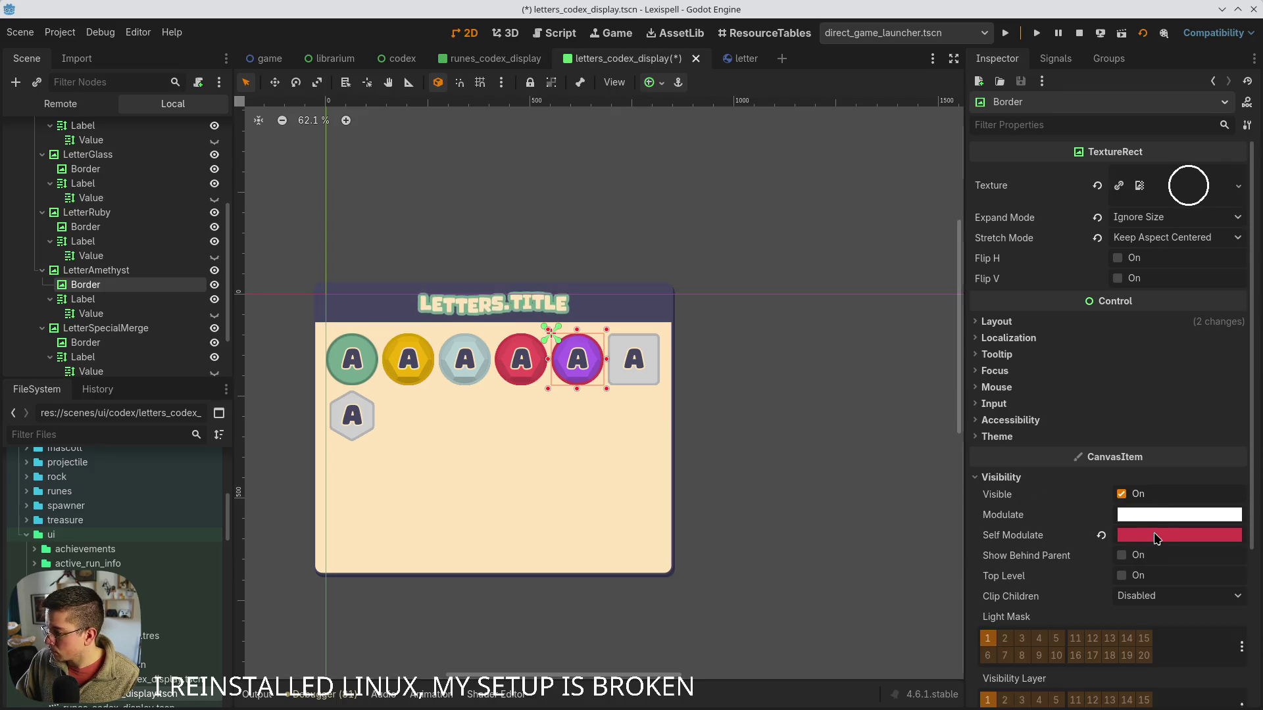
{"action": "left_click", "coordinate": [1157, 535]}
{"action": "left_click", "coordinate": [1101, 481]}
{"action": "left_click", "coordinate": [1157, 525]}
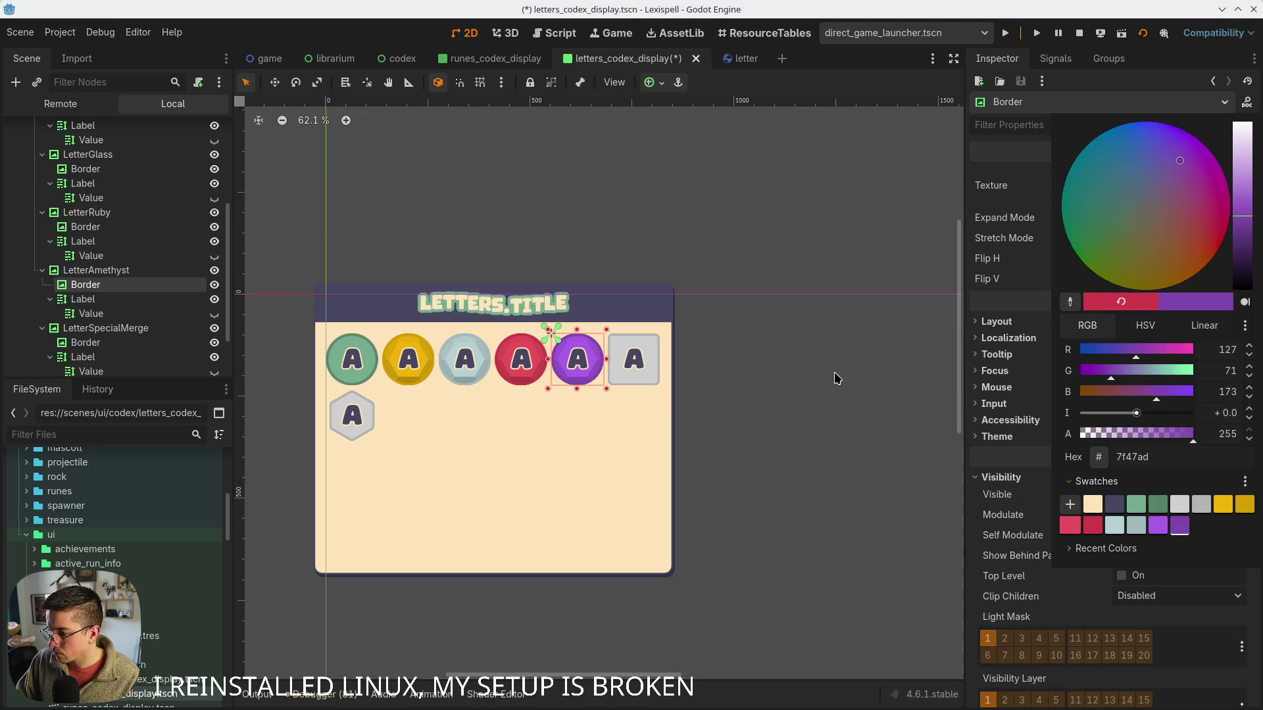
{"action": "left_click", "coordinate": [841, 378]}
{"action": "key", "text": "ctrl+s"}
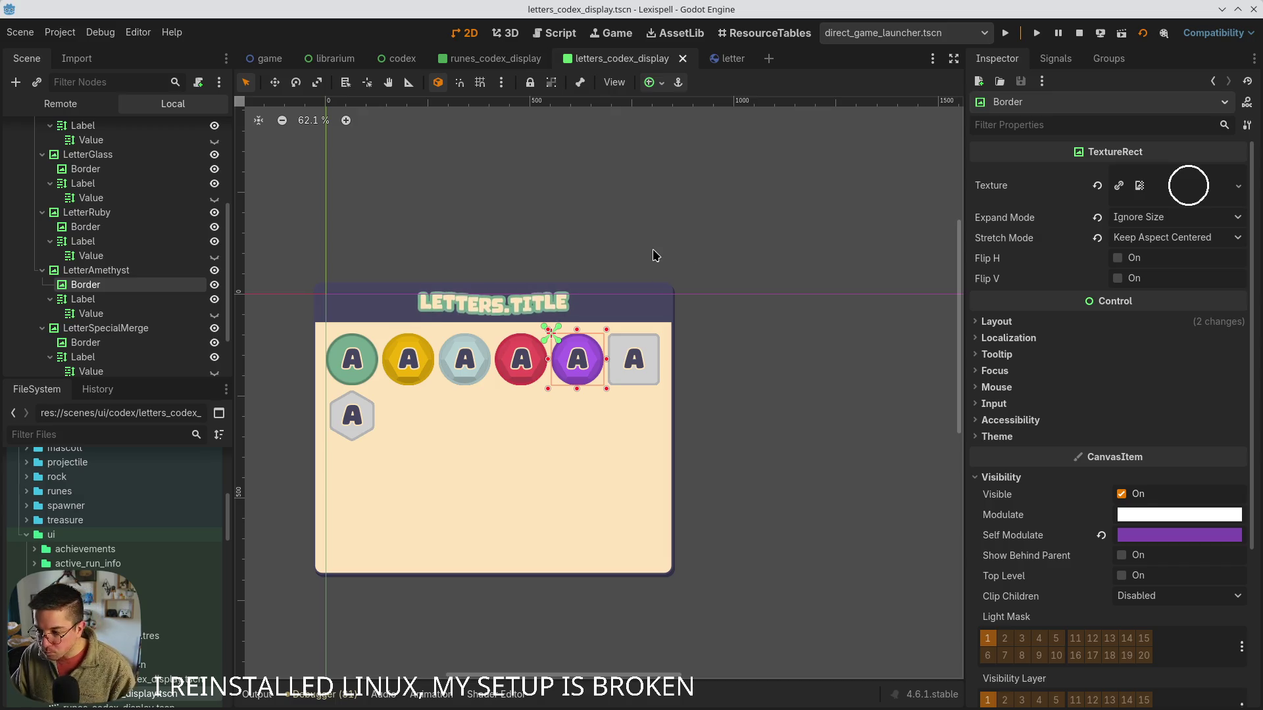
Step: Collapse the LetterAmethyst, SpecialMerge and LetterRuby nodes in the Scene dock
{"action": "scroll", "coordinate": [534, 184], "scroll_direction": "down", "scroll_amount": 1}
{"action": "scroll", "coordinate": [534, 186], "scroll_direction": "down", "scroll_amount": 3}
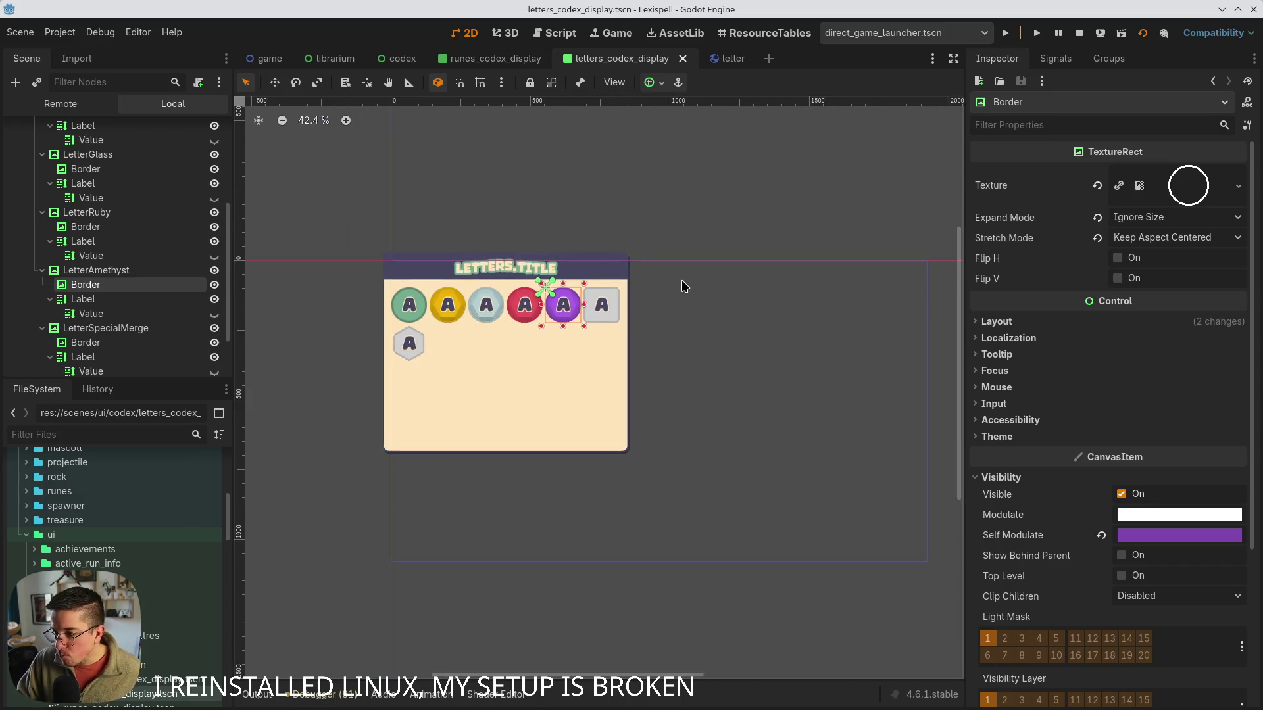
{"action": "scroll", "coordinate": [437, 309], "scroll_direction": "down", "scroll_amount": 3}
{"action": "scroll", "coordinate": [516, 296], "scroll_direction": "up", "scroll_amount": 3}
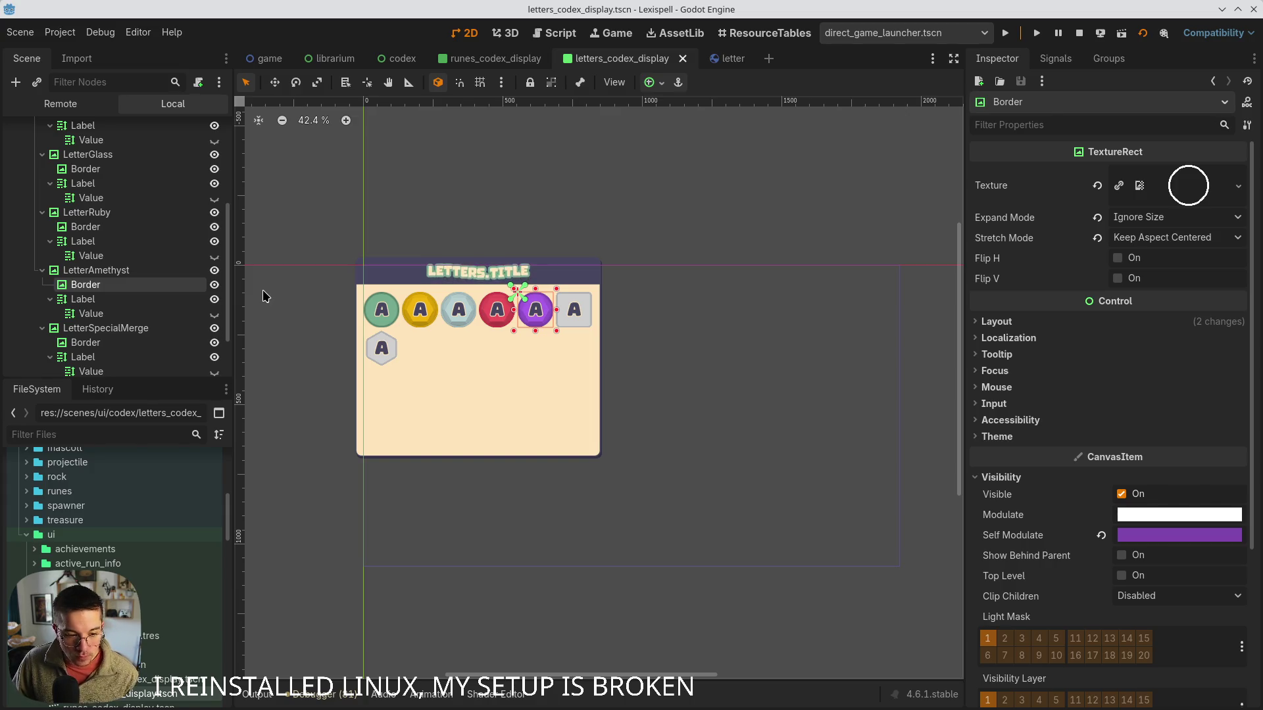
{"action": "scroll", "coordinate": [459, 304], "scroll_direction": "up", "scroll_amount": 2}
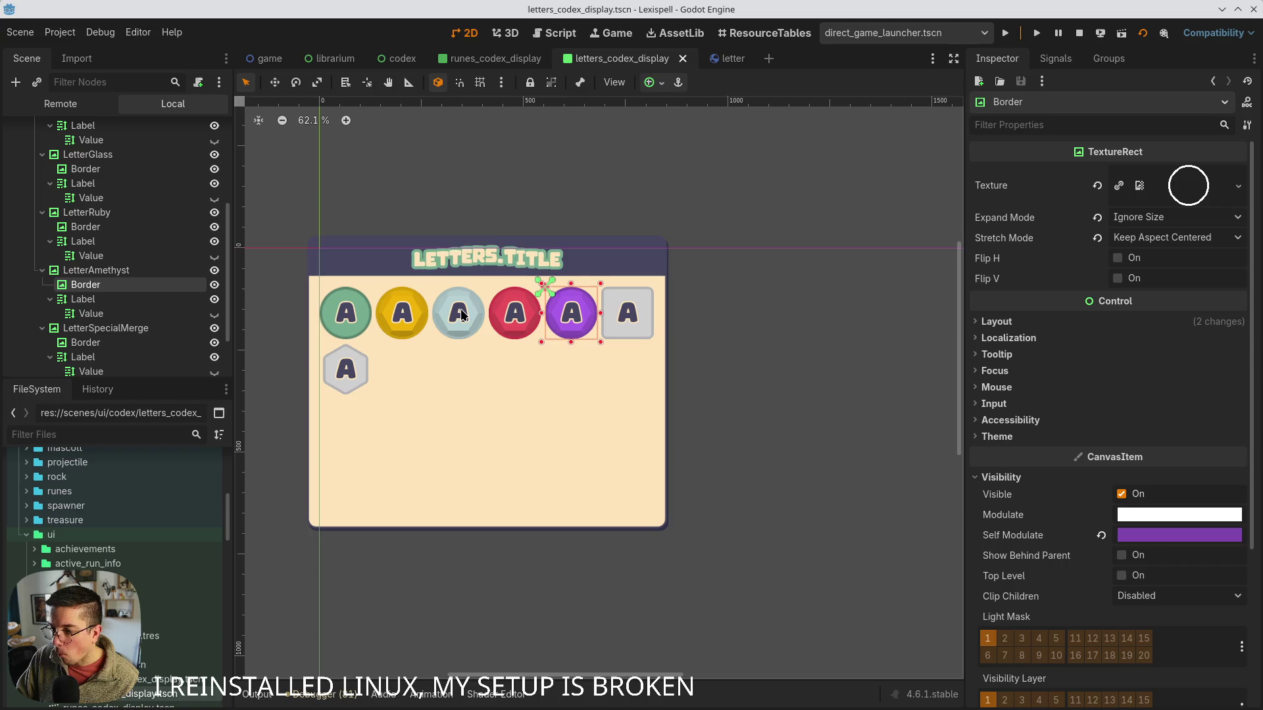
{"action": "scroll", "coordinate": [500, 380], "scroll_direction": "left", "scroll_amount": 2}
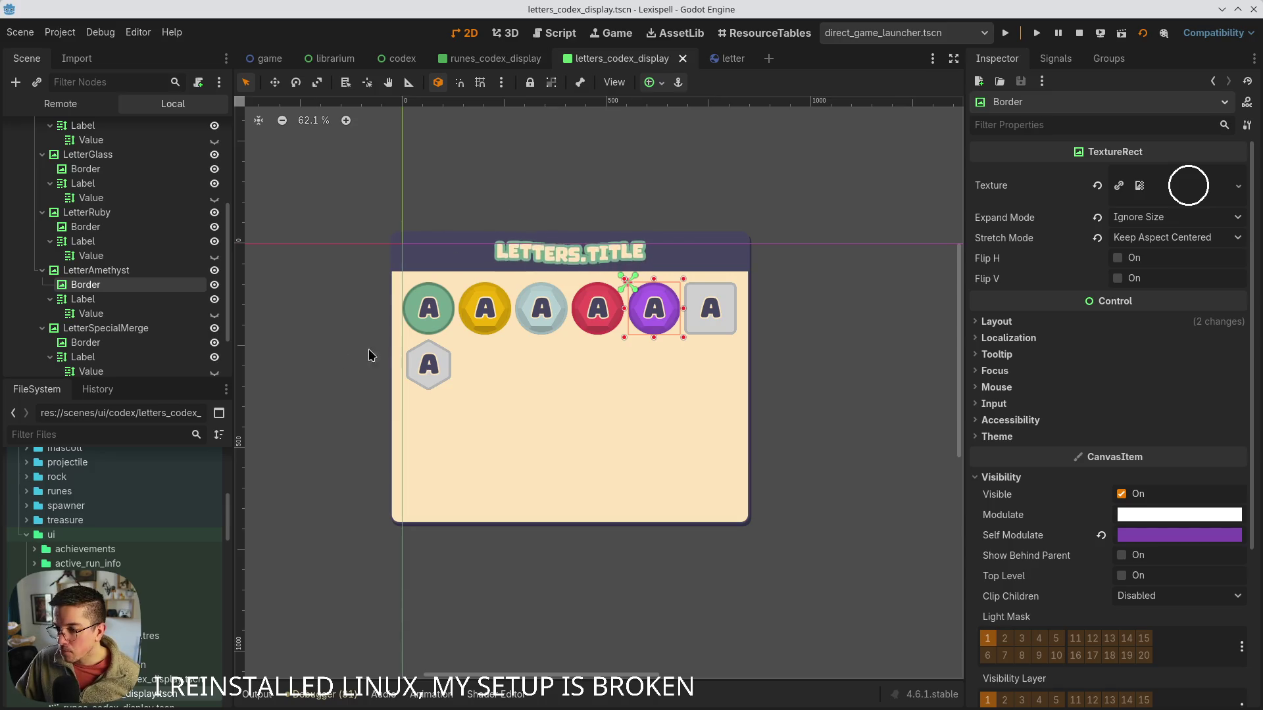
{"action": "left_click", "coordinate": [42, 270]}
{"action": "left_click", "coordinate": [42, 285]}
{"action": "left_click", "coordinate": [42, 232]}
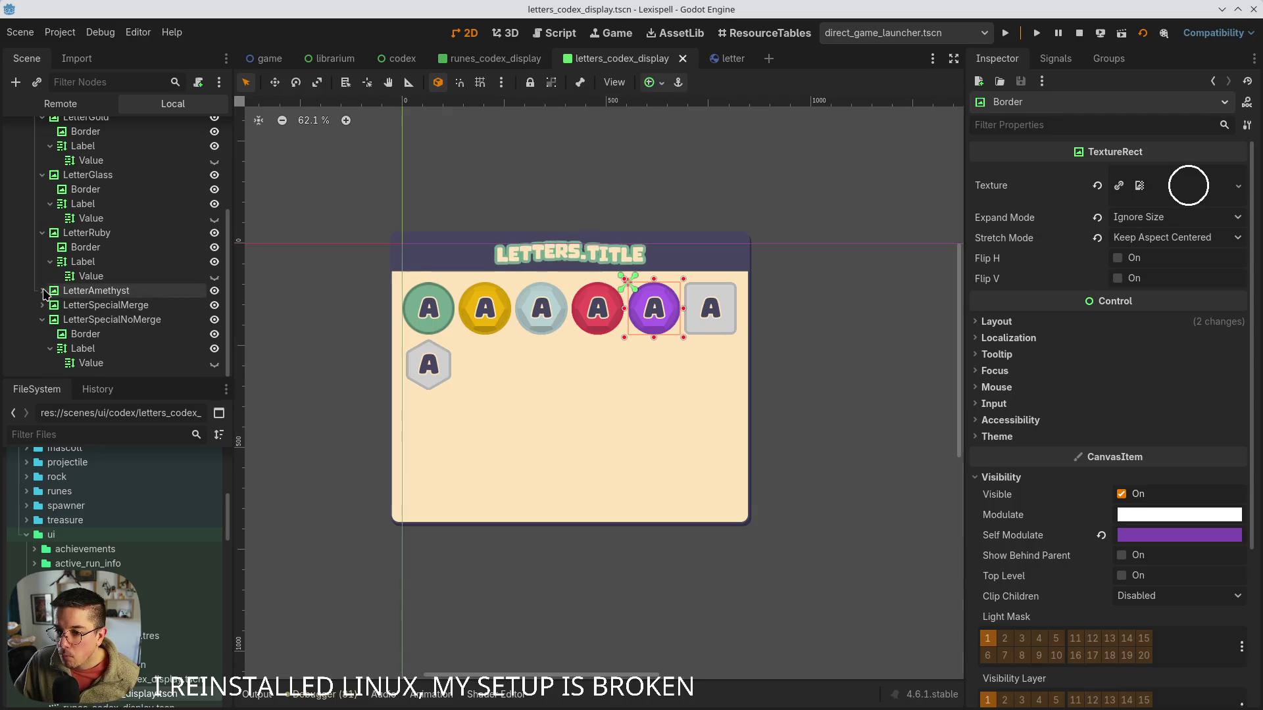
Step: Collapse LetterGlass, LetterGold and LetterNormal, then select the GridContainer
{"action": "left_click", "coordinate": [43, 230]}
{"action": "left_click", "coordinate": [42, 218]}
{"action": "left_click", "coordinate": [43, 207]}
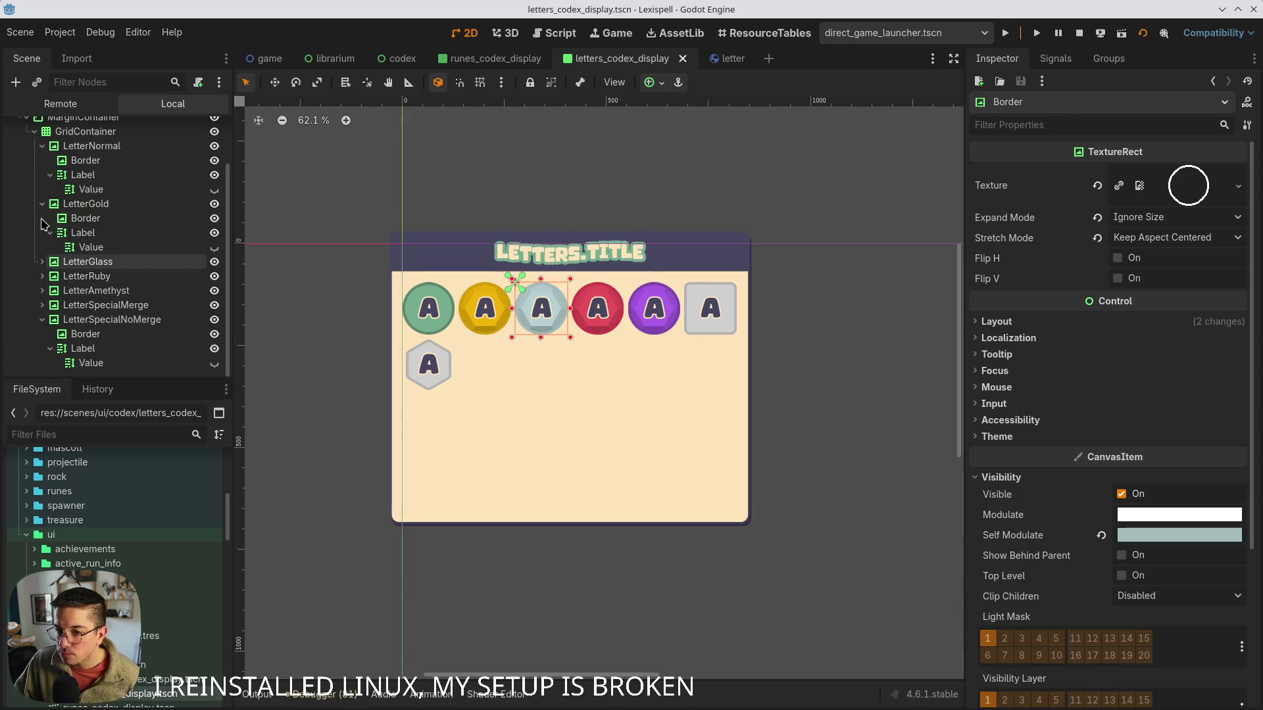
{"action": "left_click", "coordinate": [42, 190]}
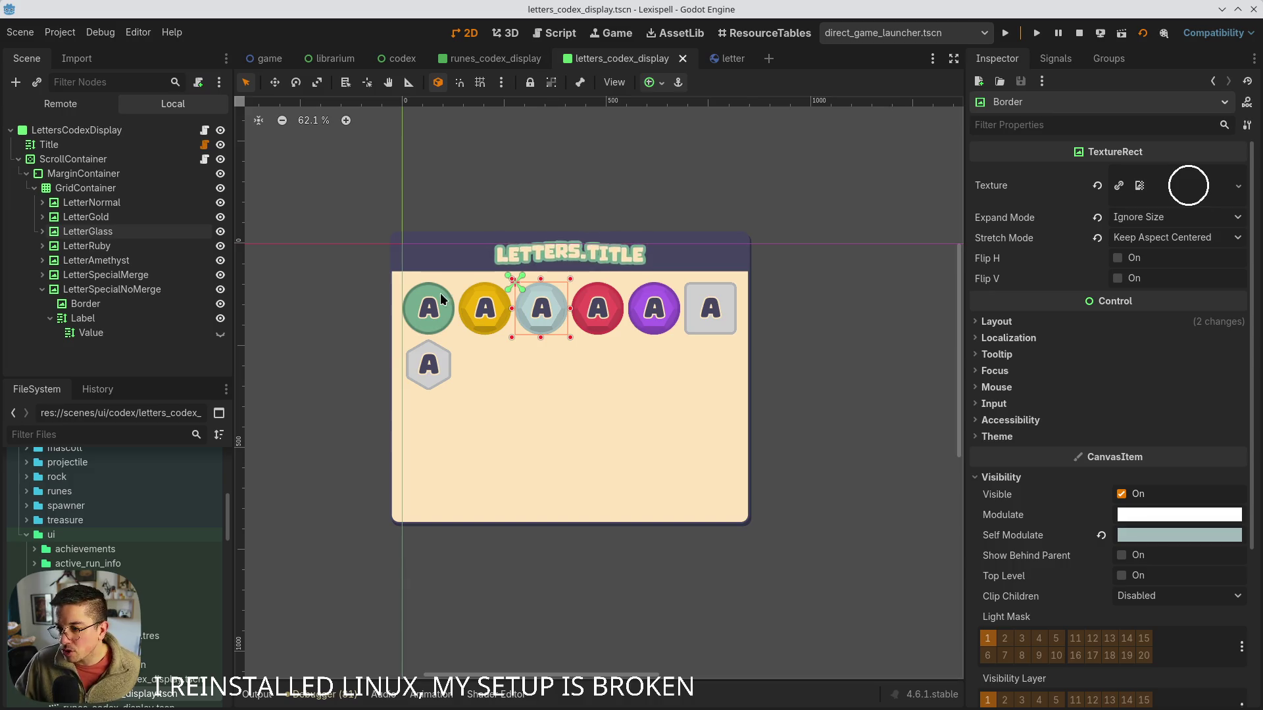
{"action": "left_click", "coordinate": [82, 188]}
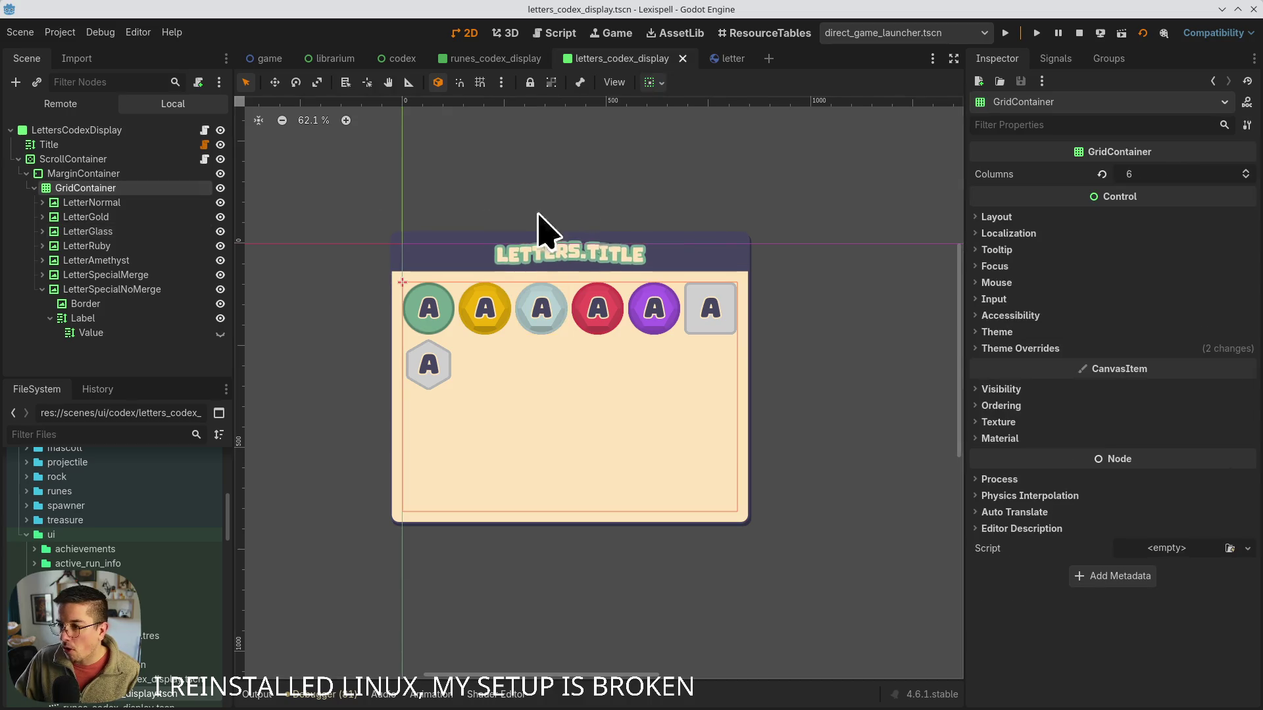
Step: Add a VBoxContainer child under MarginContainer, checking the grid's separation values
{"action": "right_click", "coordinate": [66, 180]}
{"action": "left_click", "coordinate": [125, 186]}
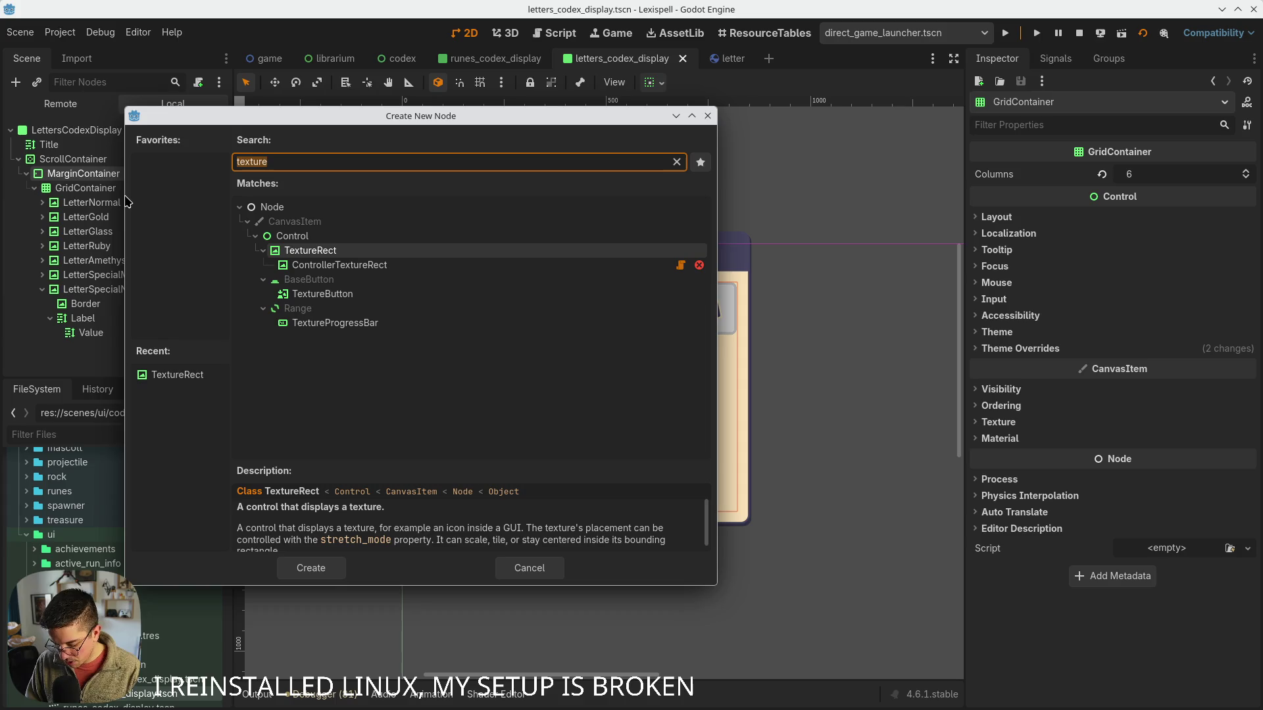
{"action": "type", "text": "vbox"}
{"action": "key", "text": "Return"}
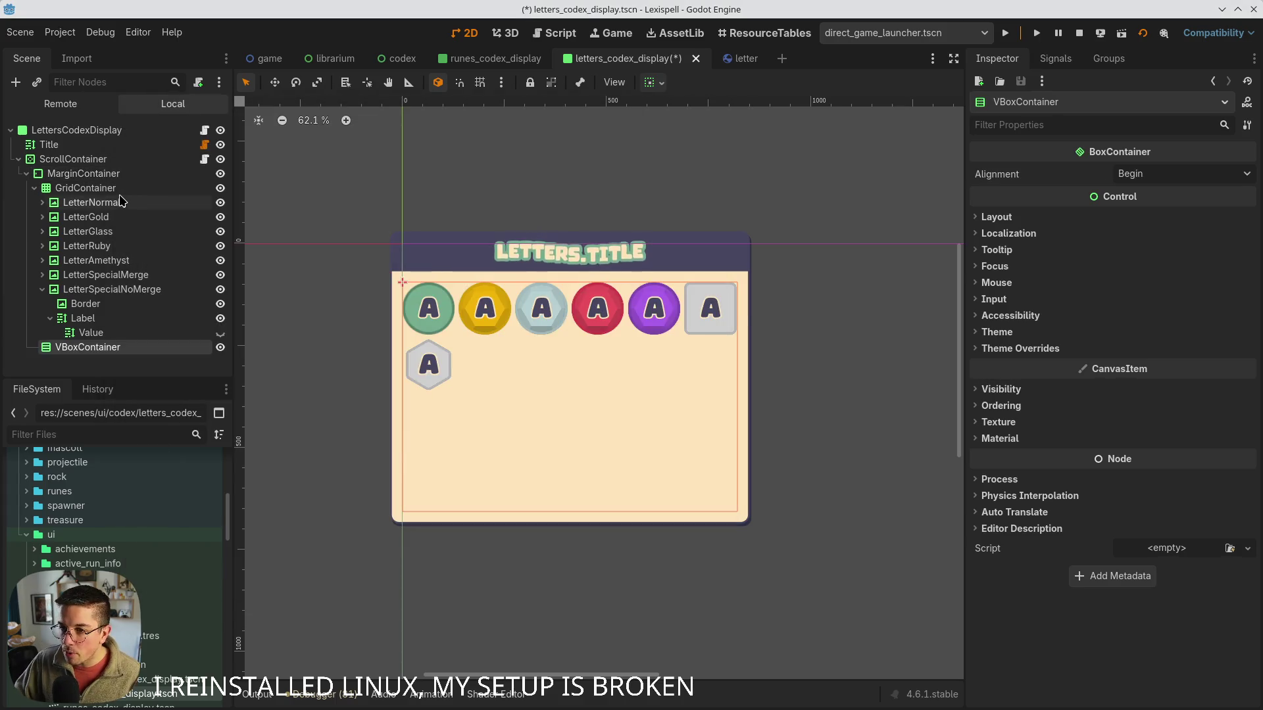
{"action": "left_click", "coordinate": [115, 189]}
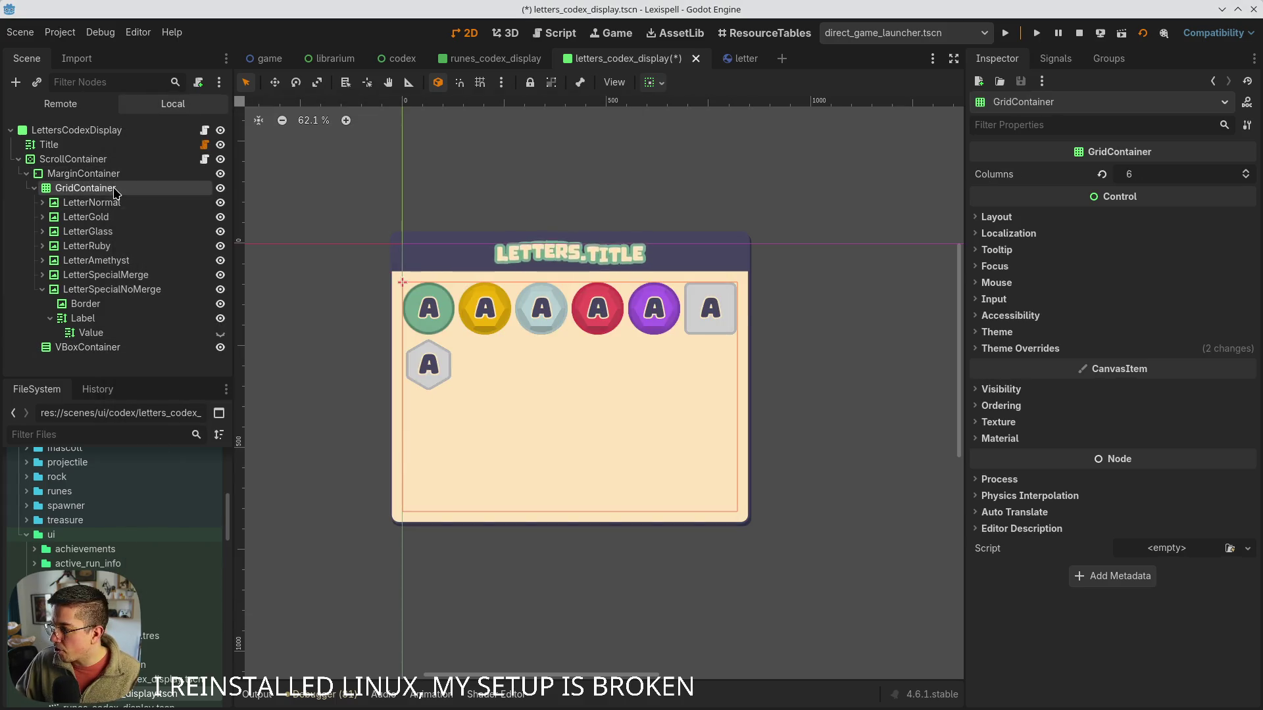
{"action": "left_click", "coordinate": [1005, 348]}
{"action": "left_click", "coordinate": [1016, 364]}
Step: Add an HBoxContainer inside the new VBoxContainer
{"action": "left_click", "coordinate": [88, 348]}
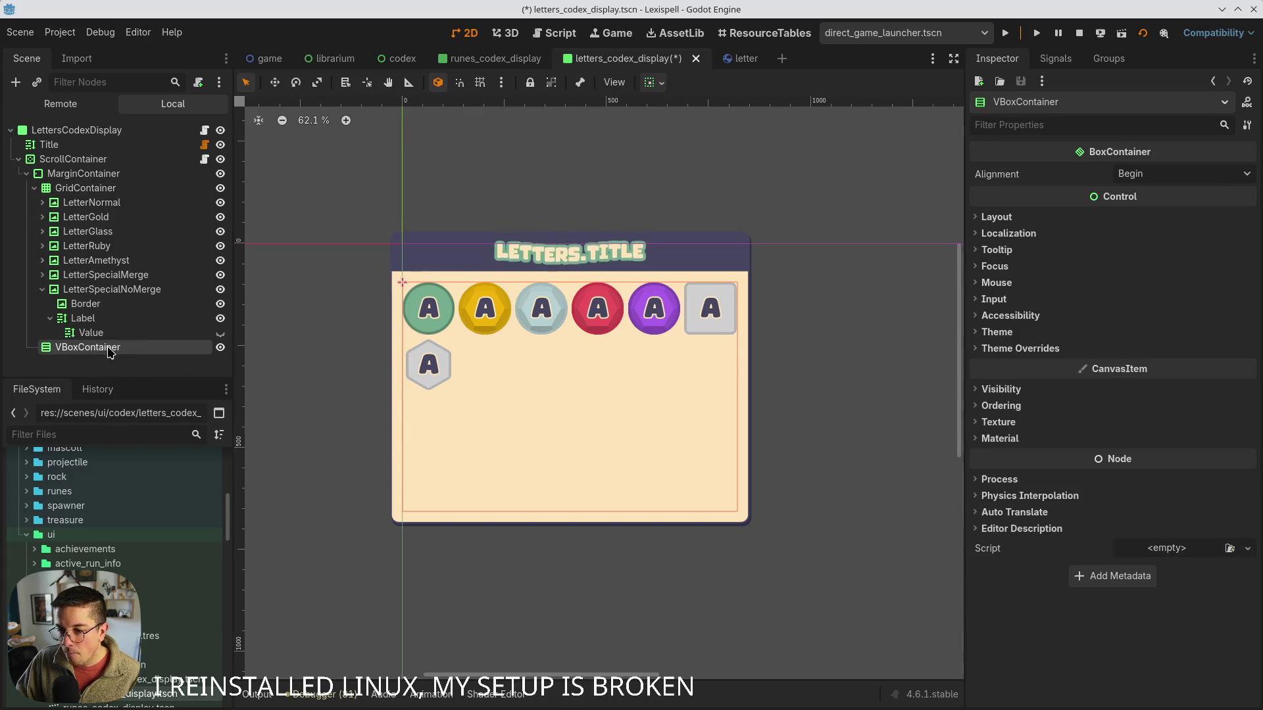
{"action": "right_click", "coordinate": [135, 342]}
{"action": "left_click", "coordinate": [185, 346]}
{"action": "type", "text": "hbox"}
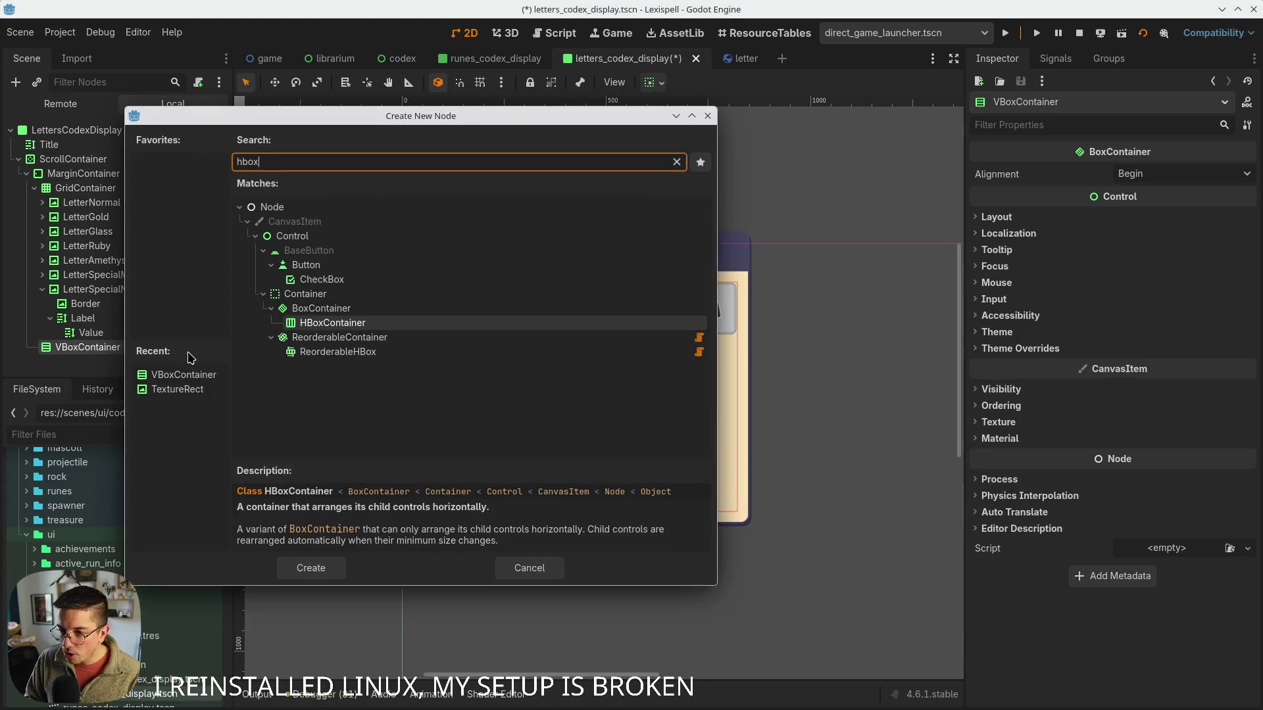
{"action": "key", "text": "Return"}
Step: Set both containers' Separation to 10, save, and move them above the GridContainer
{"action": "left_click", "coordinate": [125, 350], "text": "ctrl"}
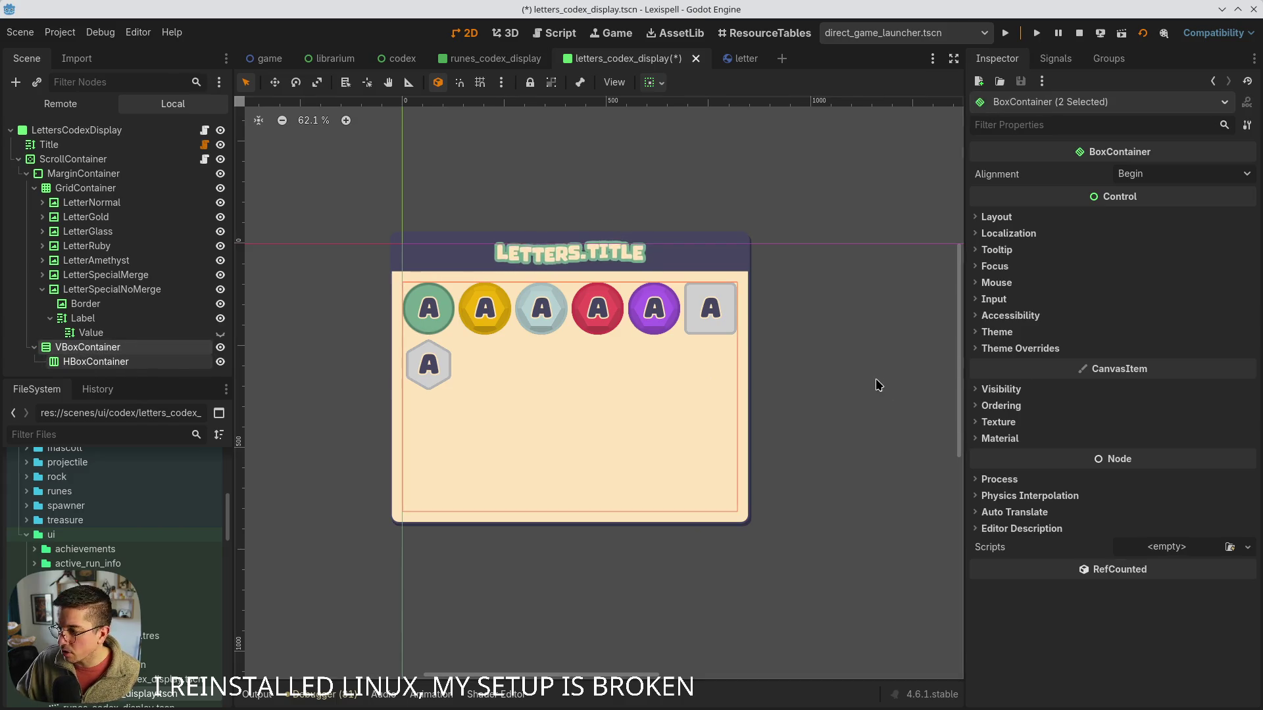
{"action": "left_click", "coordinate": [1026, 349]}
{"action": "left_click", "coordinate": [1016, 364]}
{"action": "left_click", "coordinate": [1168, 380]}
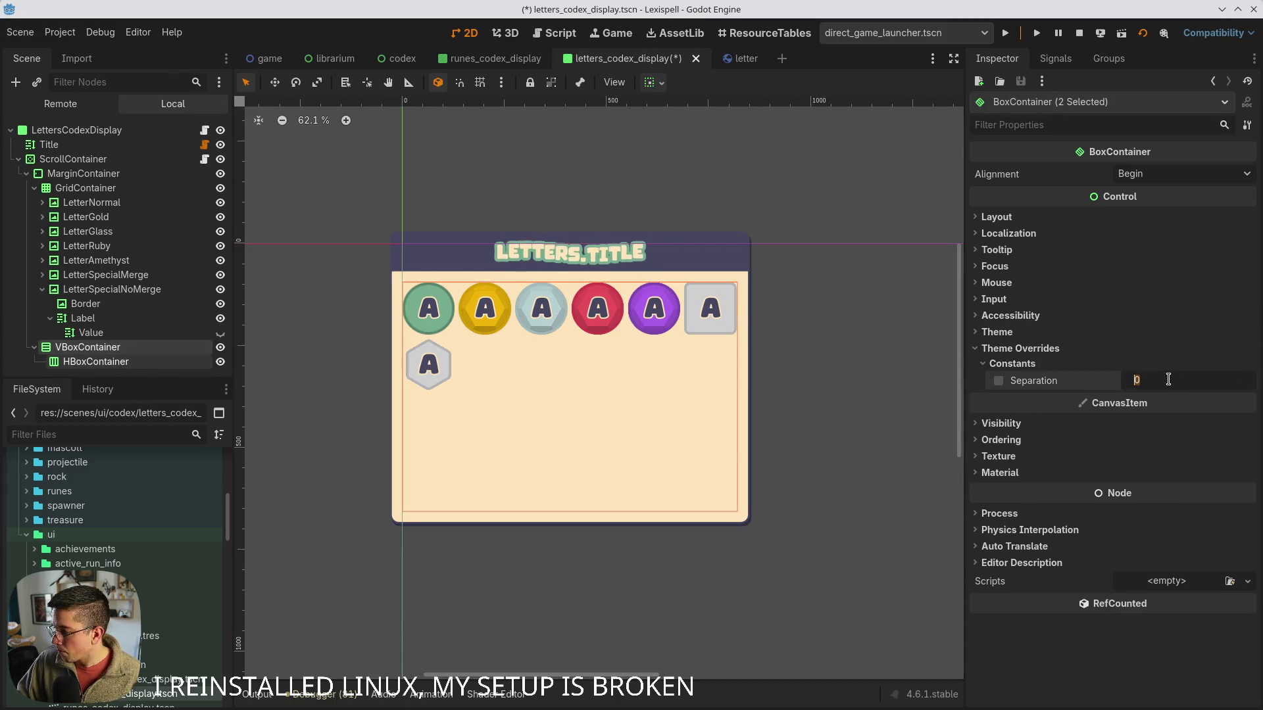
{"action": "key", "text": "Return"}
{"action": "key", "text": "ctrl+s"}
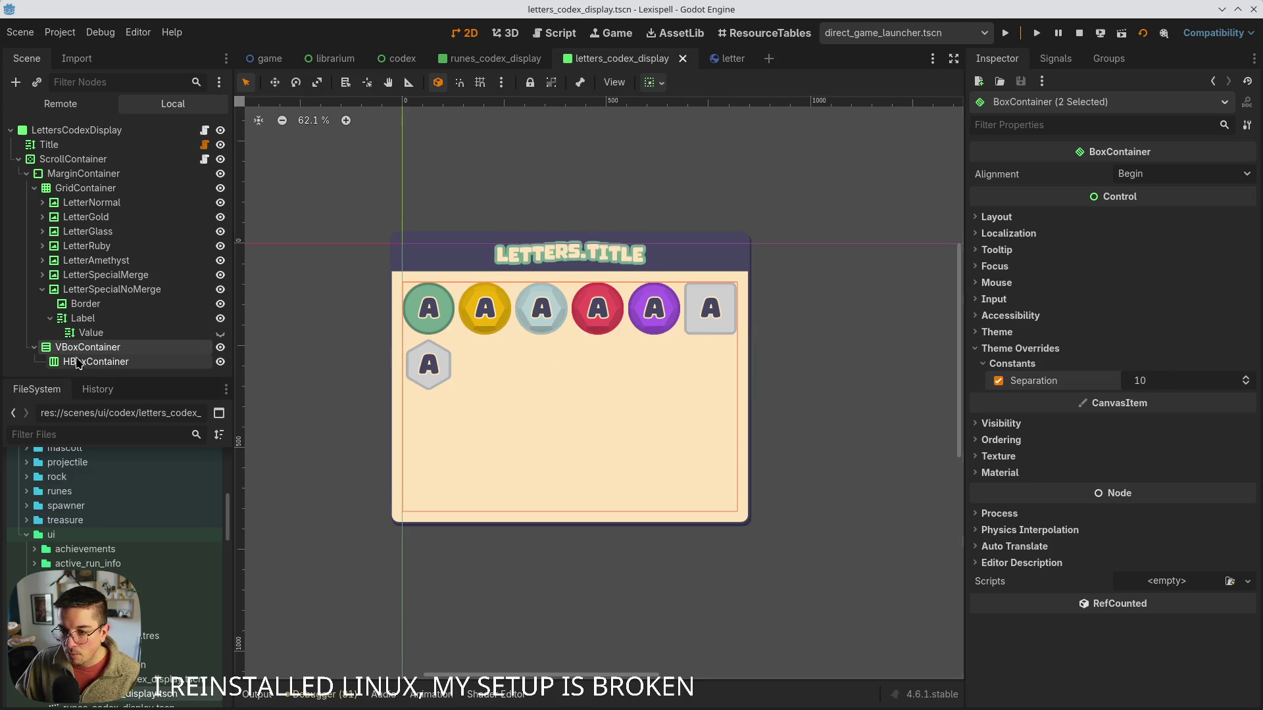
{"action": "left_click_drag", "start_coordinate": [83, 150], "coordinate": [96, 189]}
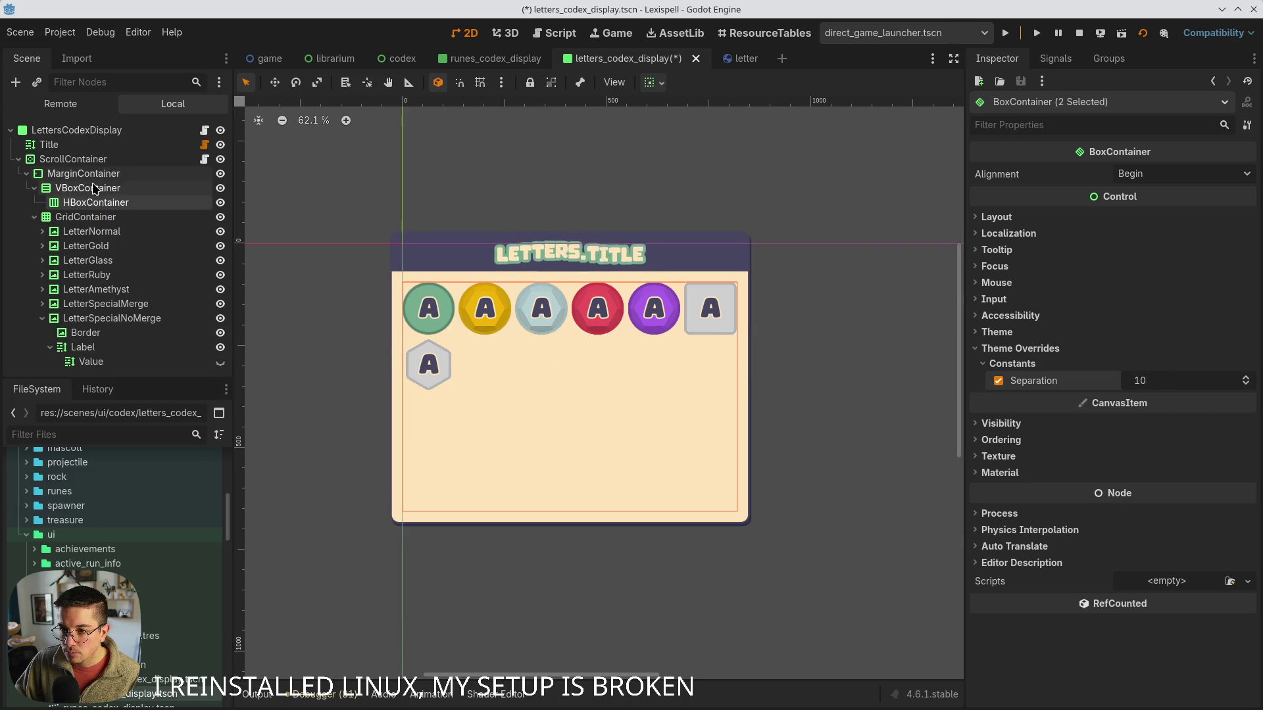
{"action": "left_click", "coordinate": [77, 234]}
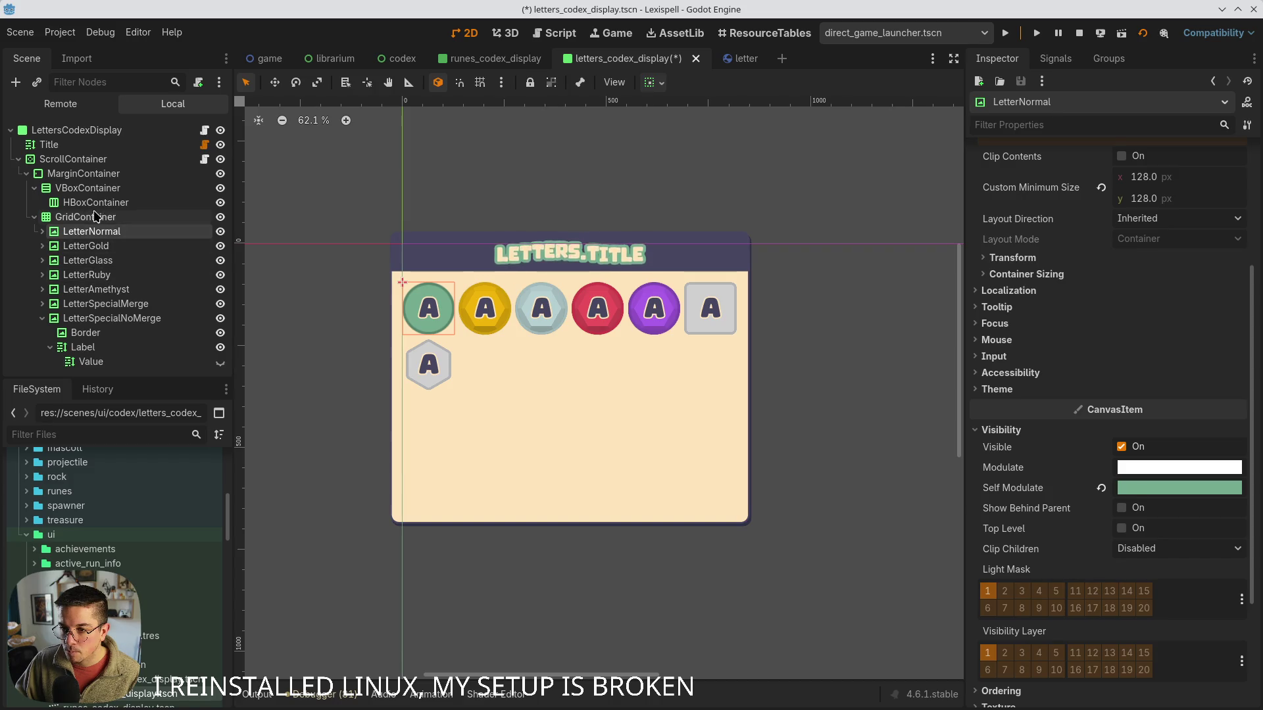
{"action": "left_click_drag", "start_coordinate": [91, 205], "coordinate": [93, 204]}
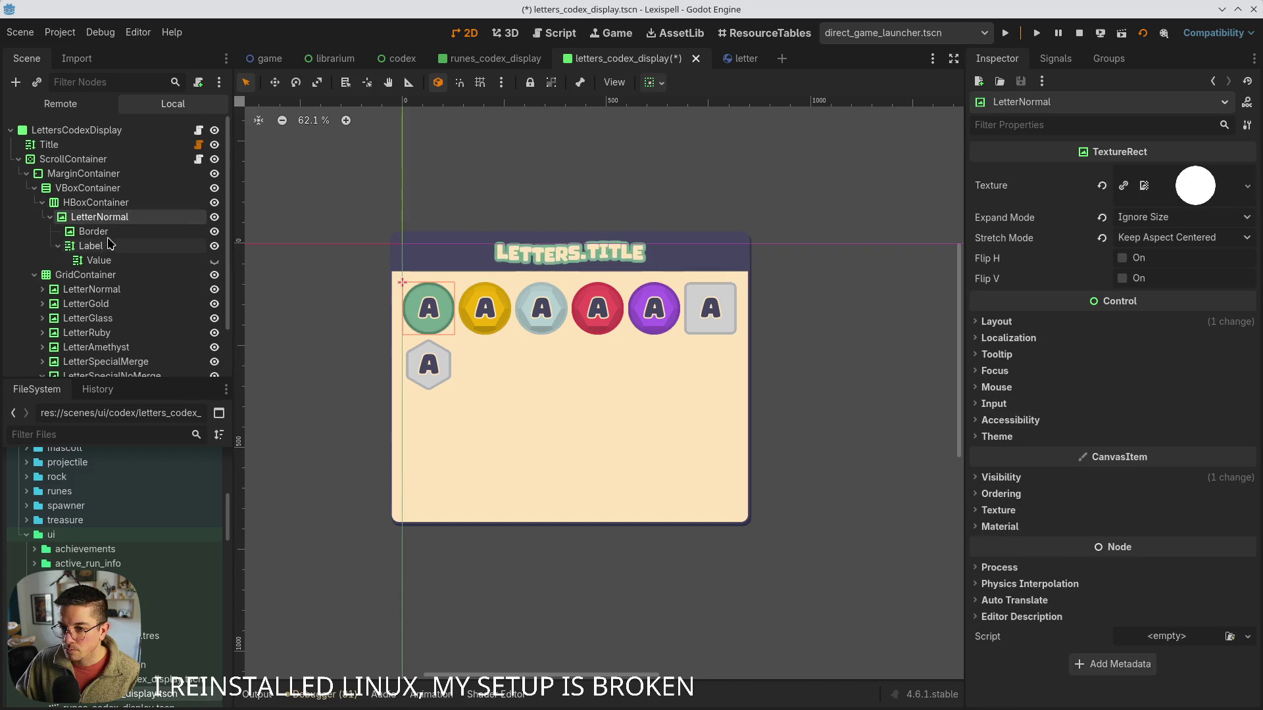
{"action": "left_click", "coordinate": [74, 189]}
{"action": "key", "text": "Up"}
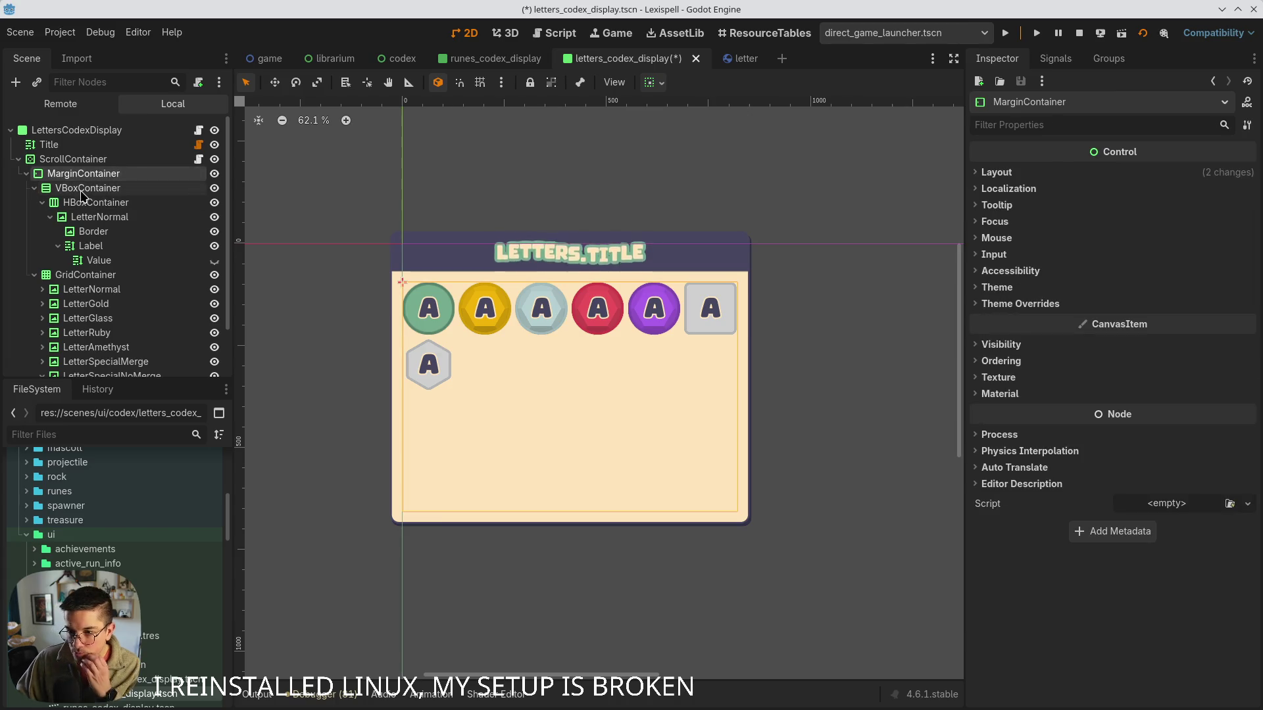
{"action": "left_click", "coordinate": [81, 191]}
{"action": "left_click", "coordinate": [84, 208]}
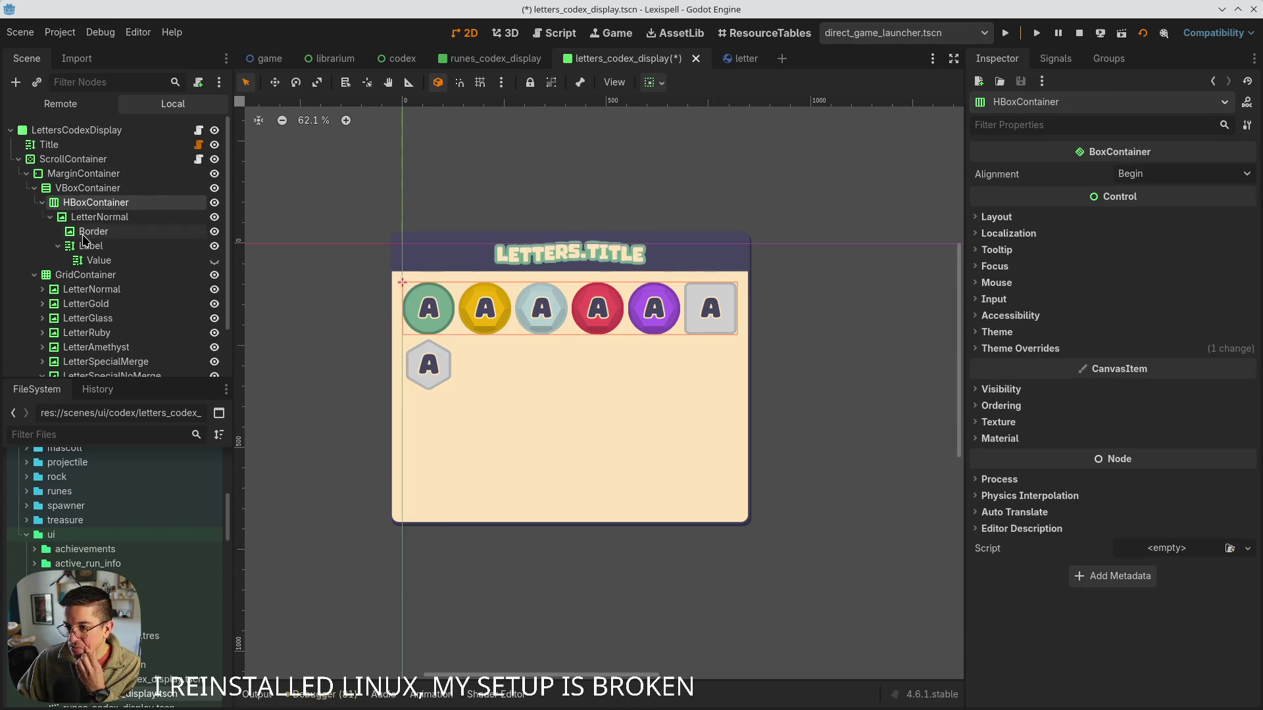
{"action": "left_click", "coordinate": [103, 219]}
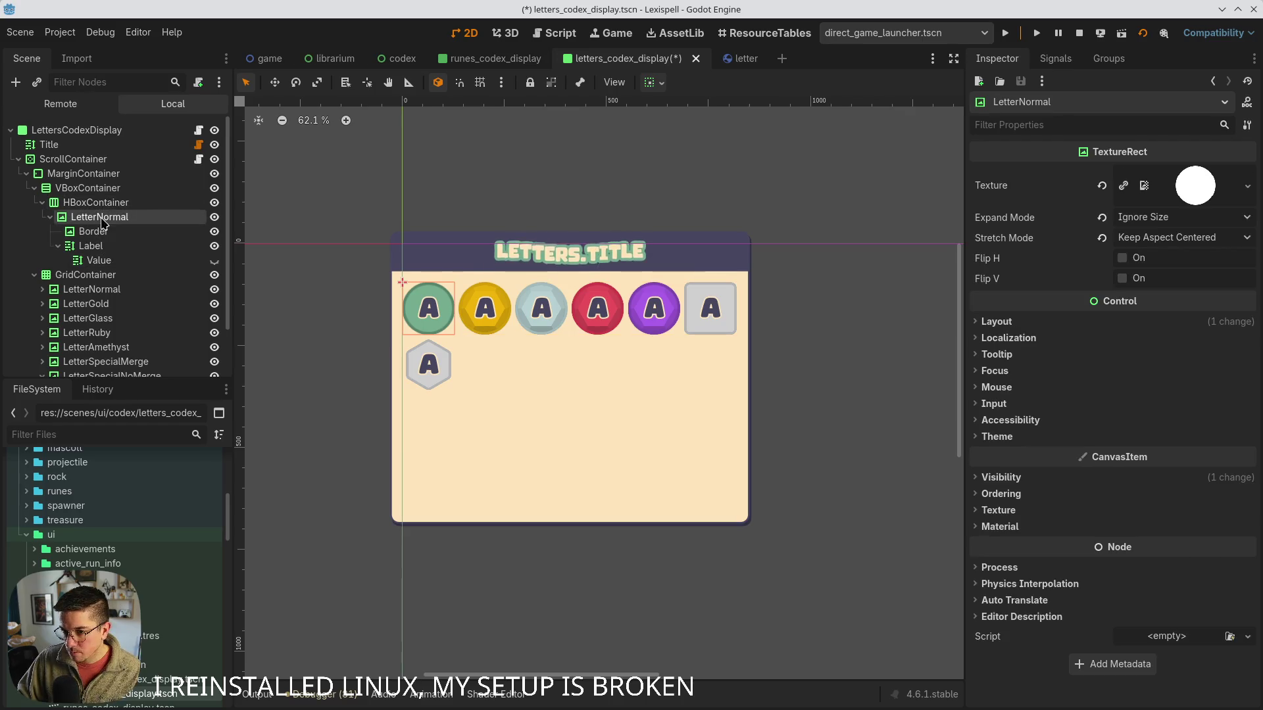
{"action": "left_click", "coordinate": [101, 276]}
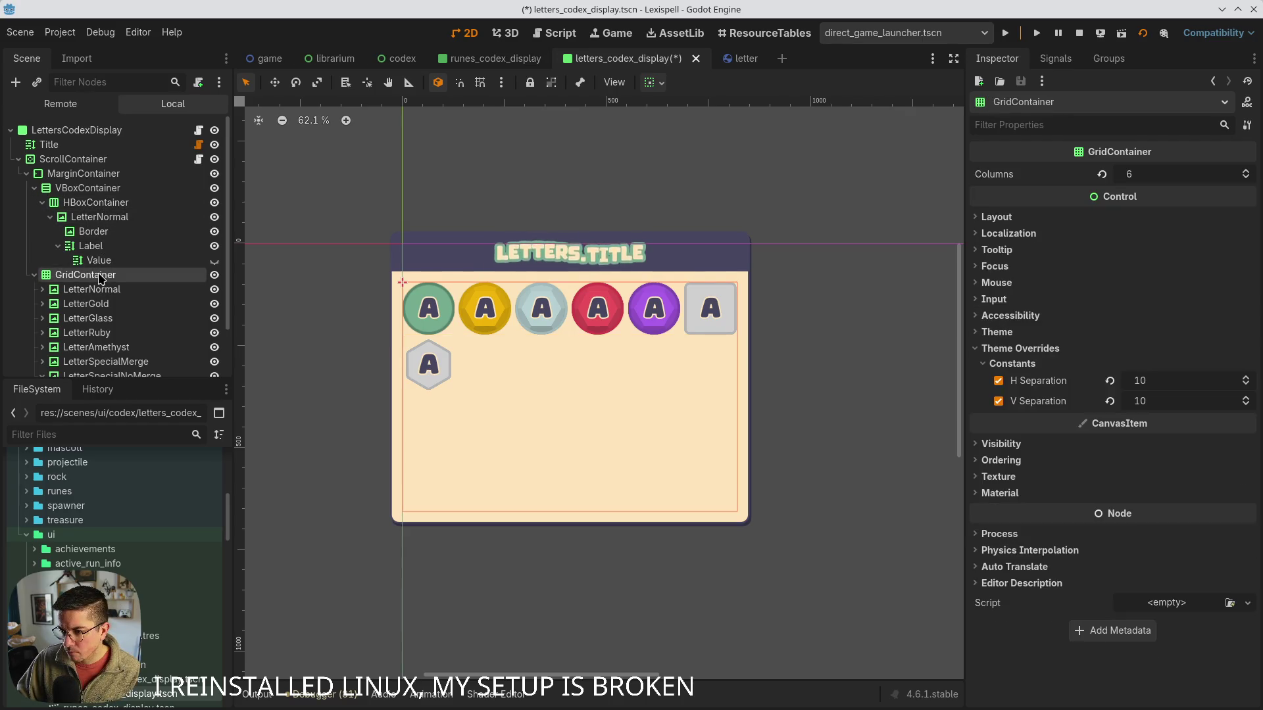
{"action": "left_click", "coordinate": [84, 173]}
{"action": "left_click", "coordinate": [26, 173]}
{"action": "left_click", "coordinate": [27, 173]}
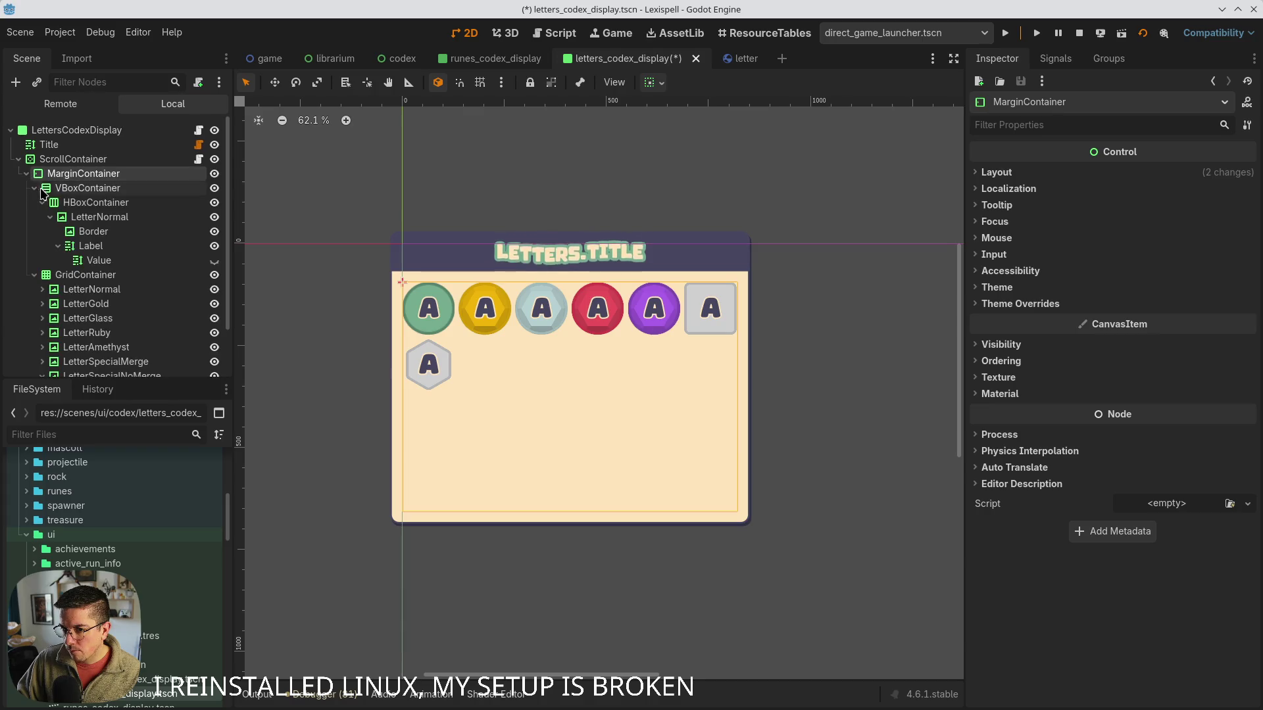
{"action": "left_click", "coordinate": [34, 188]}
{"action": "left_click", "coordinate": [35, 189]}
{"action": "left_click", "coordinate": [87, 190]}
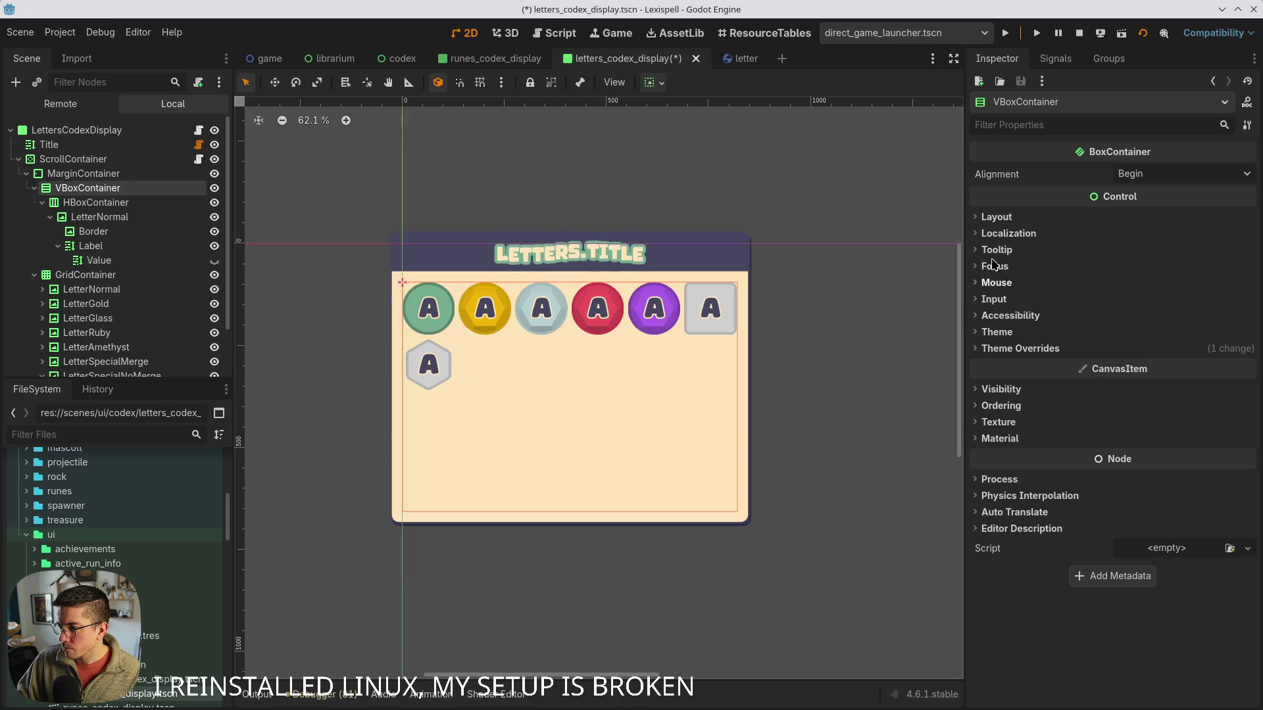
{"action": "left_click", "coordinate": [994, 217]}
{"action": "left_click", "coordinate": [1049, 380]}
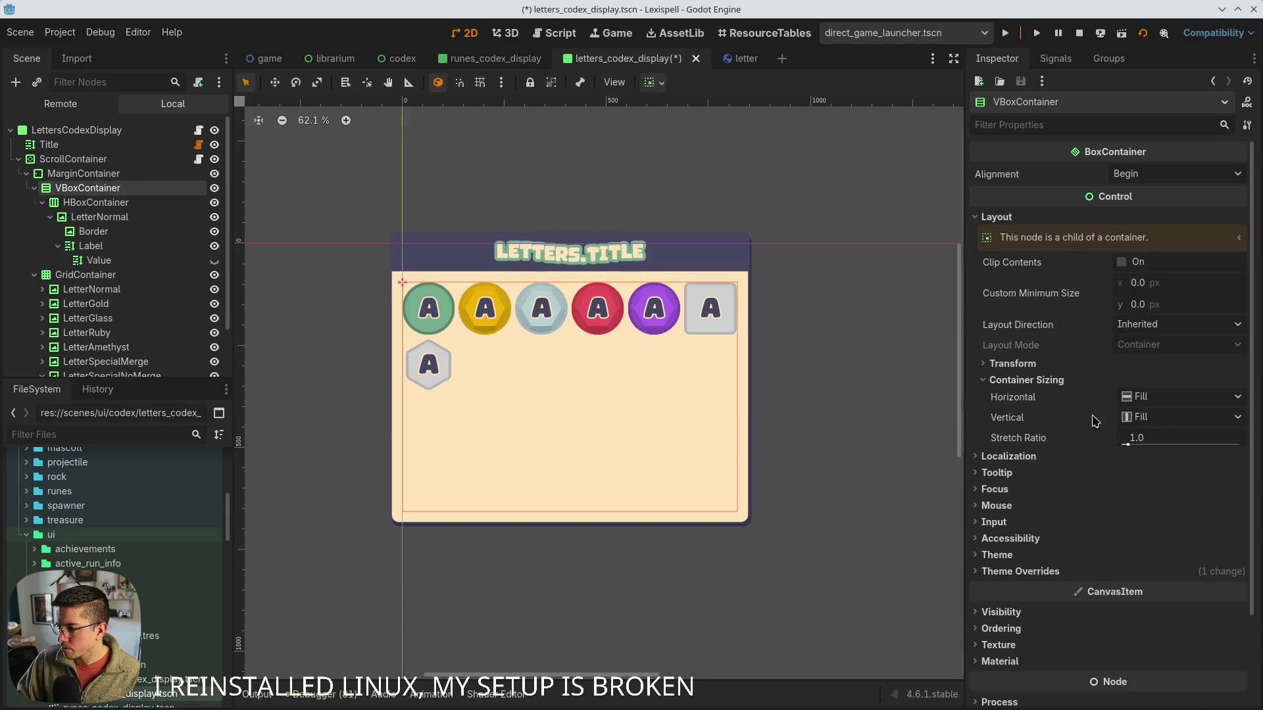
{"action": "left_click", "coordinate": [107, 279]}
{"action": "left_click", "coordinate": [214, 275]}
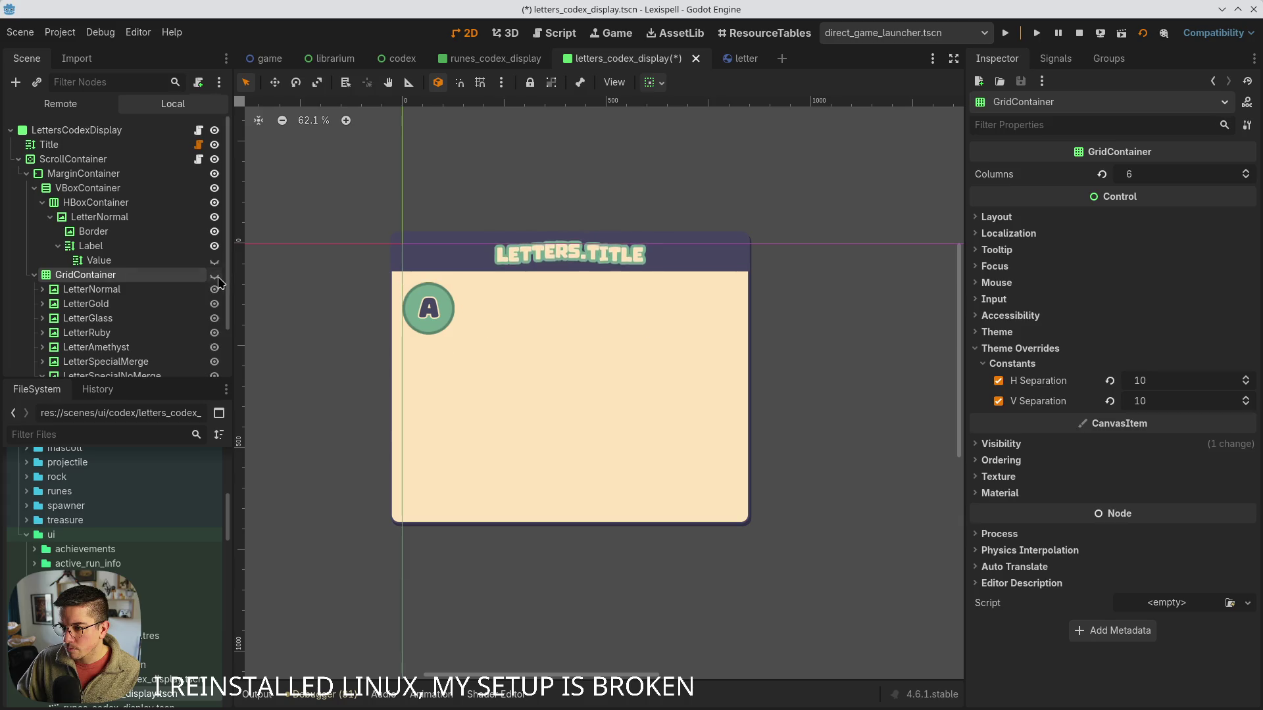
{"action": "left_click", "coordinate": [216, 276]}
{"action": "left_click", "coordinate": [216, 277]}
{"action": "left_click", "coordinate": [216, 276]}
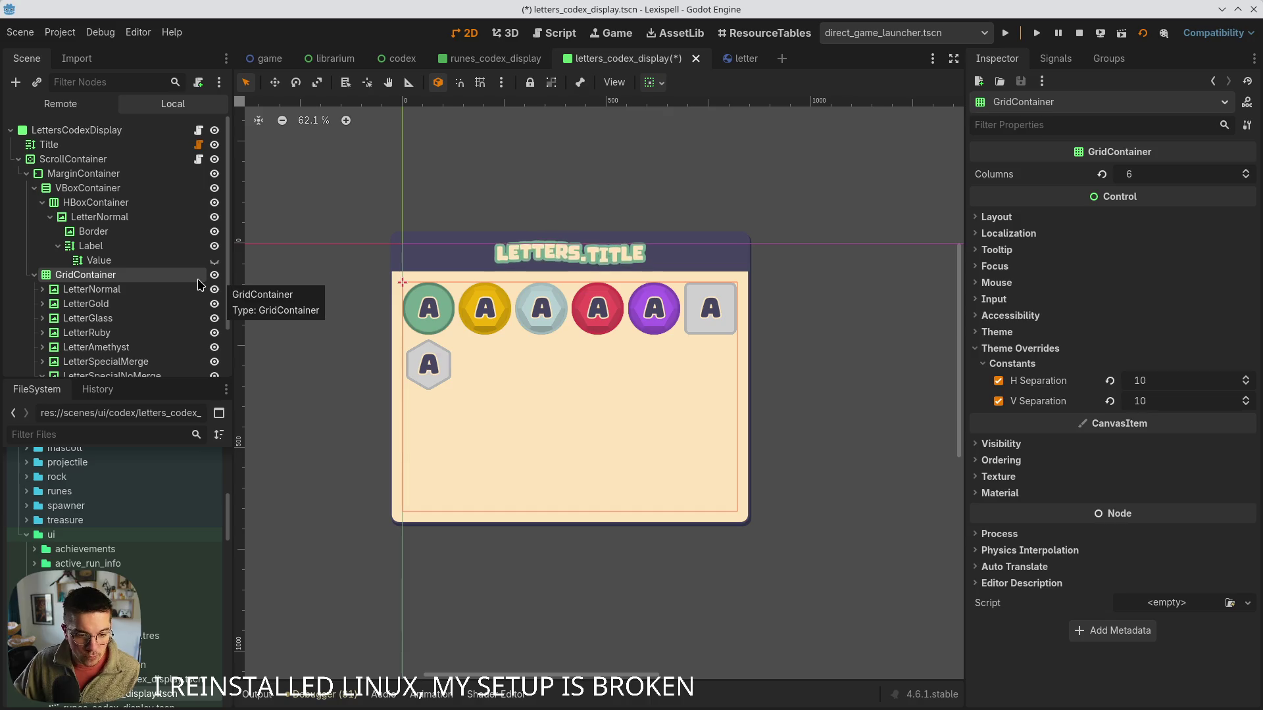
{"action": "left_click", "coordinate": [96, 305]}
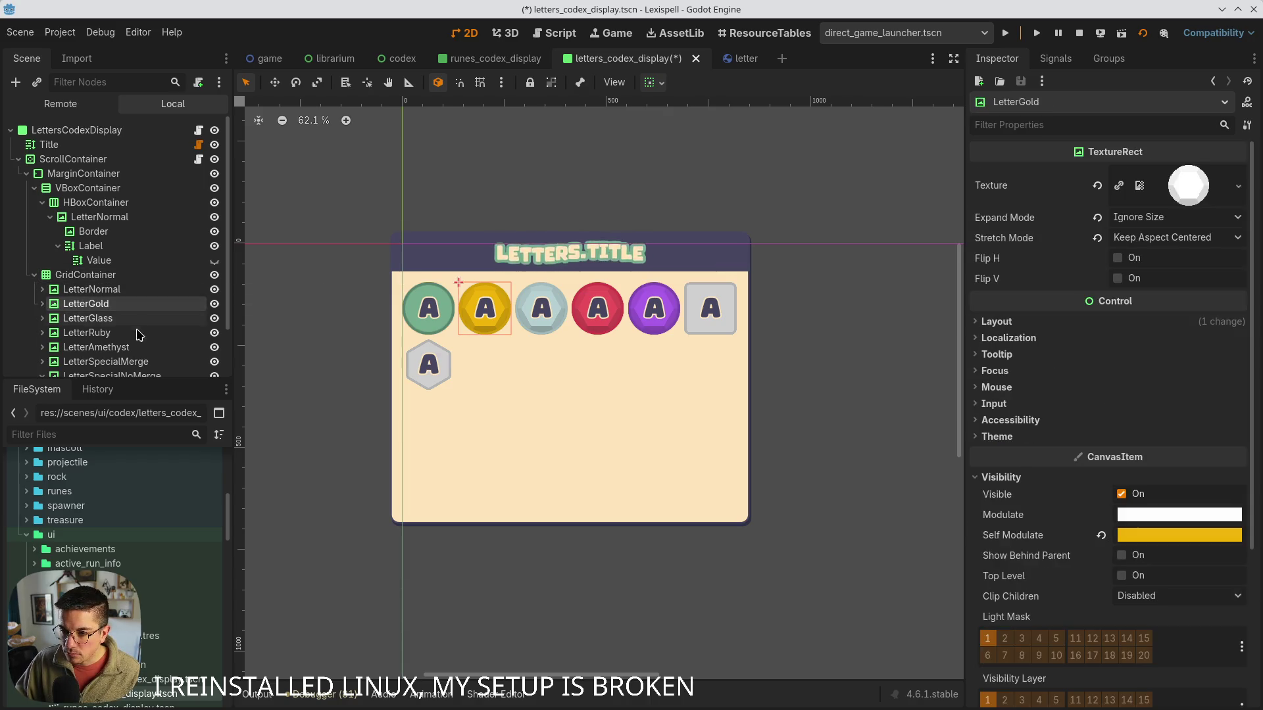
Step: Duplicate the first letter row and fill the copy with the four gem letters (gold, glass, ruby, amethyst)
{"action": "scroll", "coordinate": [125, 326], "scroll_direction": "down", "scroll_amount": 2}
{"action": "left_click", "coordinate": [113, 318], "text": "shift"}
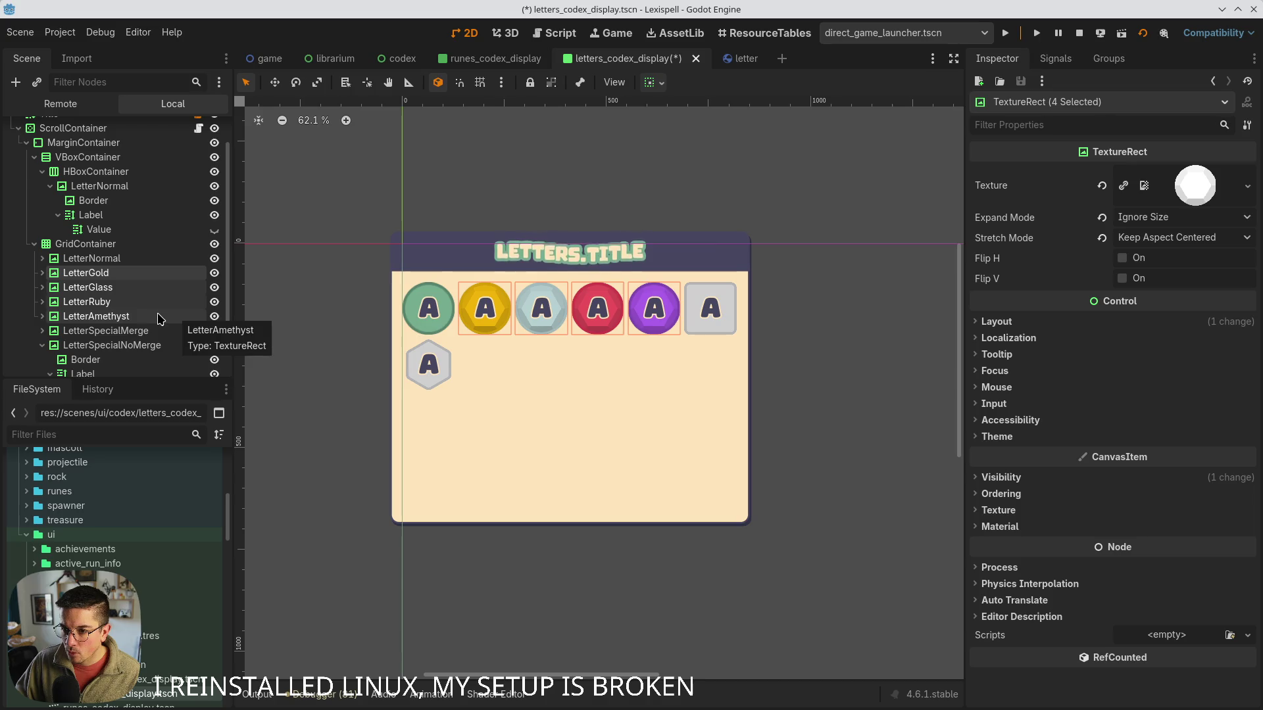
{"action": "left_click", "coordinate": [109, 173]}
{"action": "key", "text": "ctrl+d"}
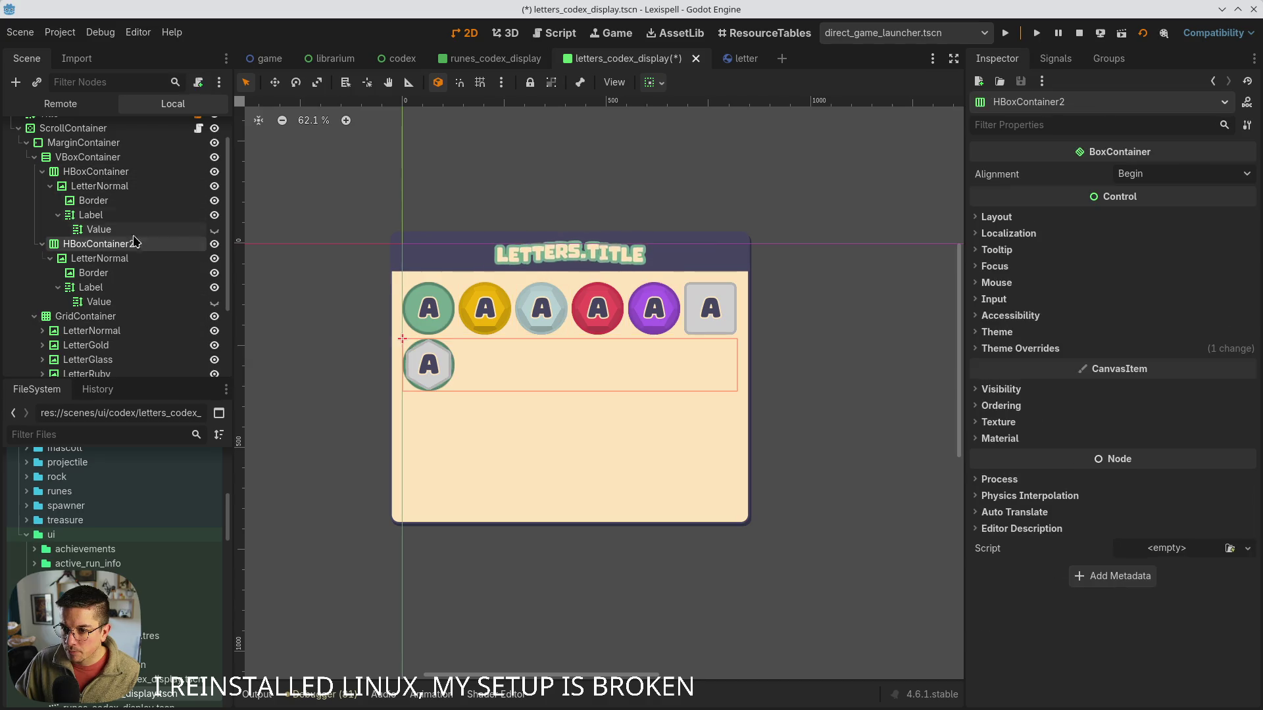
{"action": "left_click", "coordinate": [106, 258]}
{"action": "key", "text": "Delete"}
{"action": "key", "text": "Return"}
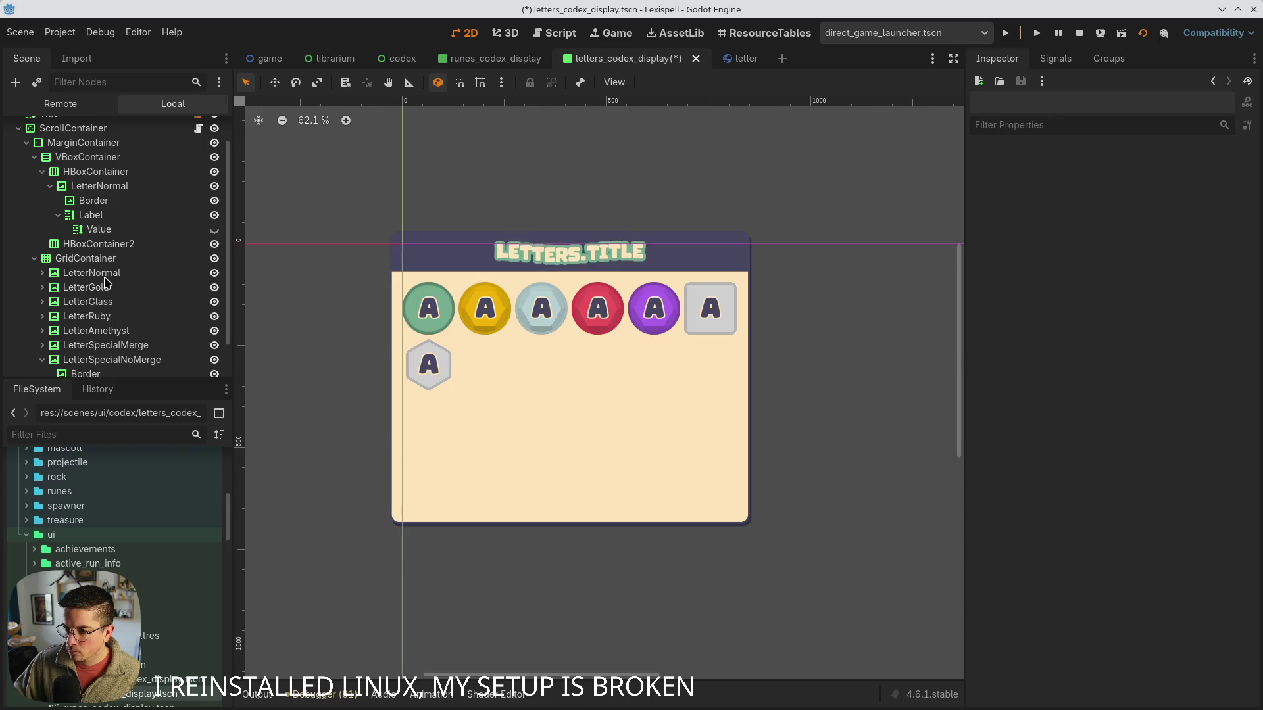
{"action": "key", "text": "ctrl+v"}
{"action": "key", "text": "ctrl+s"}
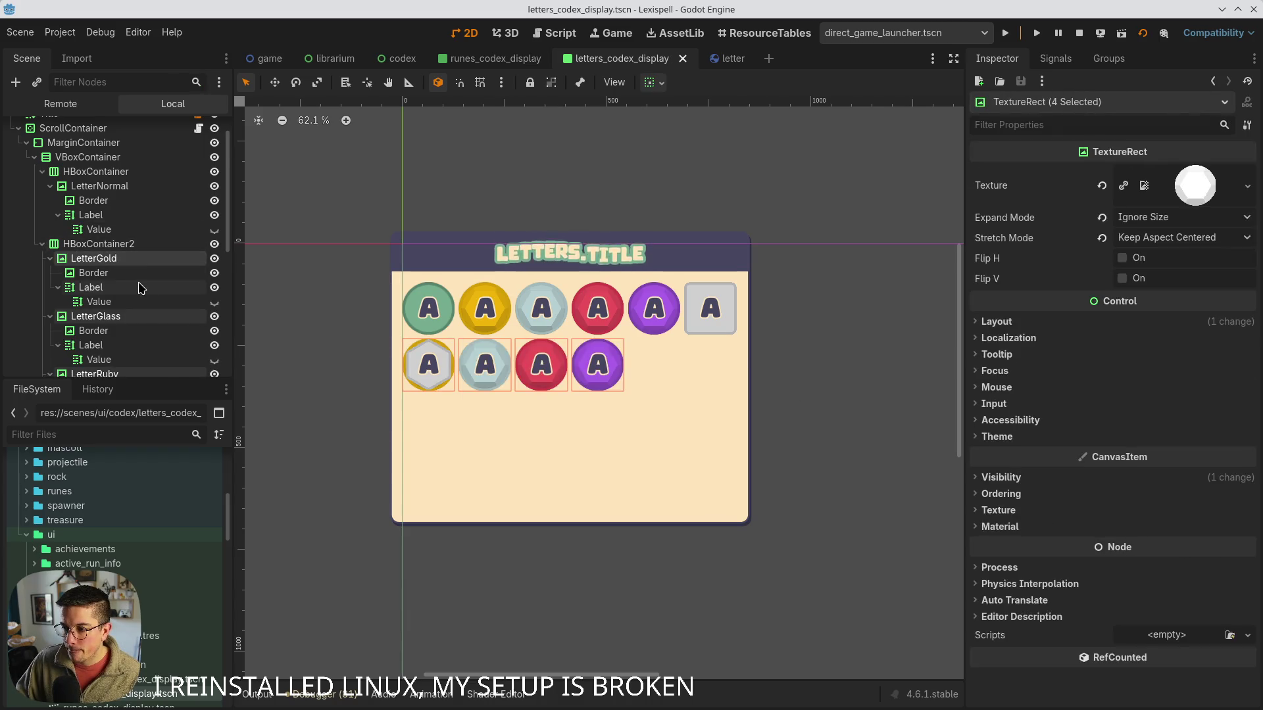
Step: Select both special letter tiles and duplicate the gem row as a third row
{"action": "scroll", "coordinate": [135, 296], "scroll_direction": "down", "scroll_amount": 8}
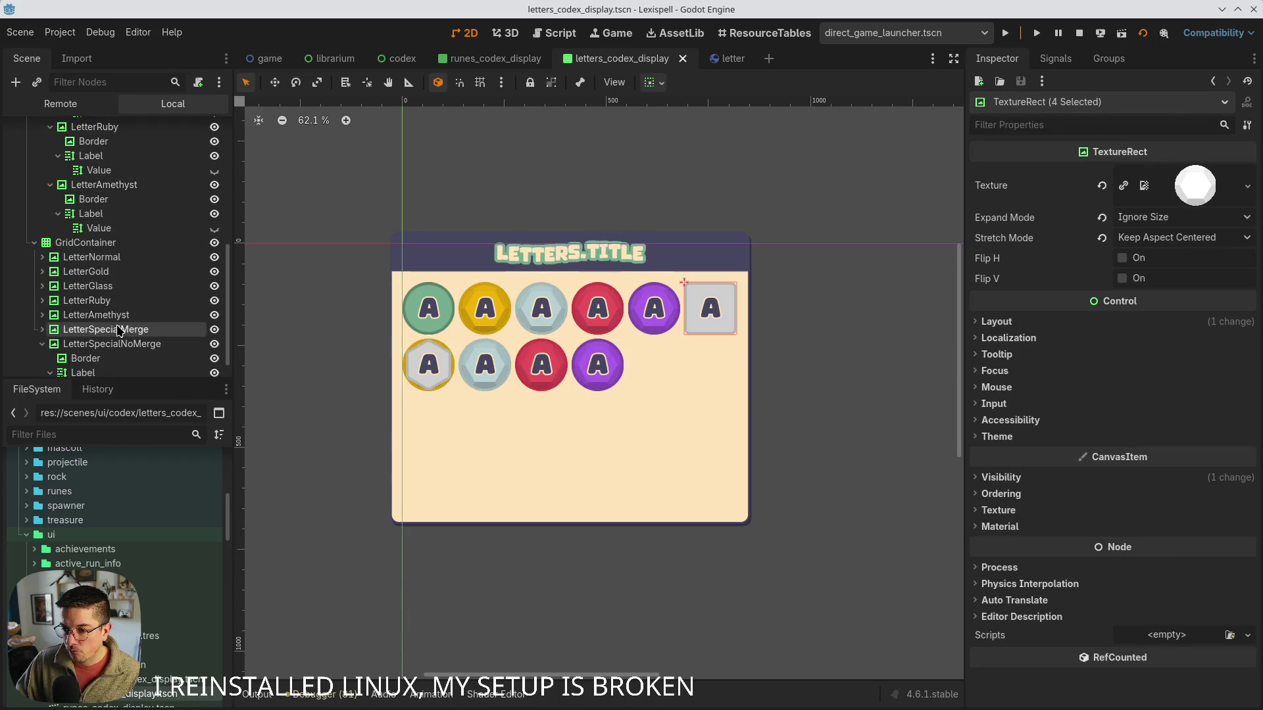
{"action": "left_click", "coordinate": [119, 331]}
{"action": "scroll", "coordinate": [99, 342], "scroll_direction": "down", "scroll_amount": 1}
{"action": "left_click", "coordinate": [92, 363], "text": "shift"}
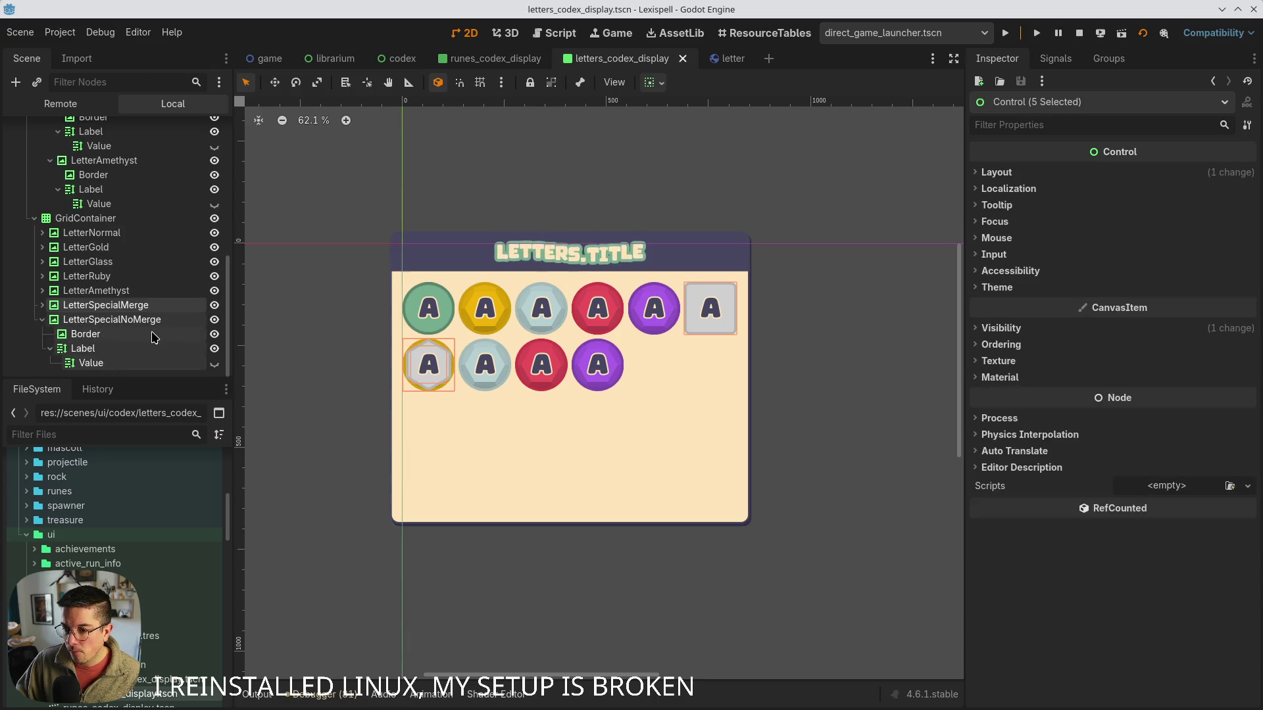
{"action": "scroll", "coordinate": [153, 337], "scroll_direction": "up", "scroll_amount": 8}
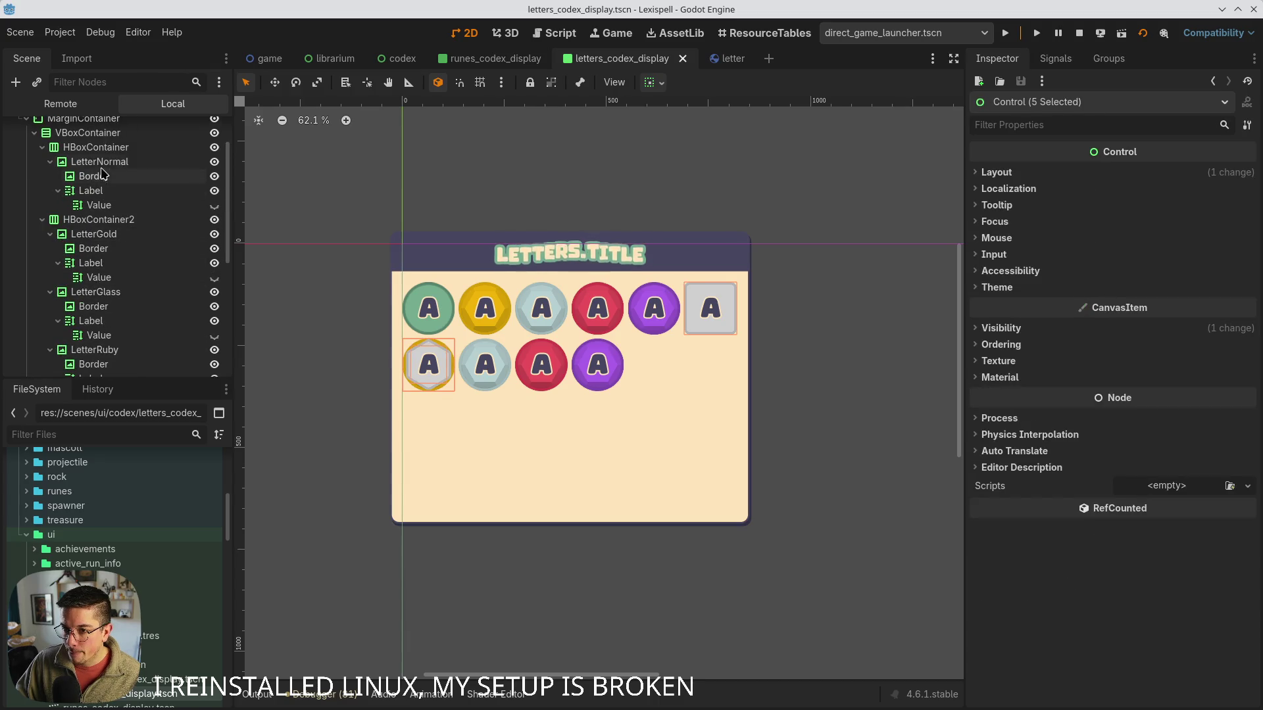
{"action": "left_click", "coordinate": [99, 219]}
{"action": "key", "text": "ctrl+d"}
Step: Clear the third row's copied letters and put the two special tiles in it
{"action": "scroll", "coordinate": [103, 254], "scroll_direction": "down", "scroll_amount": 3}
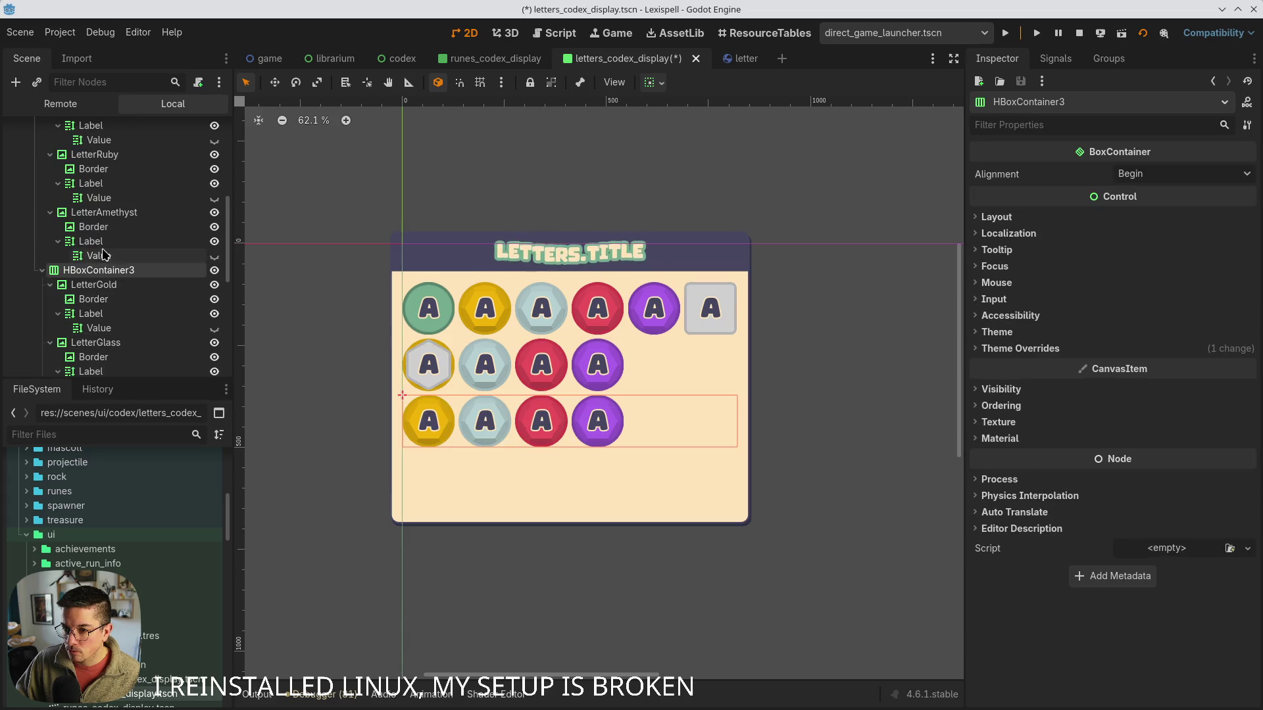
{"action": "scroll", "coordinate": [102, 254], "scroll_direction": "down", "scroll_amount": 1}
{"action": "left_click", "coordinate": [99, 251]}
{"action": "scroll", "coordinate": [141, 284], "scroll_direction": "down", "scroll_amount": 5}
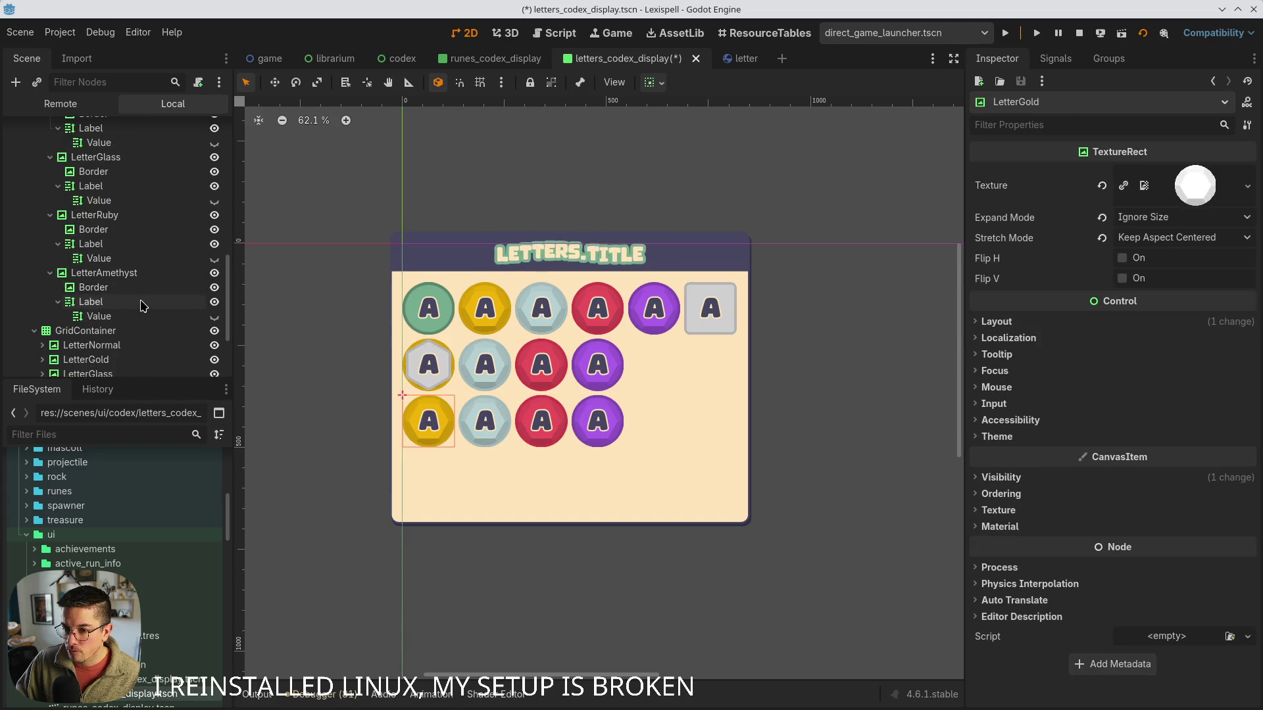
{"action": "left_click", "coordinate": [143, 306], "text": "shift"}
{"action": "key", "text": "Delete"}
{"action": "key", "text": "Return"}
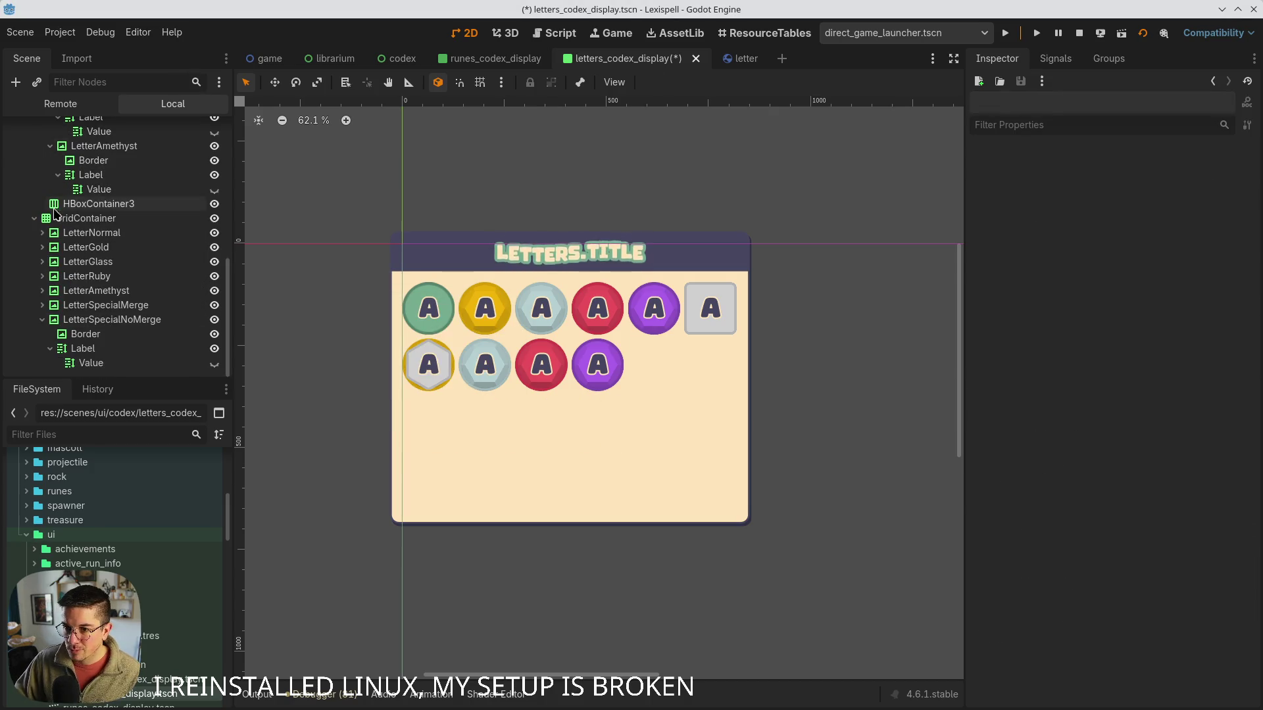
{"action": "key", "text": "ctrl+z"}
Step: Collapse the VBoxContainer and hide the original GridContainer letter grid
{"action": "scroll", "coordinate": [131, 314], "scroll_direction": "up", "scroll_amount": 10}
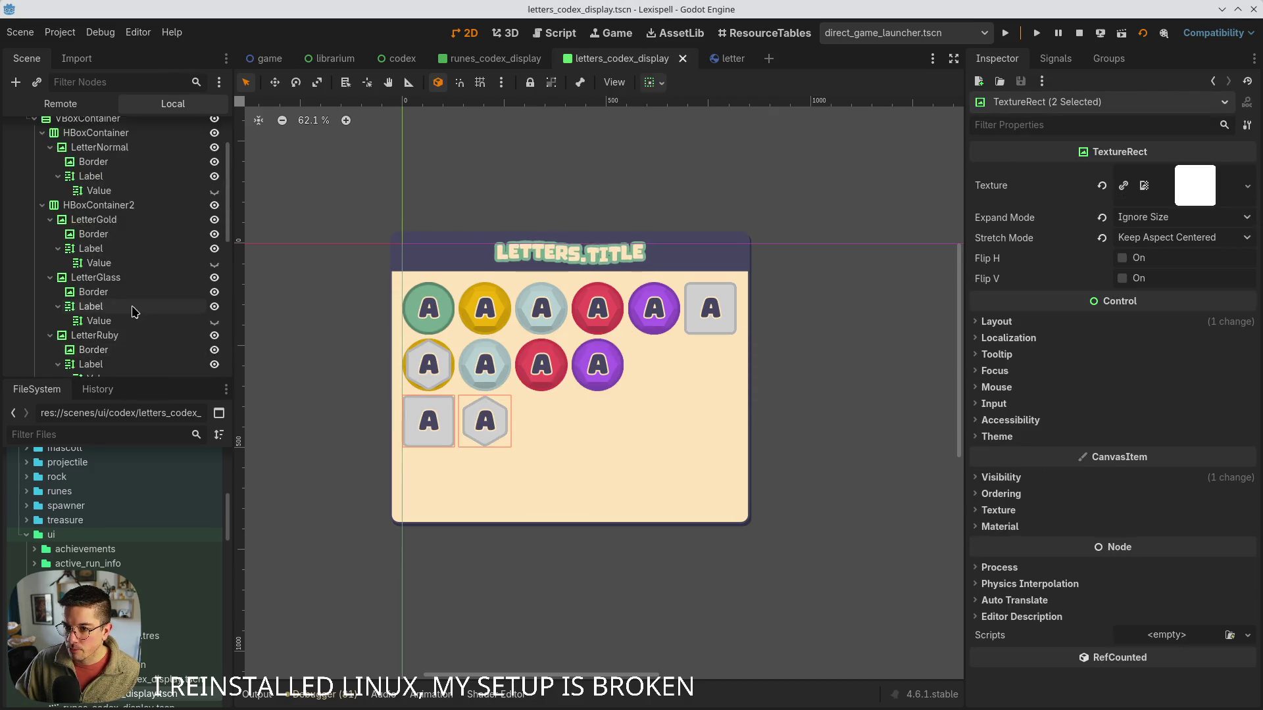
{"action": "scroll", "coordinate": [132, 296], "scroll_direction": "up", "scroll_amount": 5}
{"action": "left_click", "coordinate": [35, 189]}
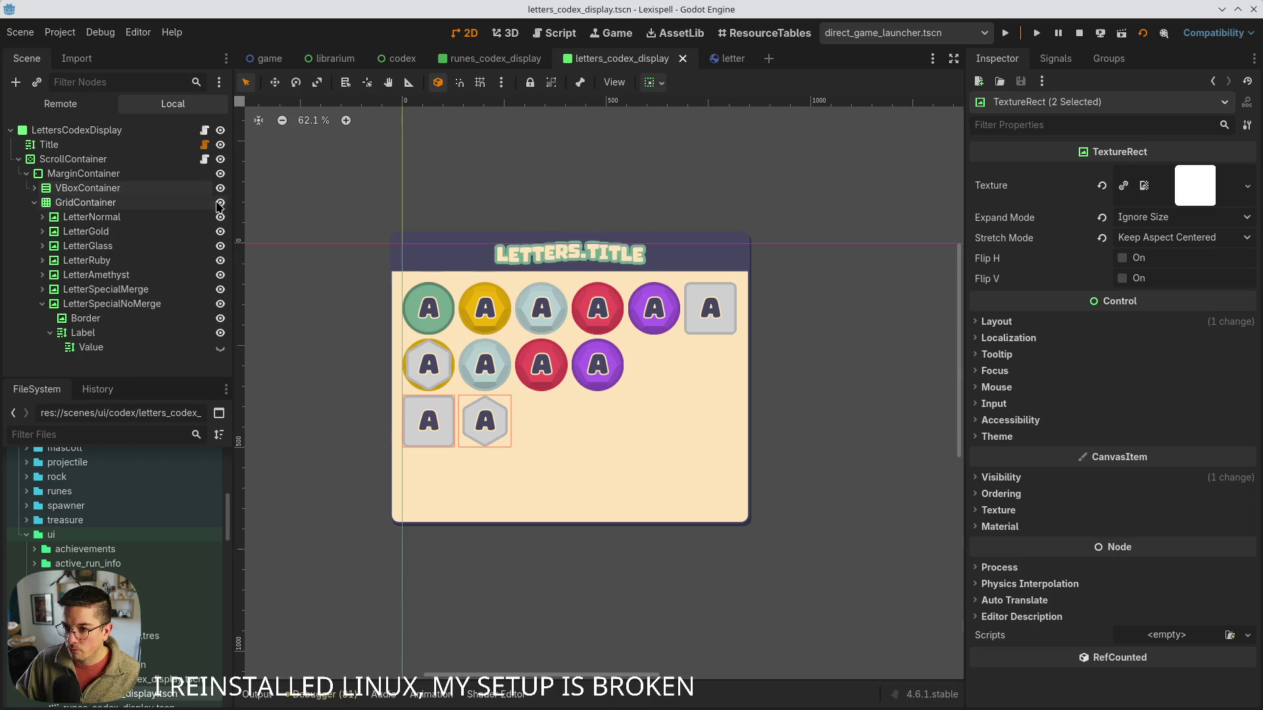
{"action": "left_click", "coordinate": [219, 203]}
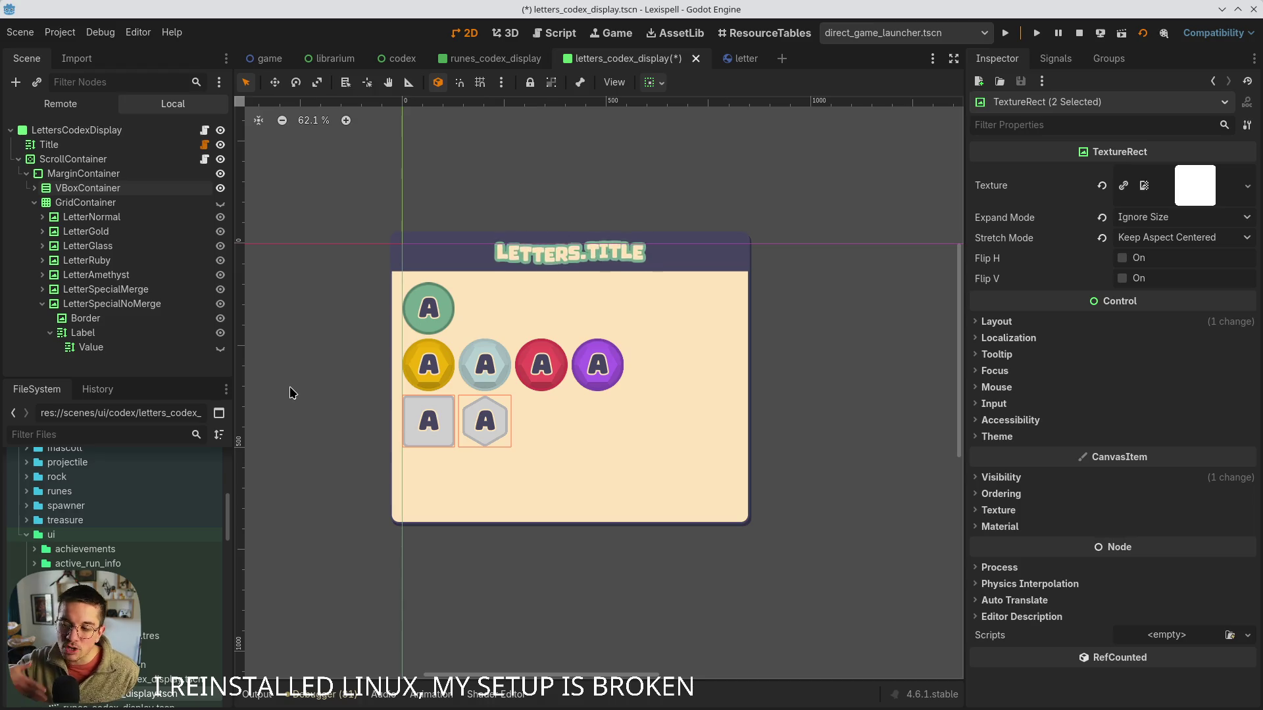
{"action": "left_click", "coordinate": [1081, 34]}
Step: Save and run the project to test the new letters display
{"action": "left_click", "coordinate": [1037, 35]}
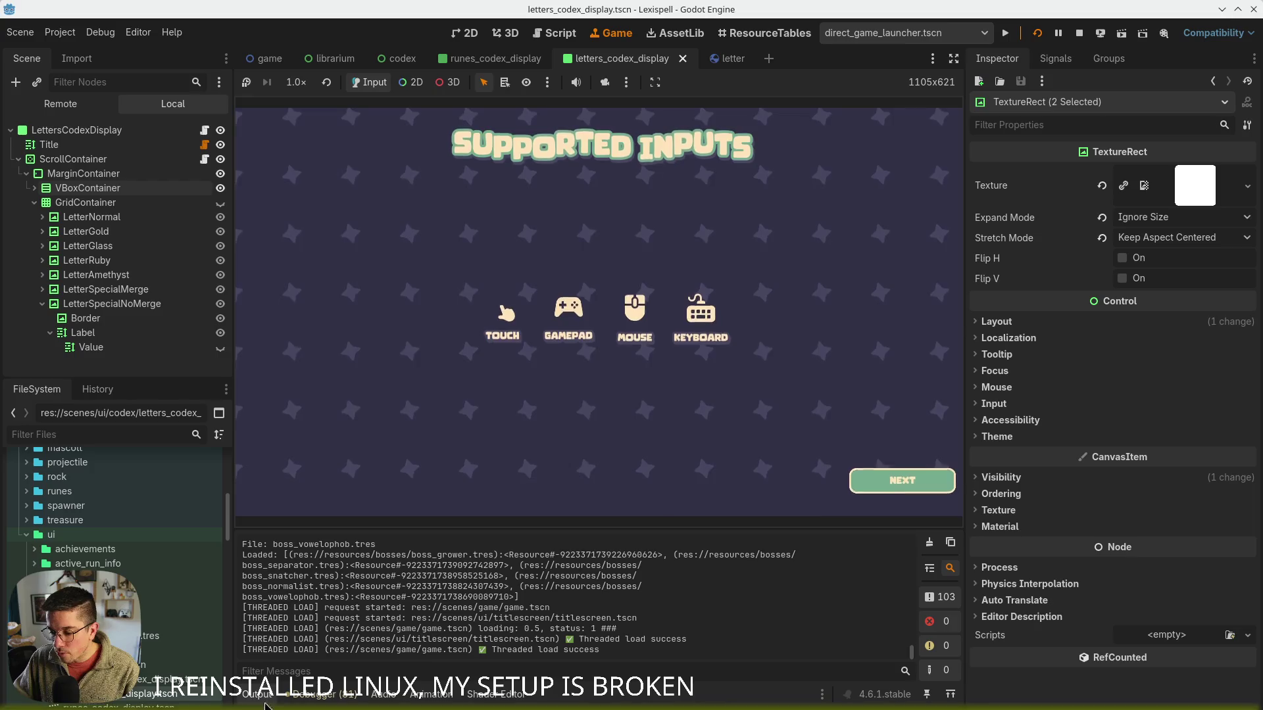
{"action": "left_click", "coordinate": [260, 694]}
{"action": "left_click", "coordinate": [260, 695]}
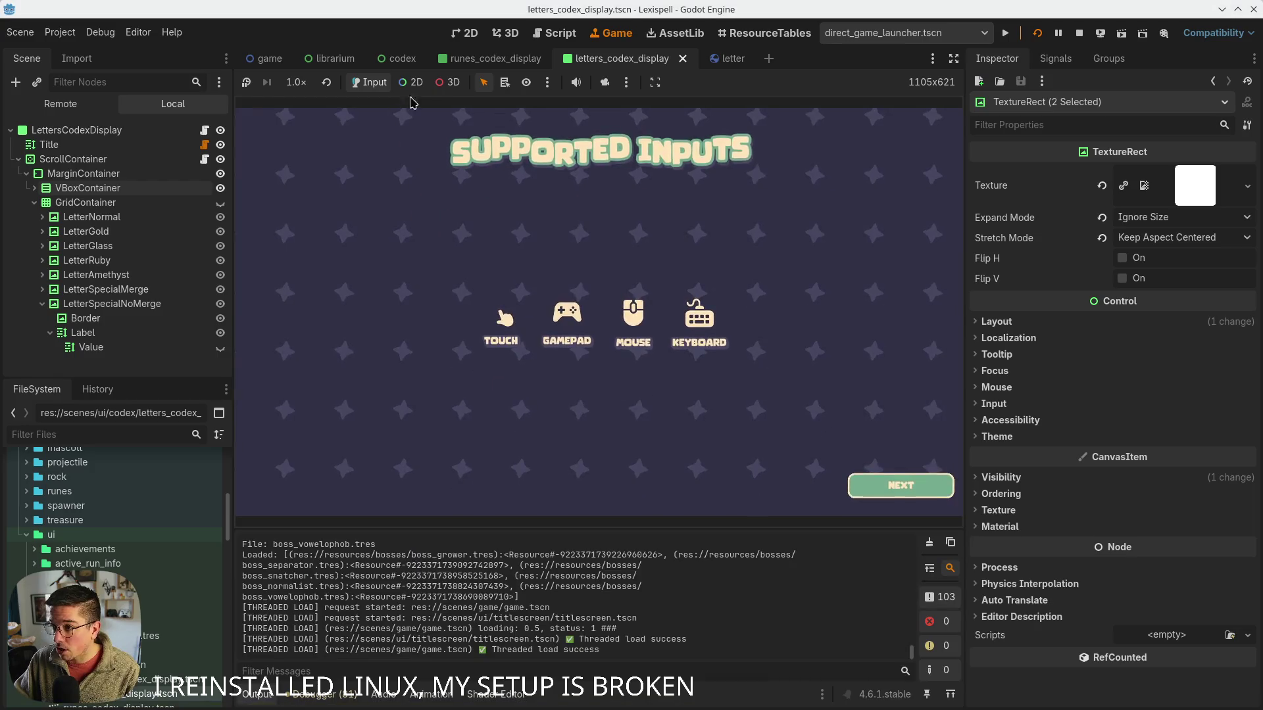
Step: Return to the 2D editor, open codex.tscn and select its CurrentScene node
{"action": "left_click", "coordinate": [464, 33]}
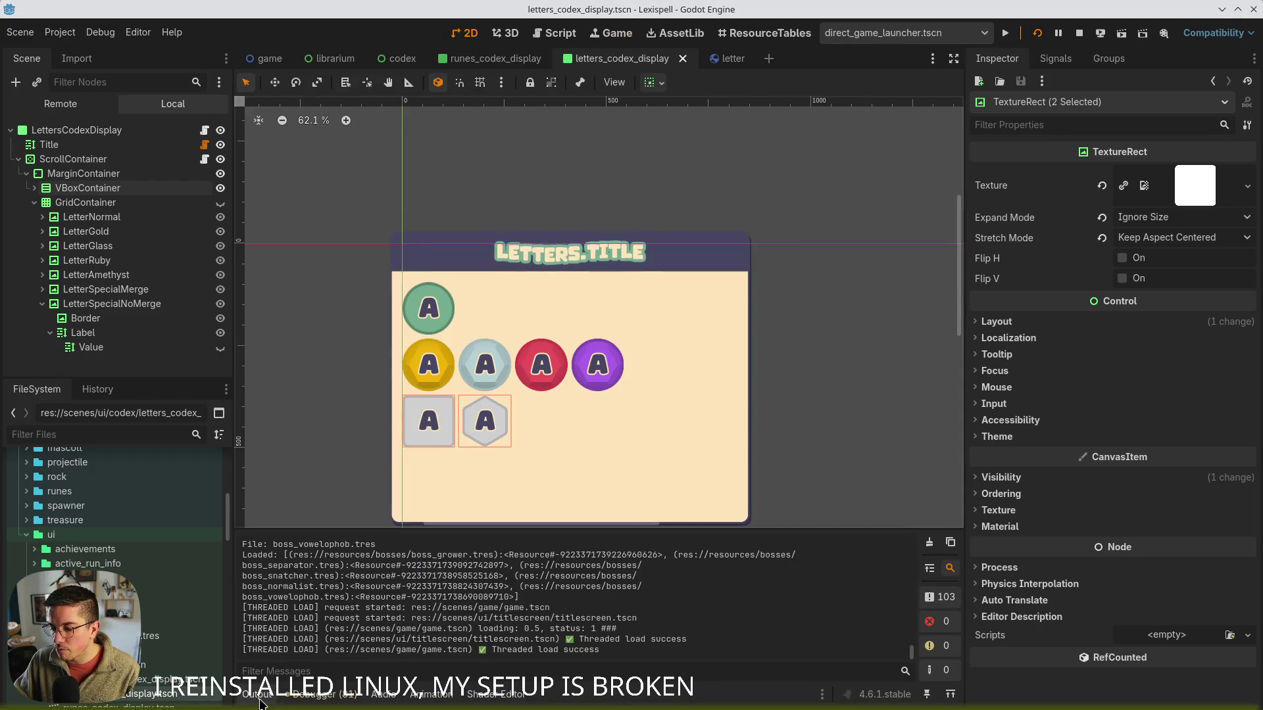
{"action": "left_click", "coordinate": [260, 695]}
{"action": "left_click", "coordinate": [493, 58]}
{"action": "left_click", "coordinate": [394, 59]}
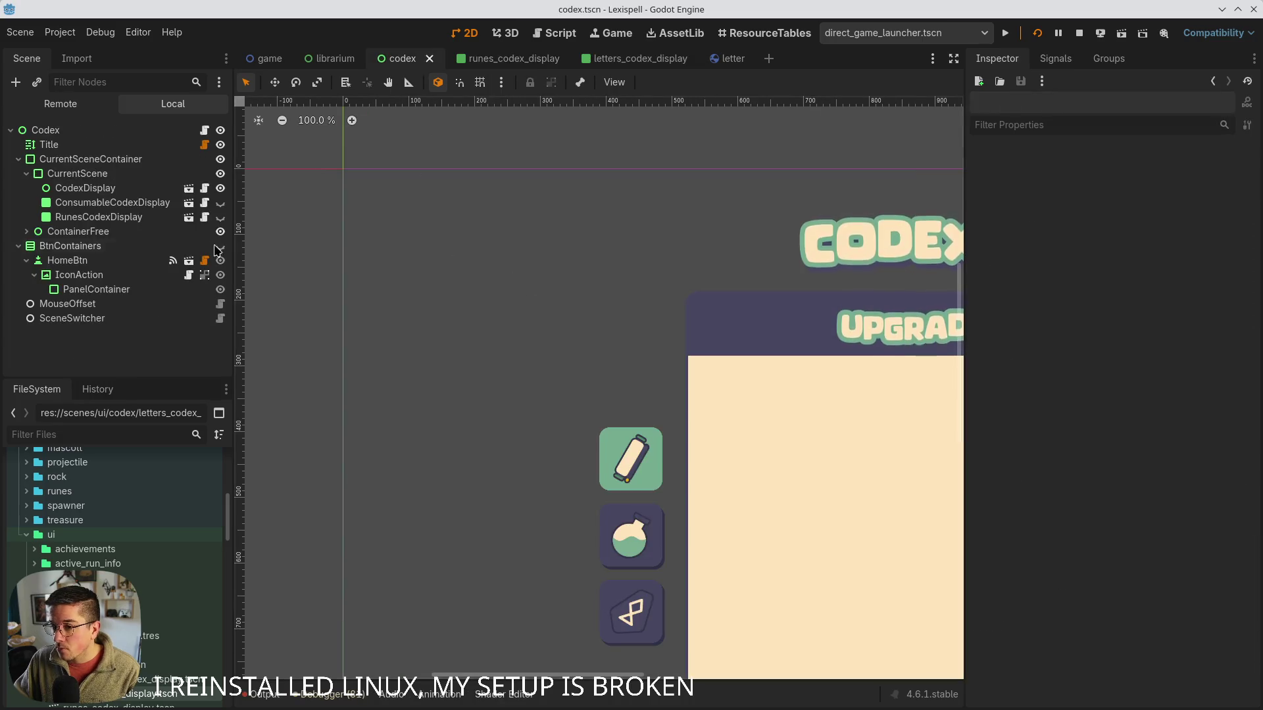
{"action": "left_click", "coordinate": [84, 173]}
Step: Instance letters_codex_display.tscn under CurrentScene, save codex.tscn, and open codex.gd
{"action": "right_click", "coordinate": [86, 173]}
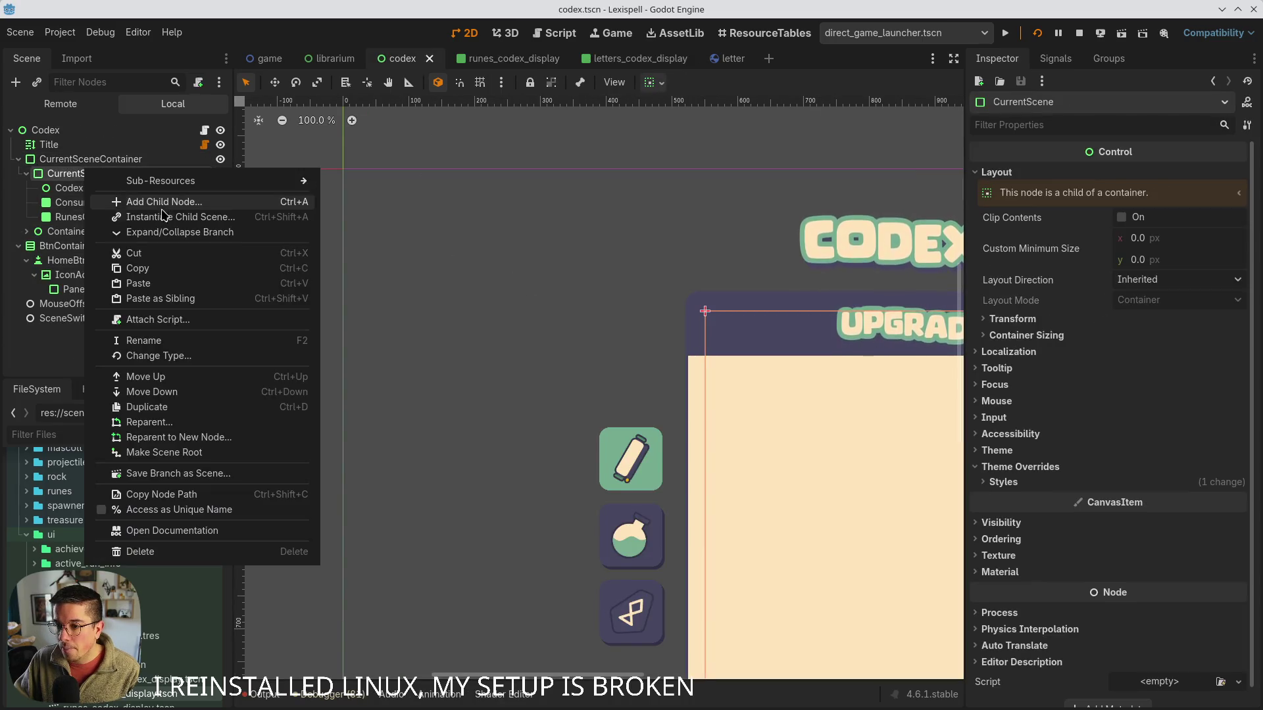
{"action": "left_click", "coordinate": [163, 217]}
{"action": "type", "text": "letter"}
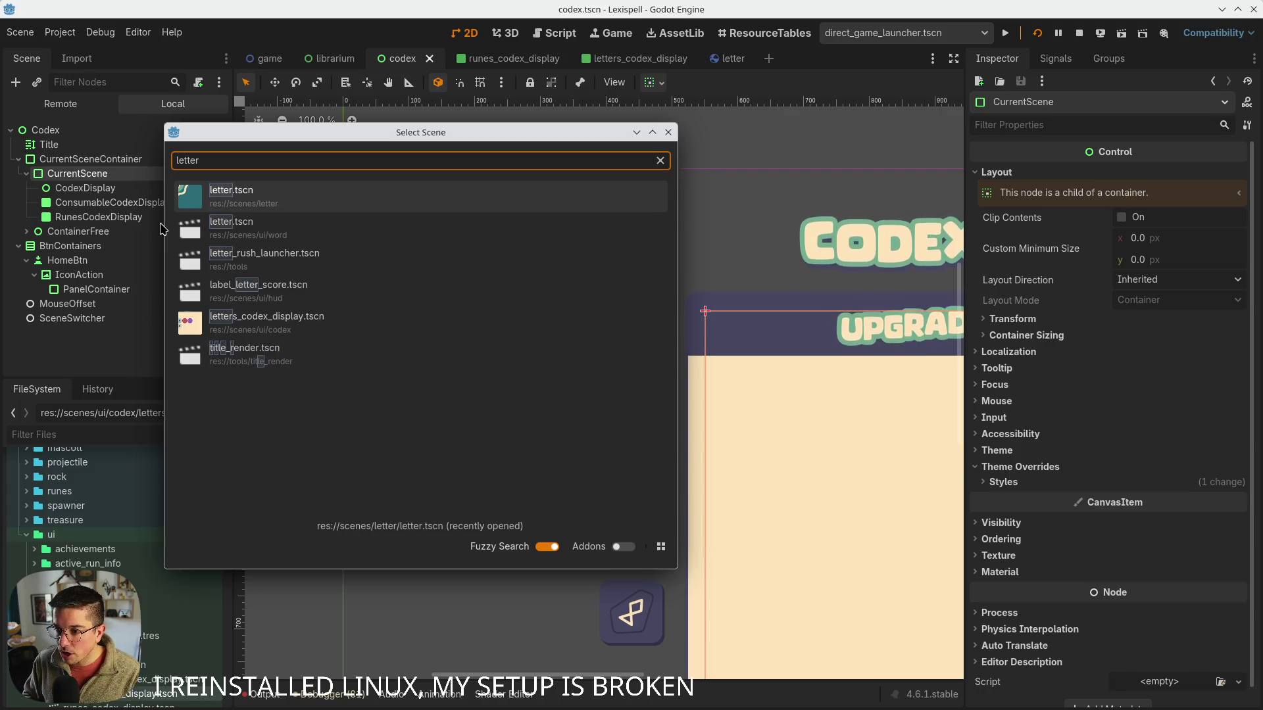
{"action": "key", "text": "Down"}
{"action": "key", "text": "Down"}
{"action": "key", "text": "Down"}
{"action": "key", "text": "Return"}
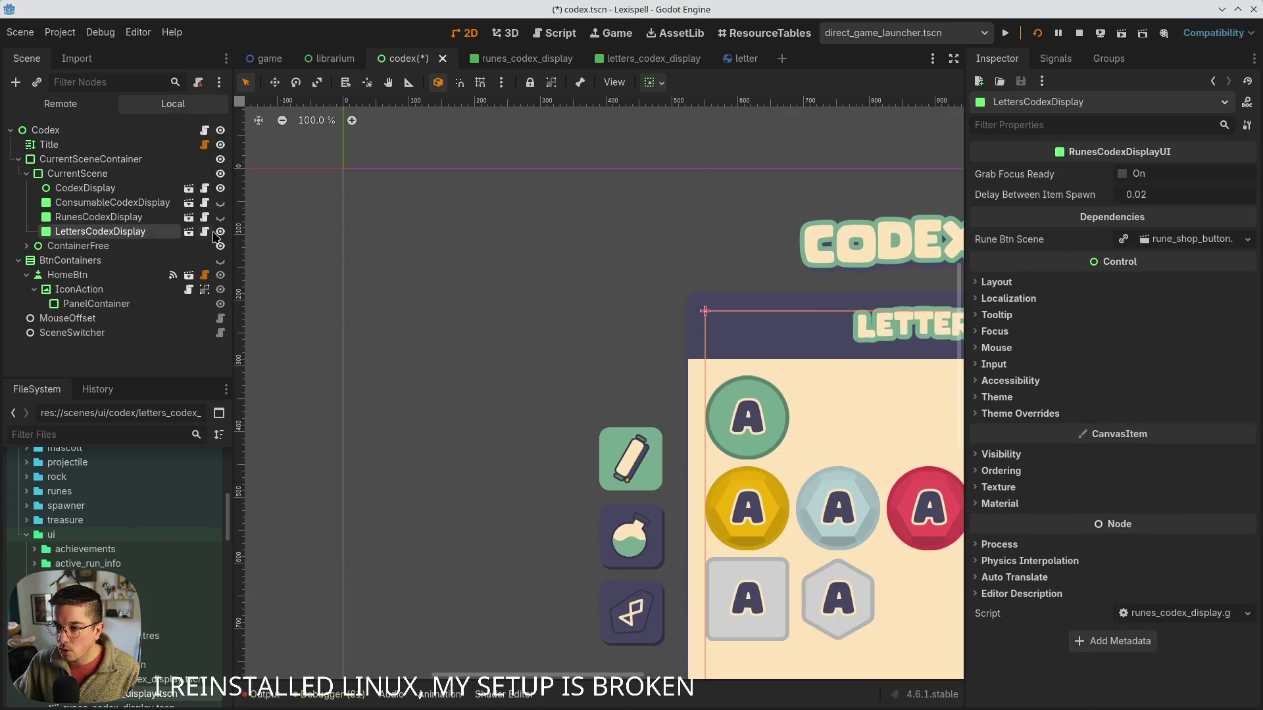
{"action": "key", "text": "ctrl+s"}
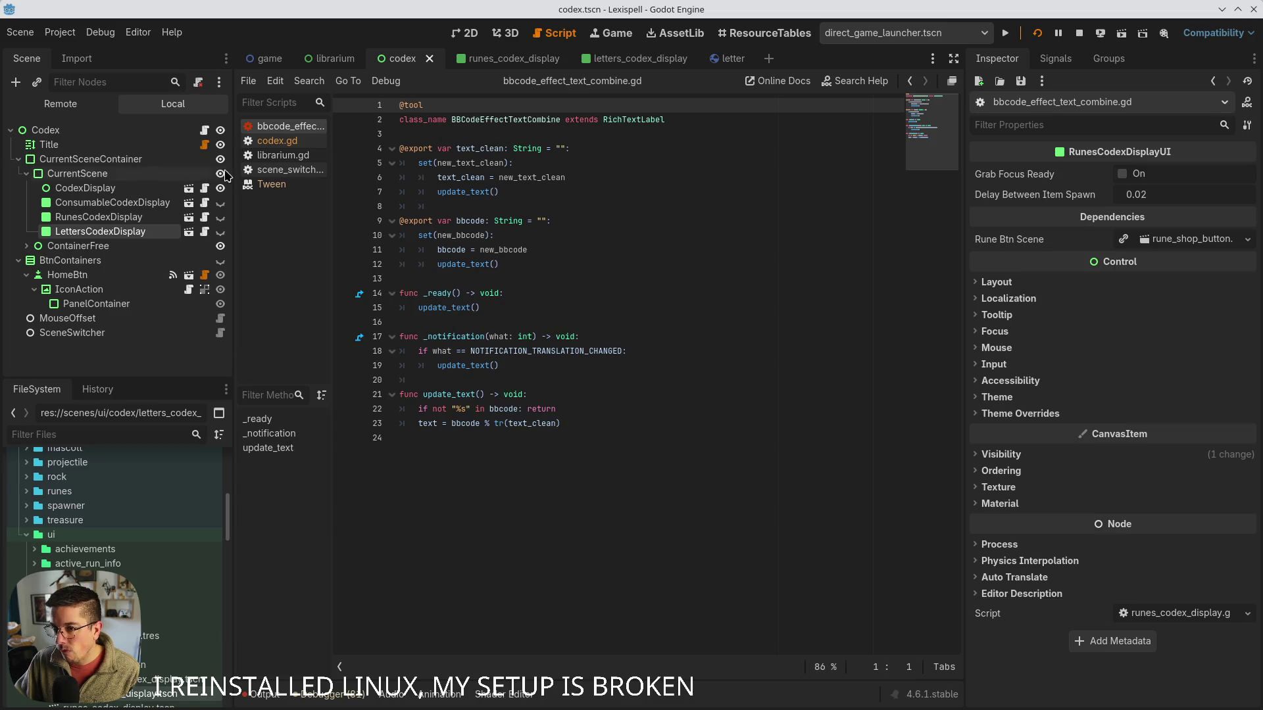
{"action": "left_click", "coordinate": [204, 130]}
{"action": "left_click", "coordinate": [509, 208]}
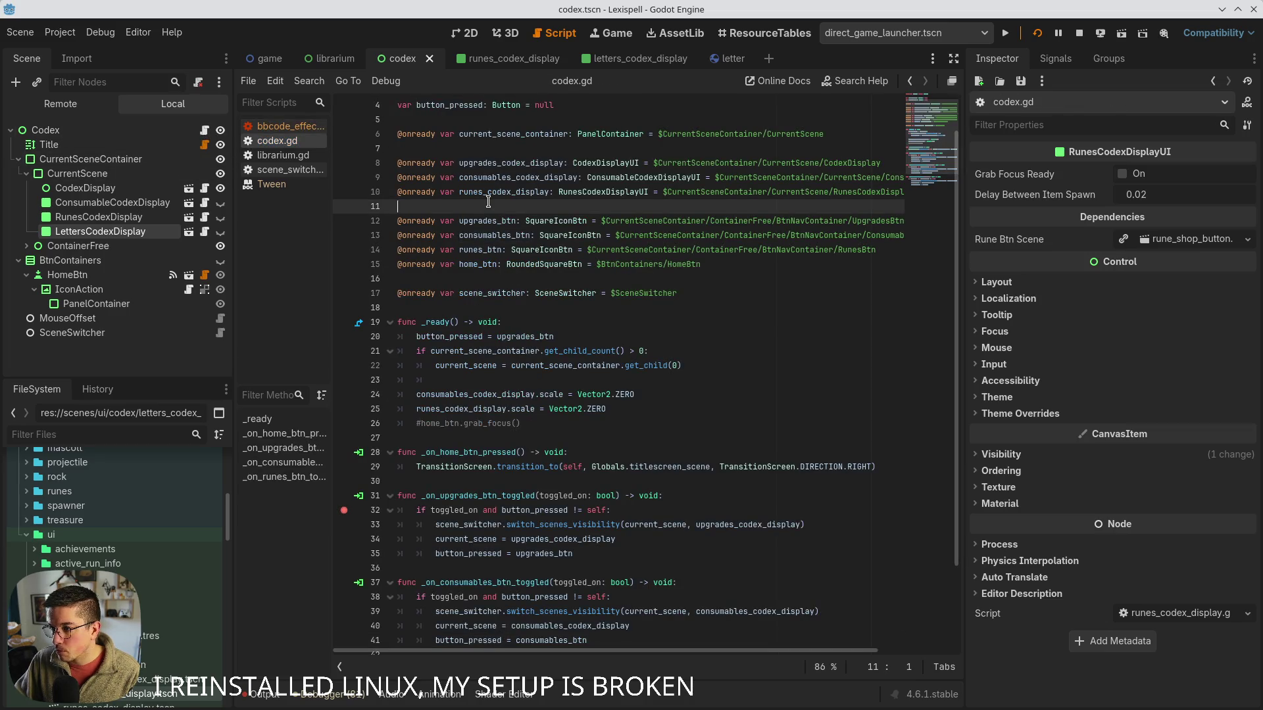
{"action": "key", "text": "Return"}
{"action": "key", "text": "Up"}
{"action": "mouse_move", "coordinate": [177, 225]}
{"action": "left_mouse_down"}
{"action": "mouse_move", "coordinate": [220, 239]}
{"action": "mouse_move", "coordinate": [418, 205]}
{"action": "mouse_move", "coordinate": [507, 209]}
{"action": "left_mouse_up"}
Step: Duplicate the runes scale line in _ready for letters_codex_display and save the script
{"action": "double_click", "coordinate": [507, 208]}
{"action": "left_click", "coordinate": [654, 424]}
{"action": "key", "text": "ctrl+shift+d"}
{"action": "double_click", "coordinate": [463, 437]}
{"action": "type", "text": "letters_codex_display"}
{"action": "key", "text": "ctrl+s"}
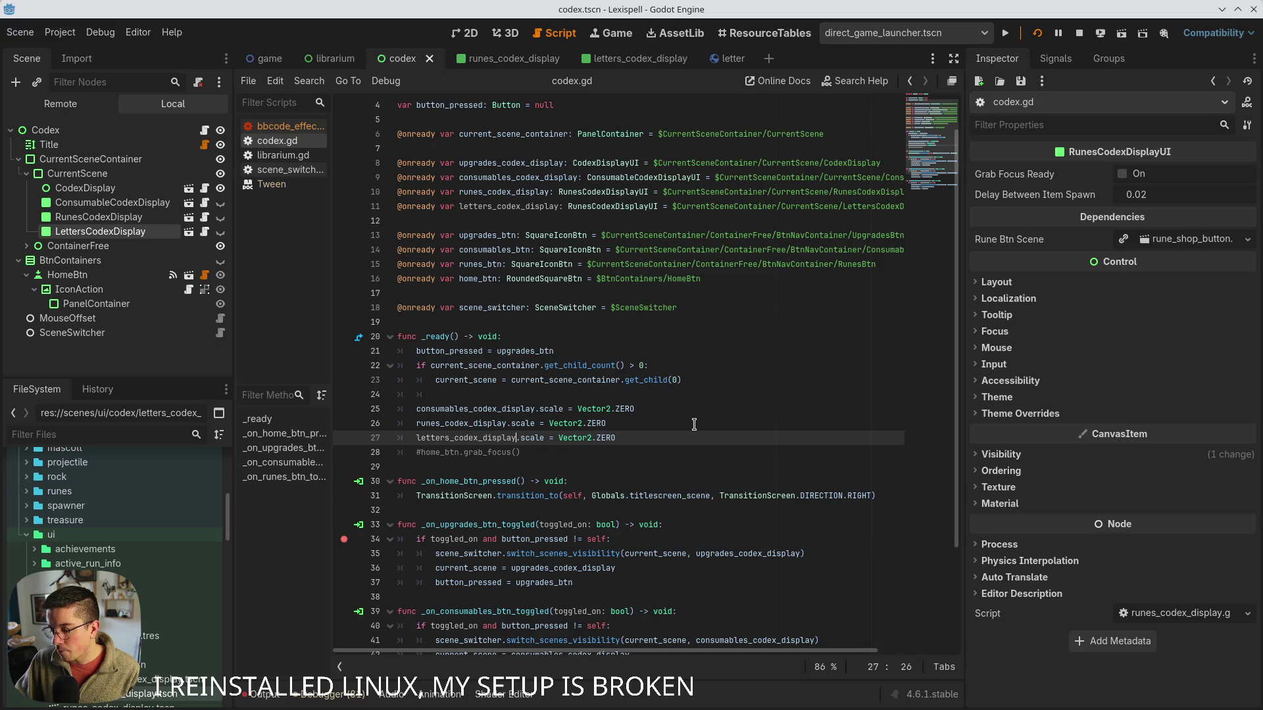
{"action": "scroll", "coordinate": [450, 438], "scroll_direction": "down", "scroll_amount": 3}
{"action": "left_click", "coordinate": [460, 39]}
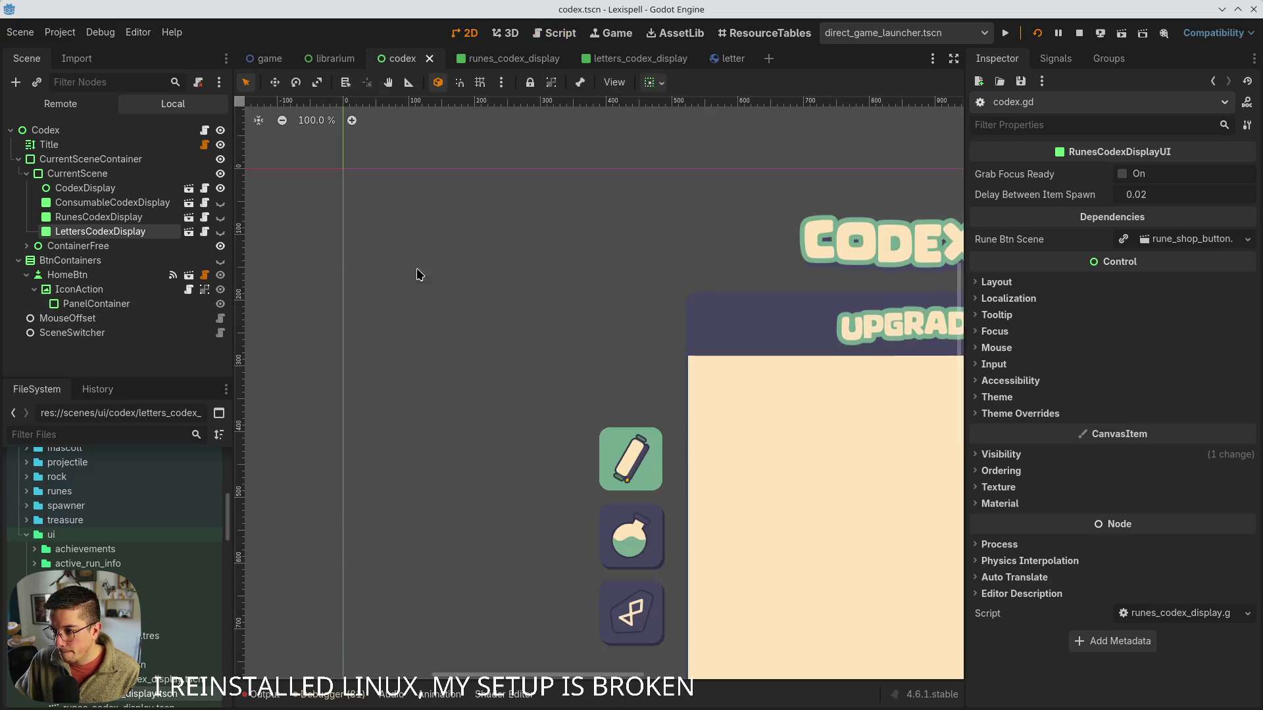
Step: Duplicate RunesBtn, save, and rename the copy LettersBtn
{"action": "left_click", "coordinate": [559, 478]}
{"action": "left_click", "coordinate": [556, 506]}
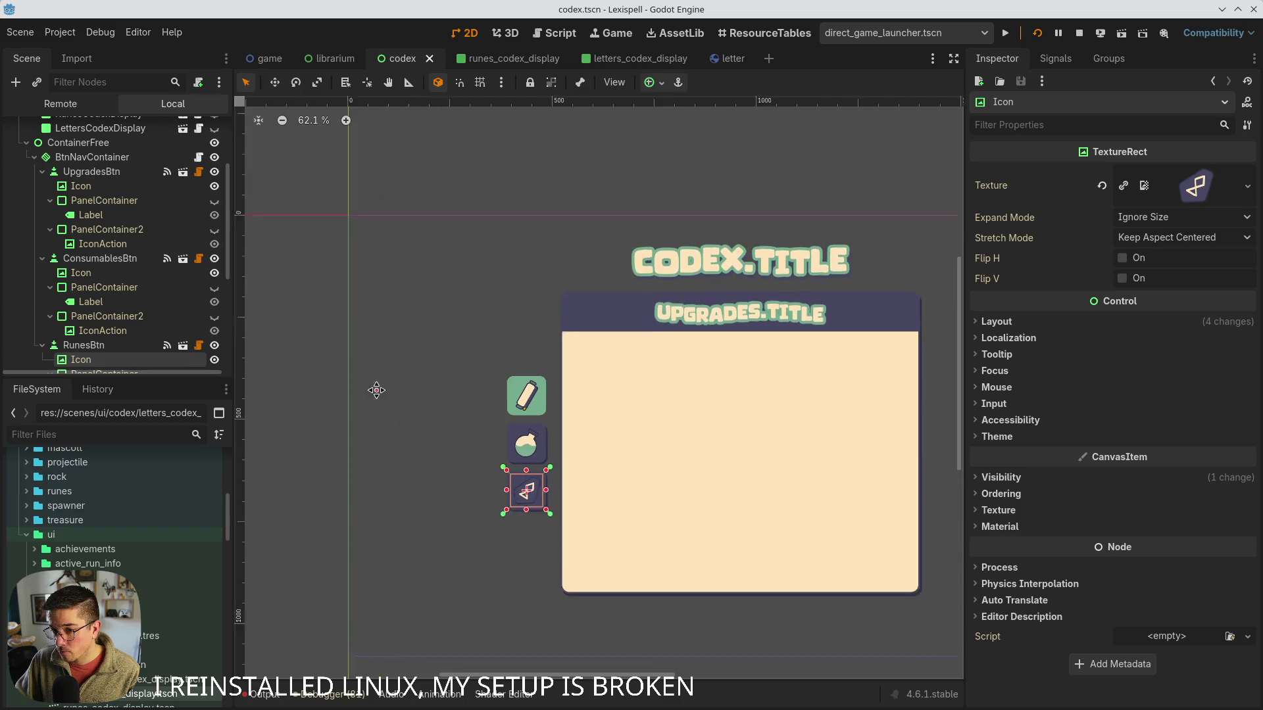
{"action": "key", "text": "ctrl+d"}
{"action": "key", "text": "ctrl+s"}
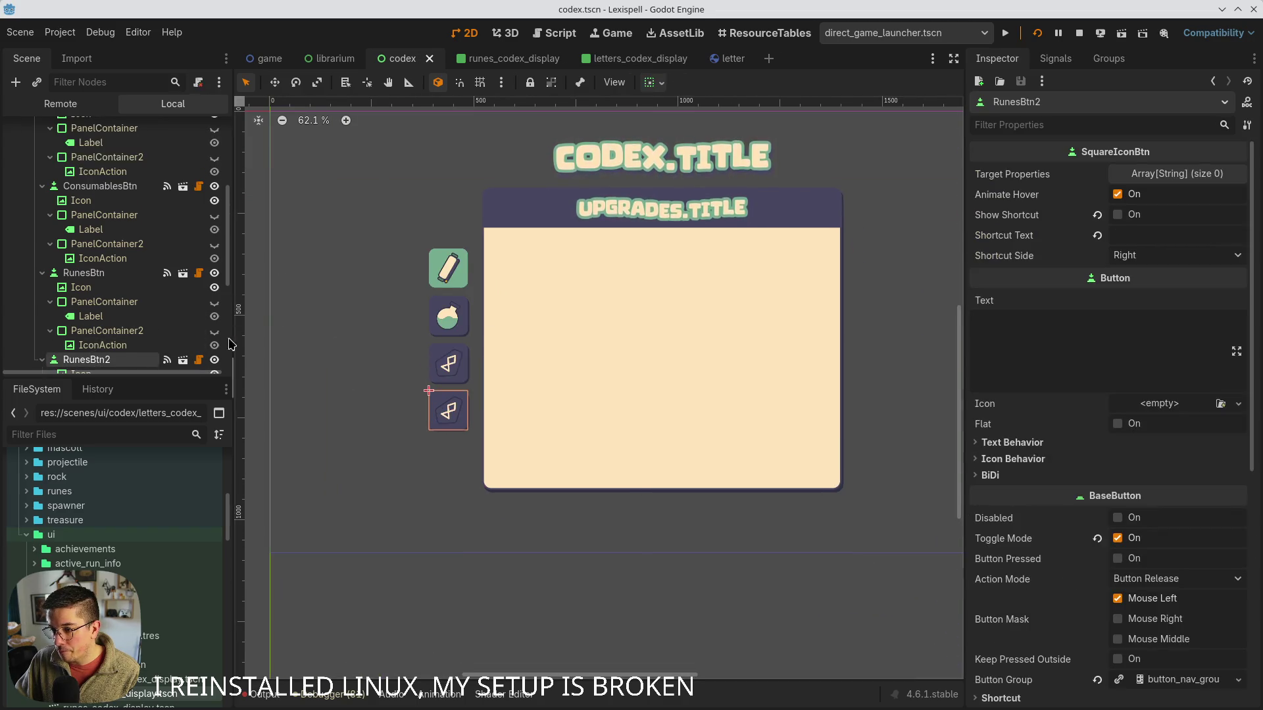
{"action": "scroll", "coordinate": [111, 320], "scroll_direction": "down", "scroll_amount": 2}
{"action": "double_click", "coordinate": [110, 304]}
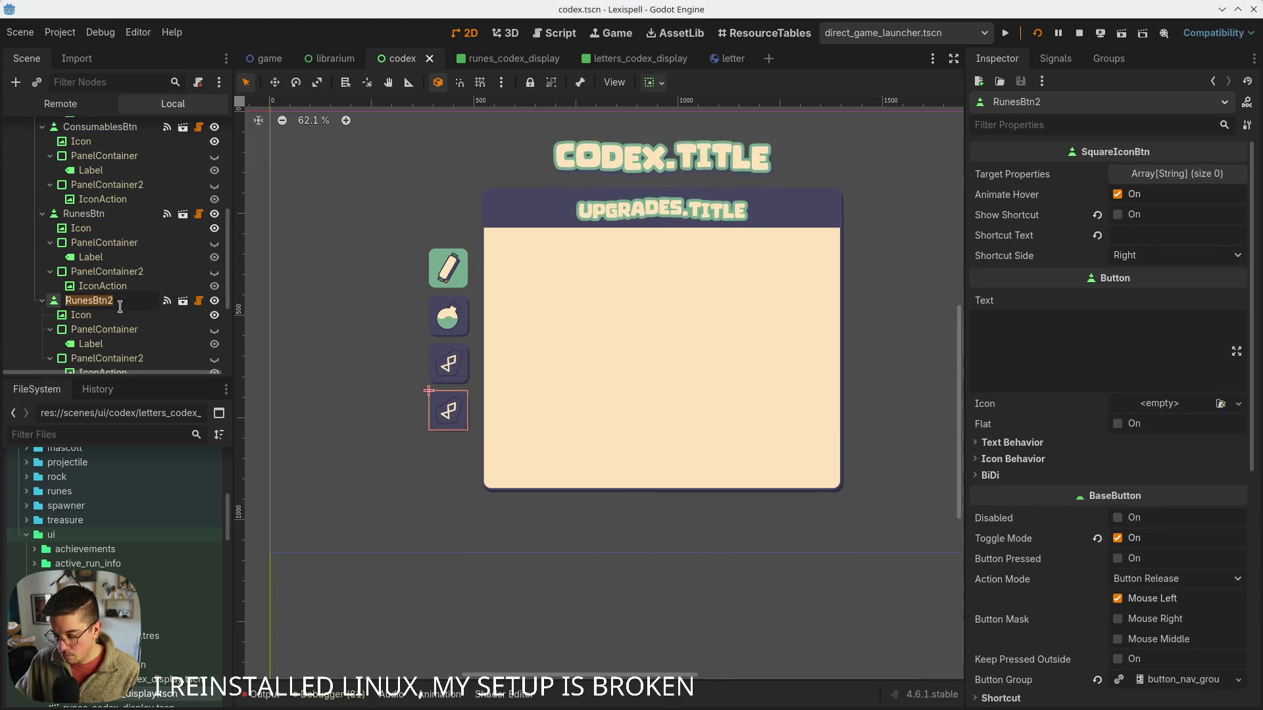
{"action": "key", "text": "Return"}
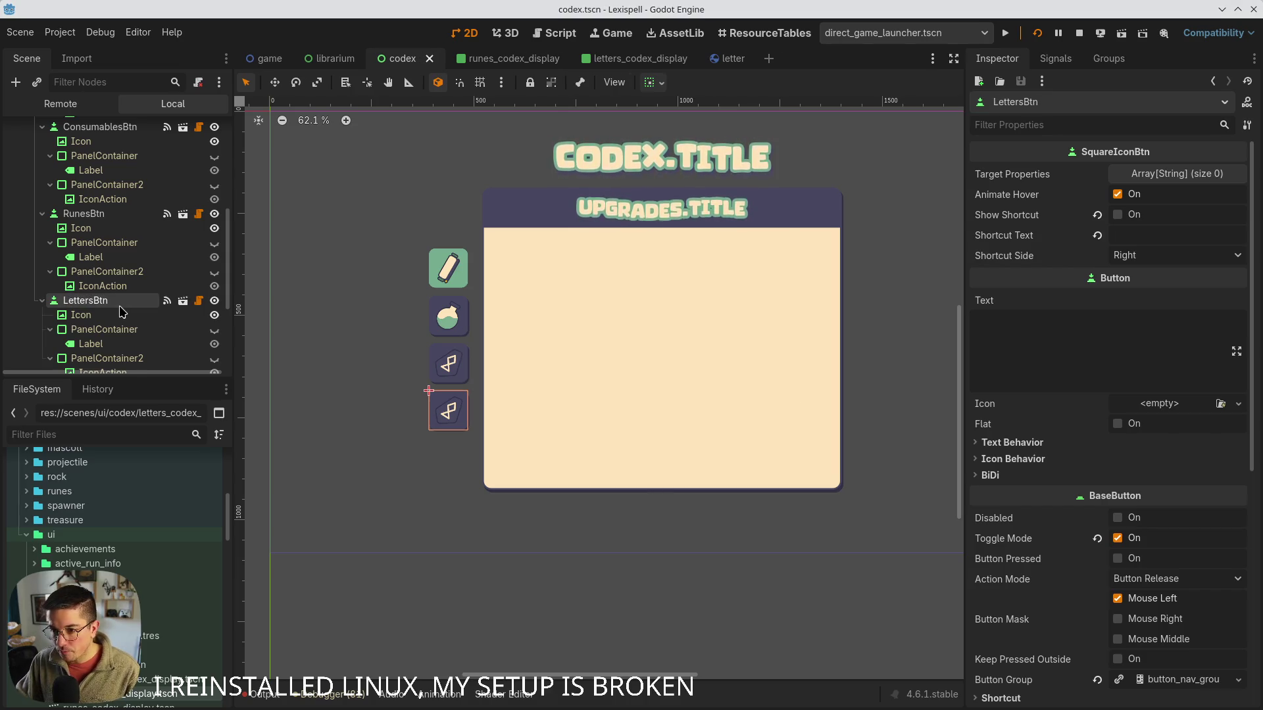
Step: Select LettersBtn's Icon and bring up its texture property options
{"action": "scroll", "coordinate": [128, 262], "scroll_direction": "down", "scroll_amount": 2}
{"action": "left_click", "coordinate": [118, 255]}
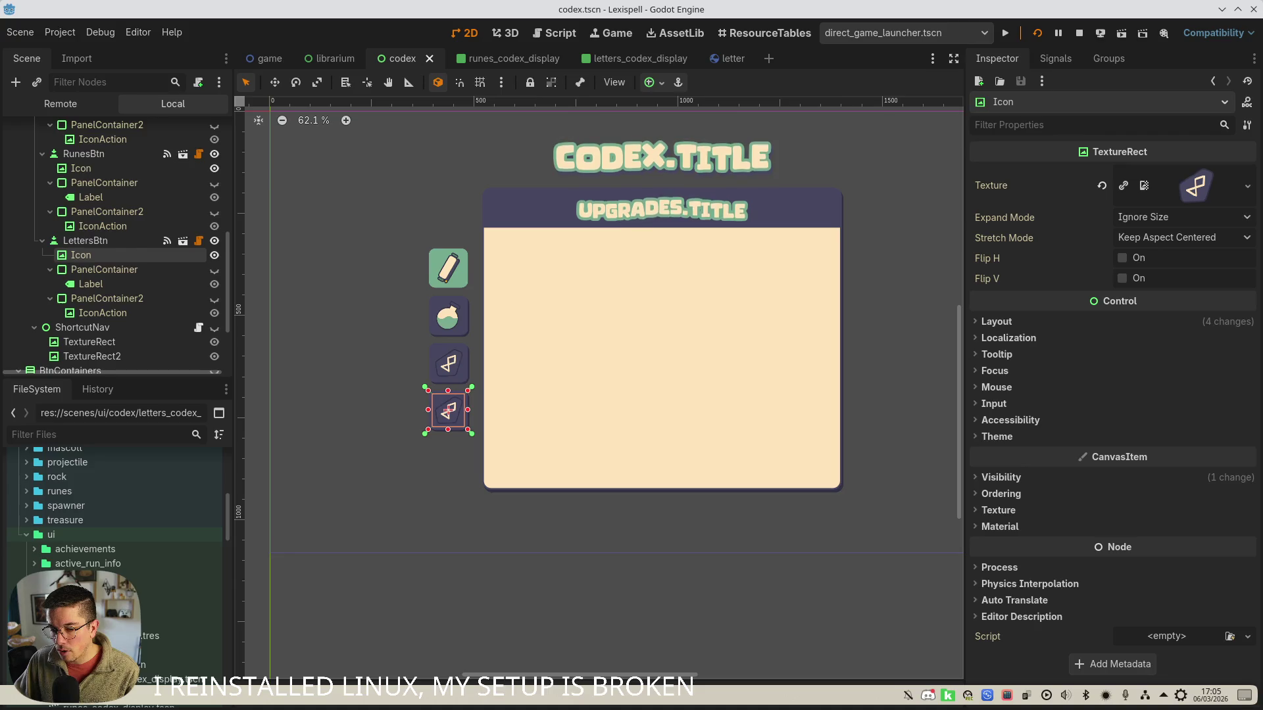
{"action": "left_click", "coordinate": [288, 459]}
{"action": "left_click", "coordinate": [447, 411]}
{"action": "scroll", "coordinate": [447, 411], "scroll_direction": "up", "scroll_amount": 5}
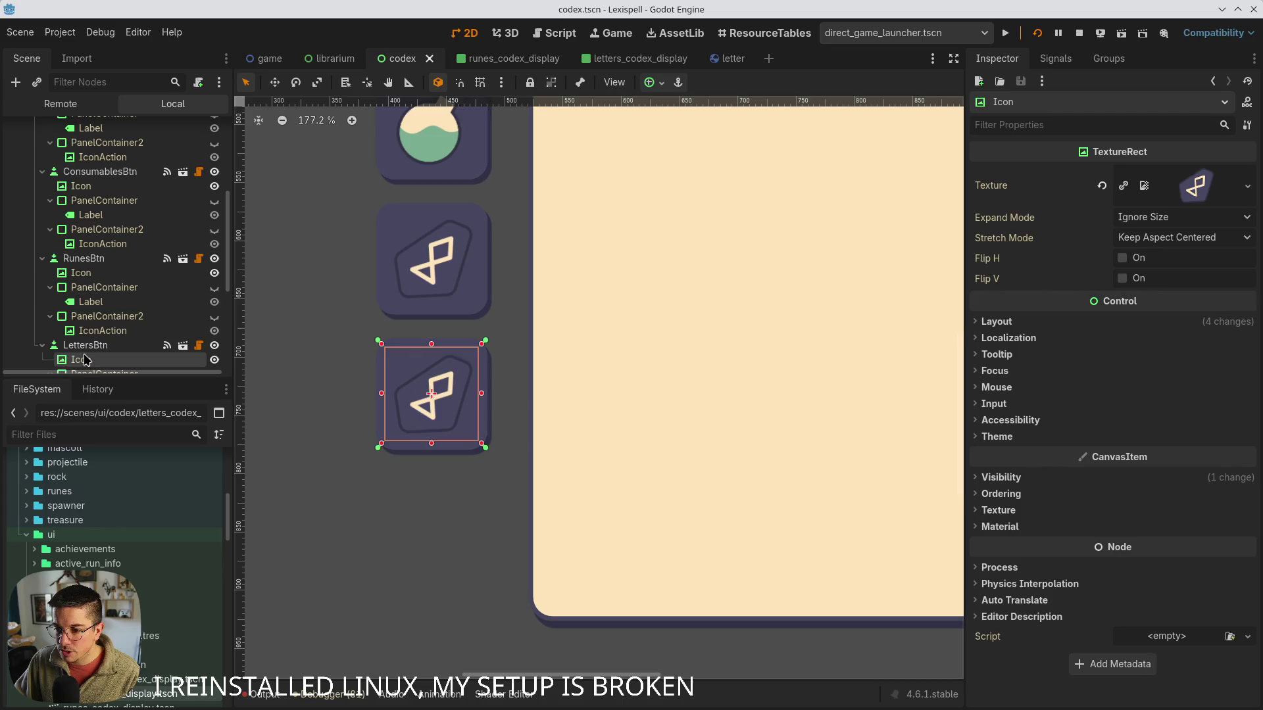
{"action": "left_click", "coordinate": [1250, 190]}
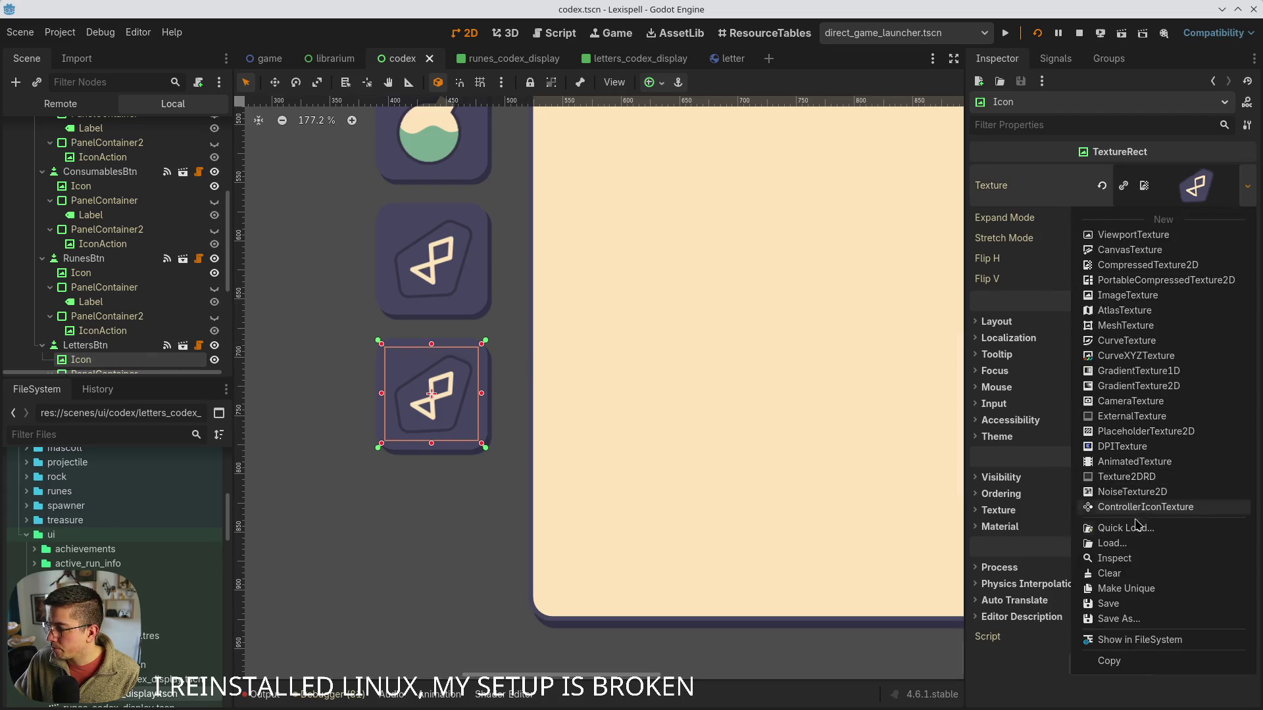
Step: Quick Load circle_512 as the LettersBtn icon texture
{"action": "left_click", "coordinate": [1101, 524]}
{"action": "type", "text": "Letter"}
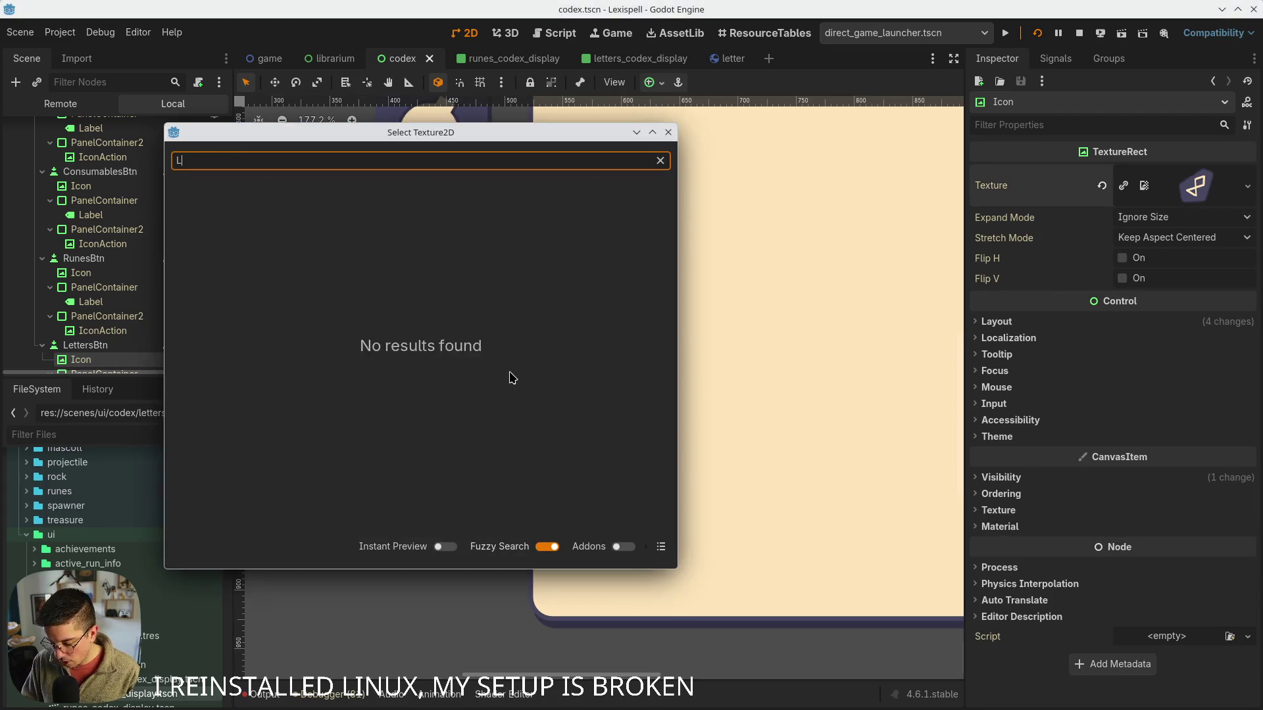
{"action": "key", "text": "Down"}
{"action": "key", "text": "Right"}
{"action": "key", "text": "Right"}
{"action": "key", "text": "Left"}
{"action": "key", "text": "Return"}
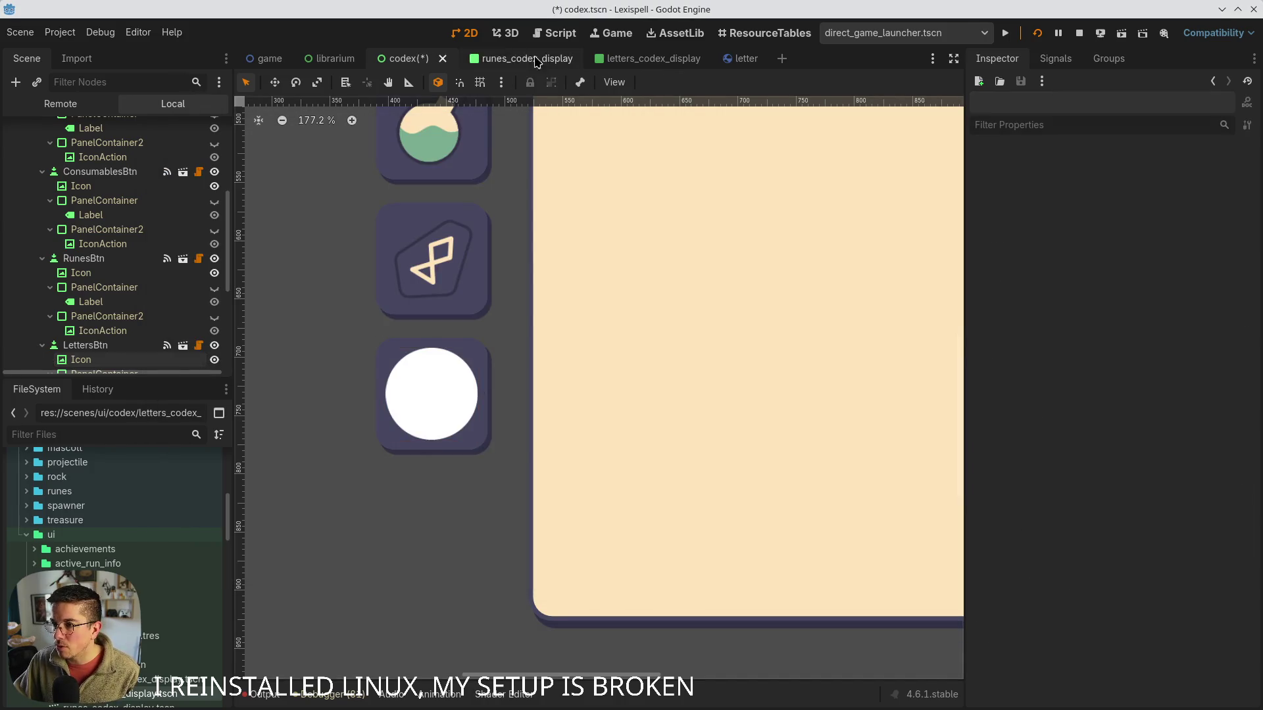
Step: Select LetterNormal's Border and Label in the letters codex display scene
{"action": "left_click", "coordinate": [529, 58]}
{"action": "left_click", "coordinate": [641, 58]}
{"action": "left_click", "coordinate": [428, 309]}
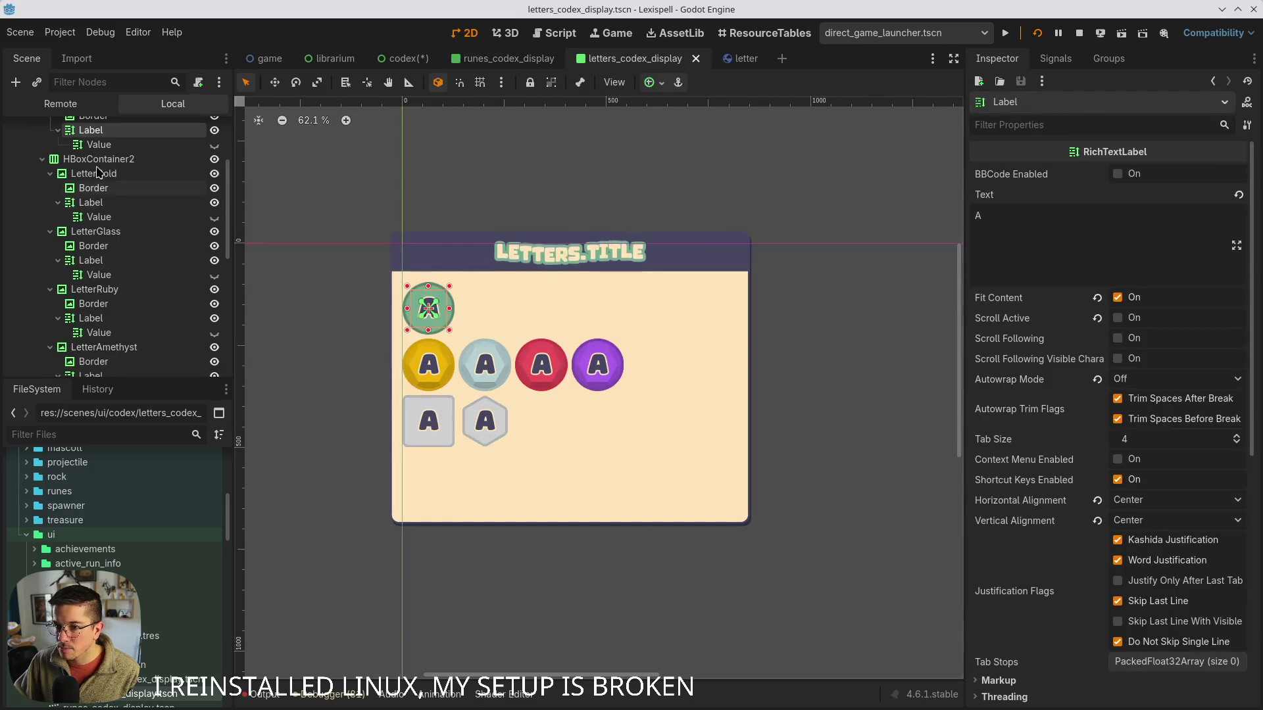
{"action": "scroll", "coordinate": [97, 178], "scroll_direction": "up", "scroll_amount": 3}
{"action": "left_click", "coordinate": [94, 208]}
{"action": "left_click", "coordinate": [92, 223], "text": "ctrl"}
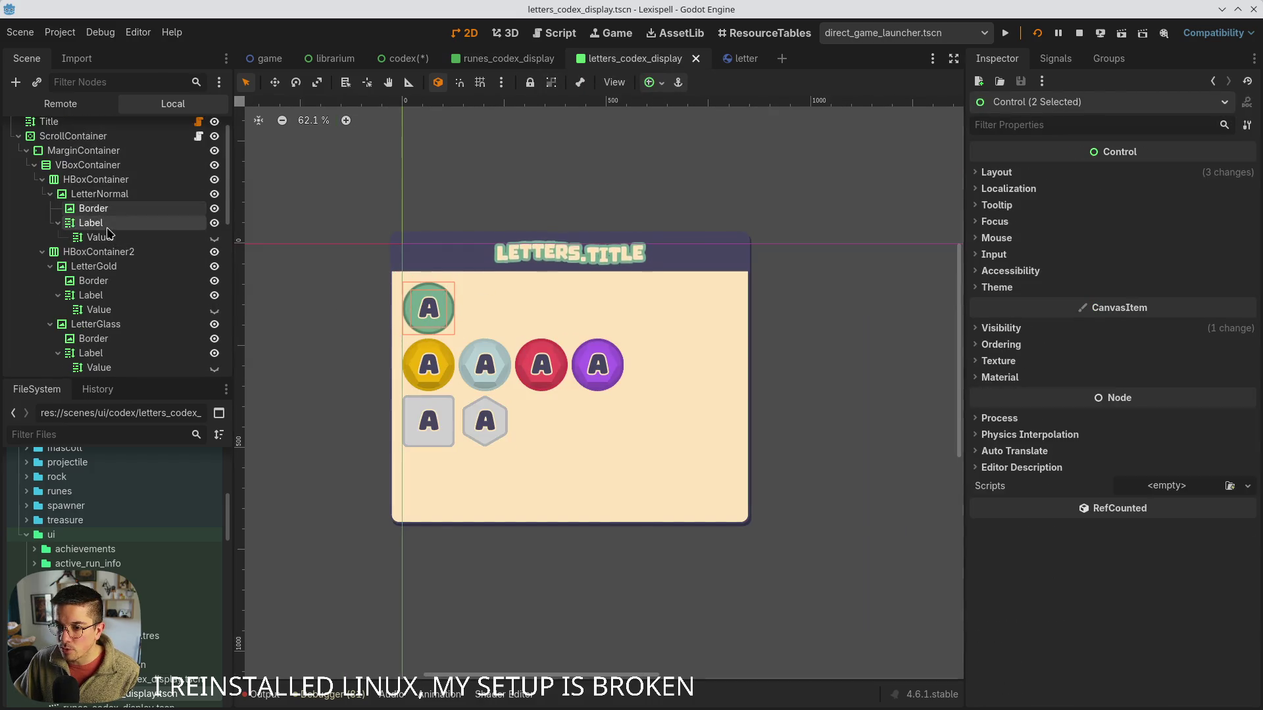
Step: Paste the Border and Label under LettersBtn's Icon in the codex scene
{"action": "left_click", "coordinate": [403, 58]}
{"action": "left_click", "coordinate": [100, 331]}
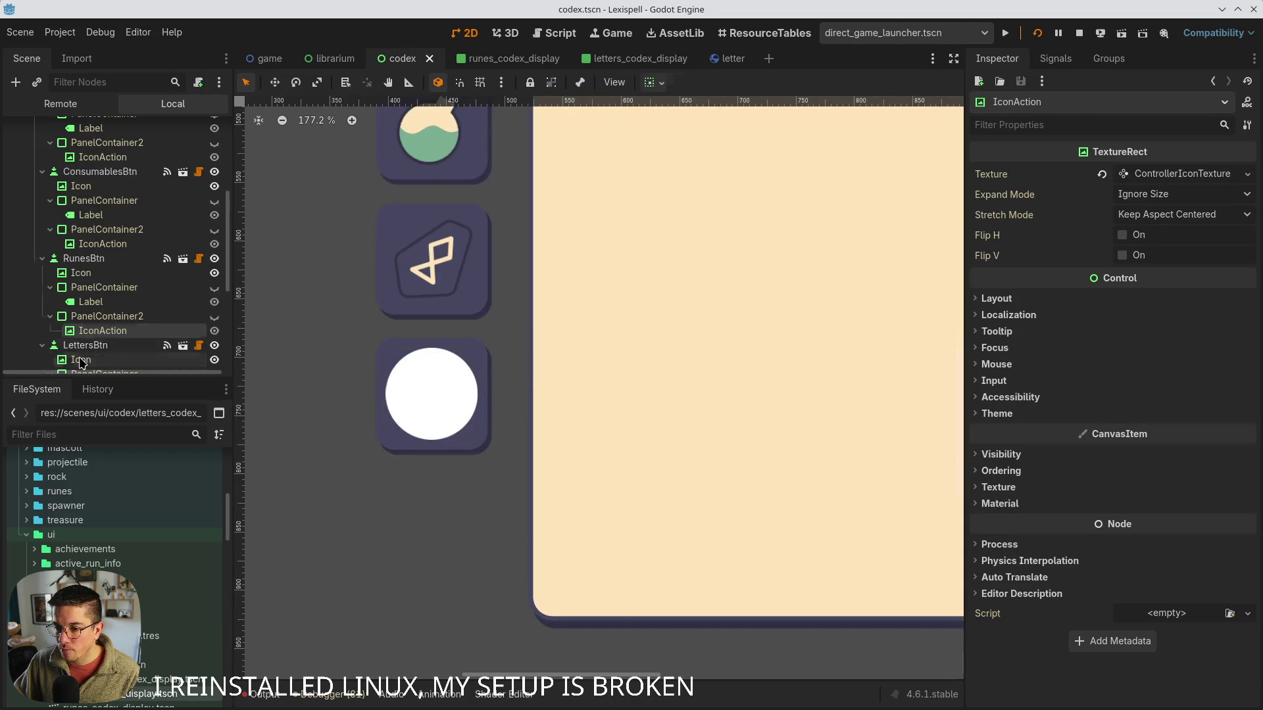
{"action": "left_click", "coordinate": [81, 360]}
{"action": "key", "text": "ctrl+v"}
{"action": "scroll", "coordinate": [117, 319], "scroll_direction": "down", "scroll_amount": 2}
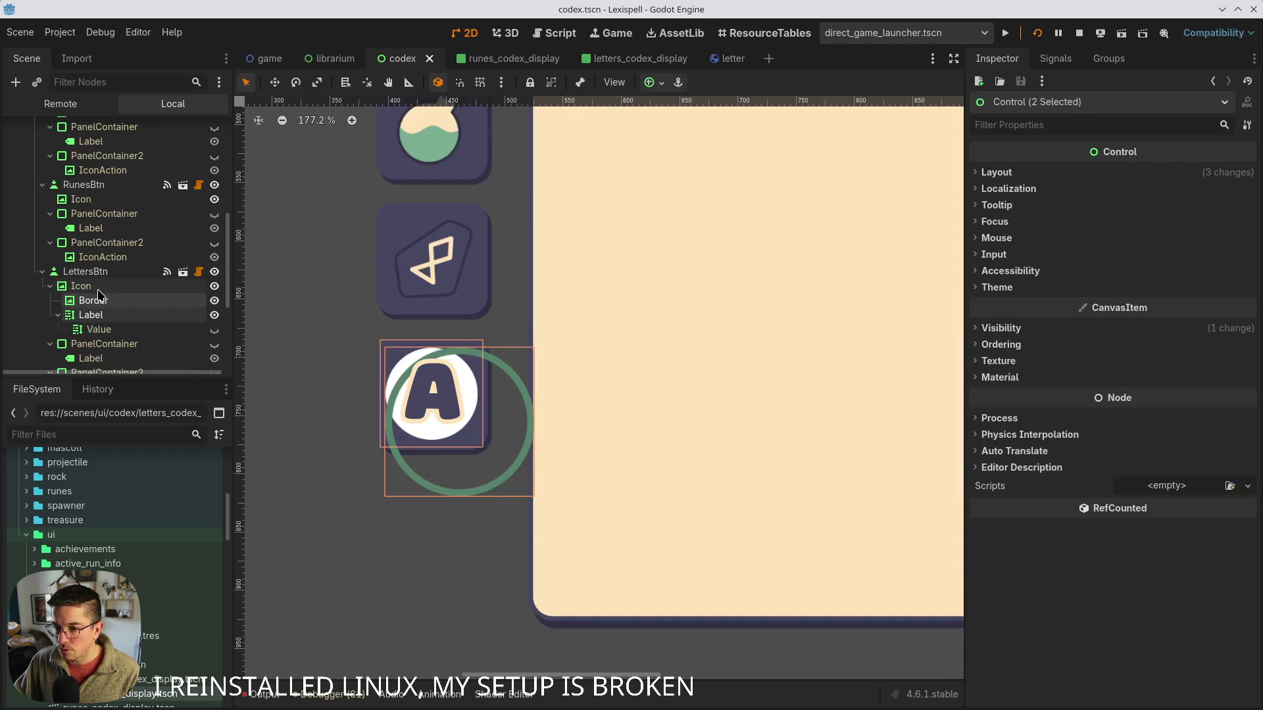
{"action": "key", "text": "ctrl+z"}
{"action": "key", "text": "ctrl+shift+z"}
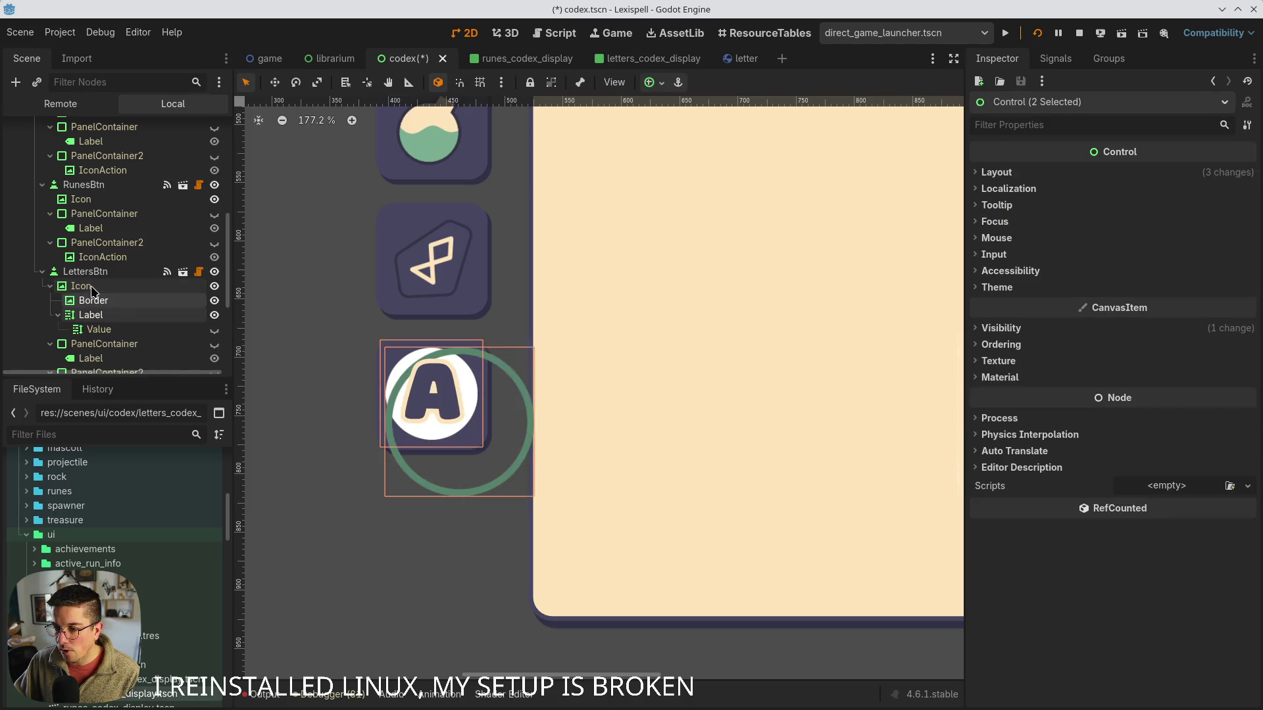
Step: Reset the pasted Border's minimum size to zero and anchor it Full Rect
{"action": "left_click", "coordinate": [92, 300]}
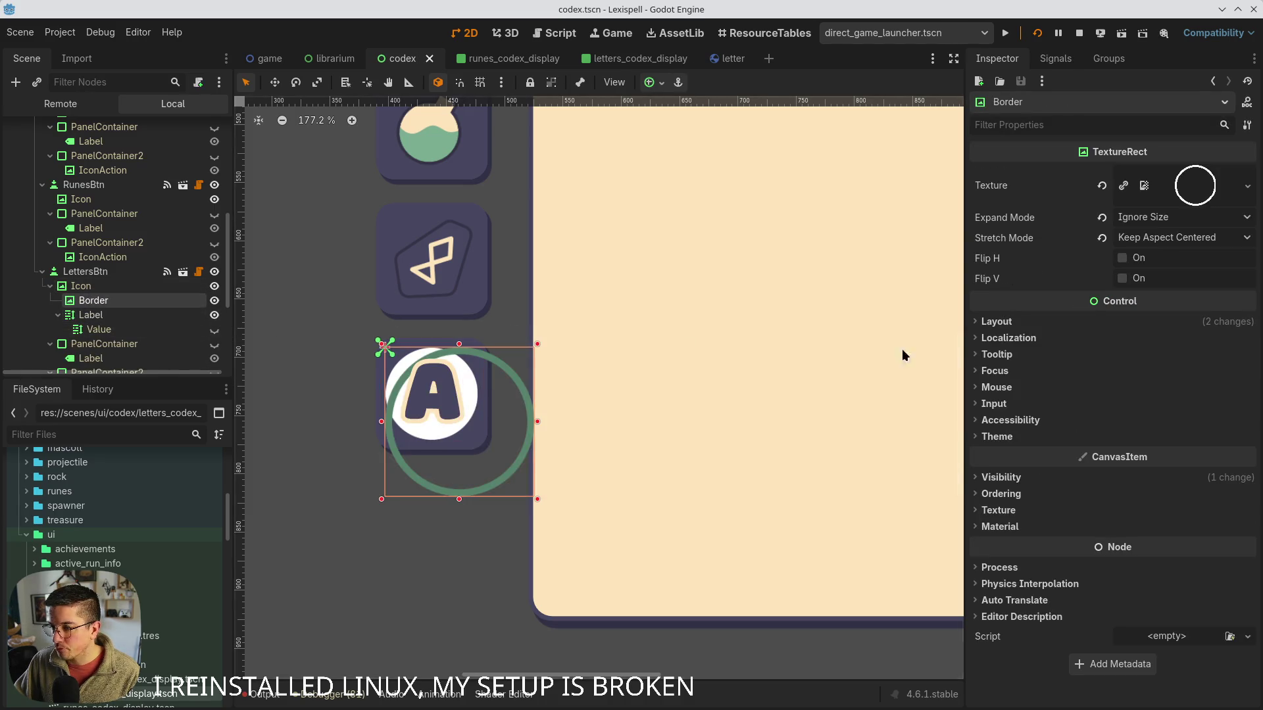
{"action": "left_click", "coordinate": [997, 322]}
{"action": "left_click", "coordinate": [1102, 399]}
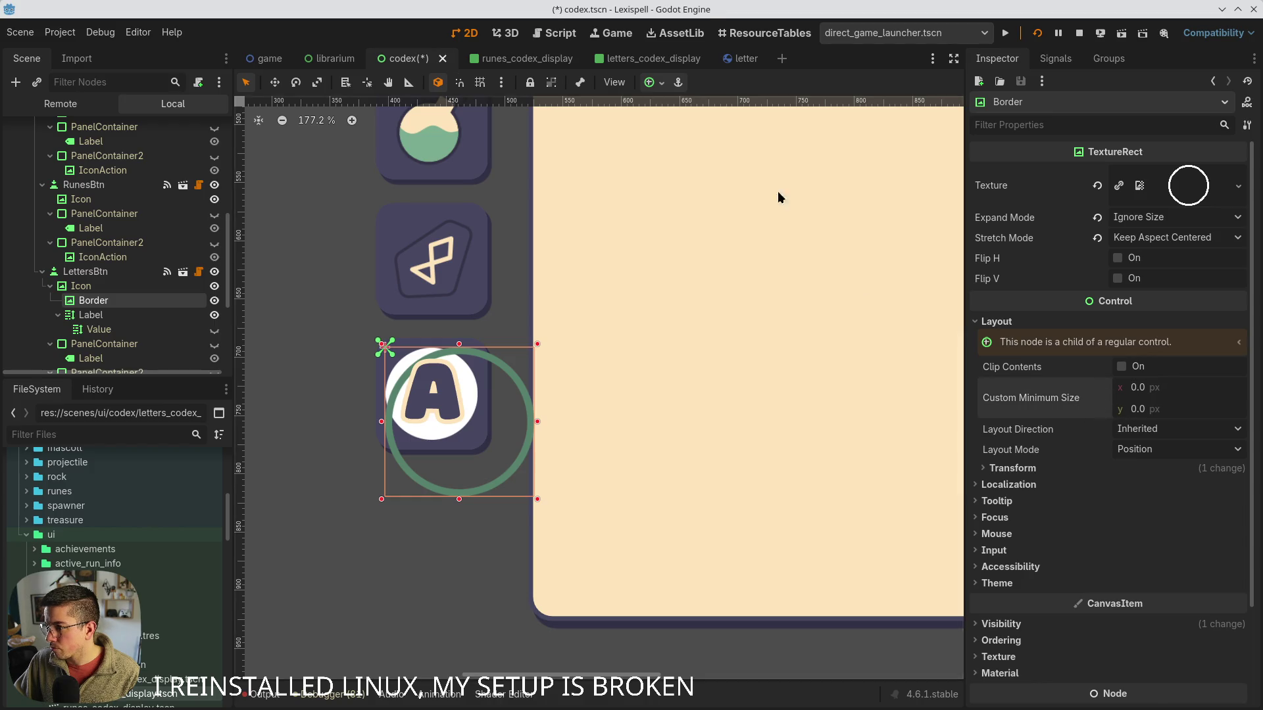
{"action": "left_click", "coordinate": [651, 83]}
{"action": "left_click", "coordinate": [727, 207]}
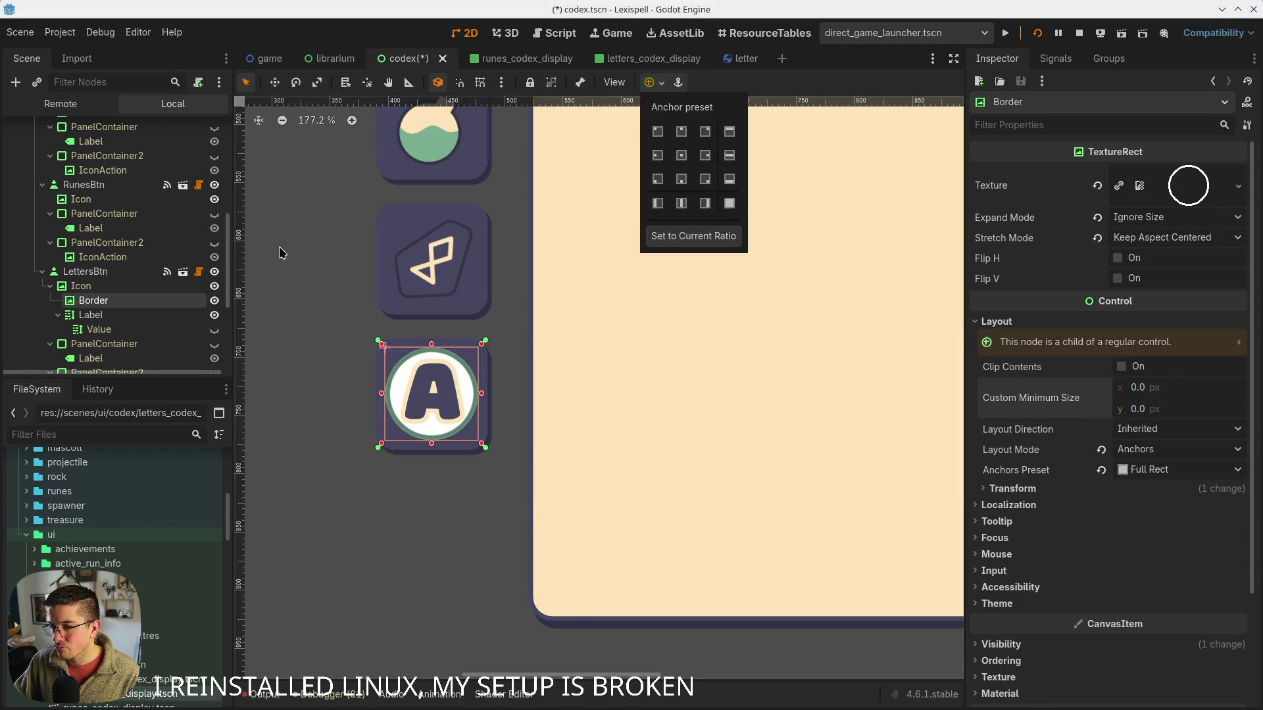
Step: Try deleting the pasted Label's Value node, then undo the pasted tile
{"action": "left_click", "coordinate": [145, 315]}
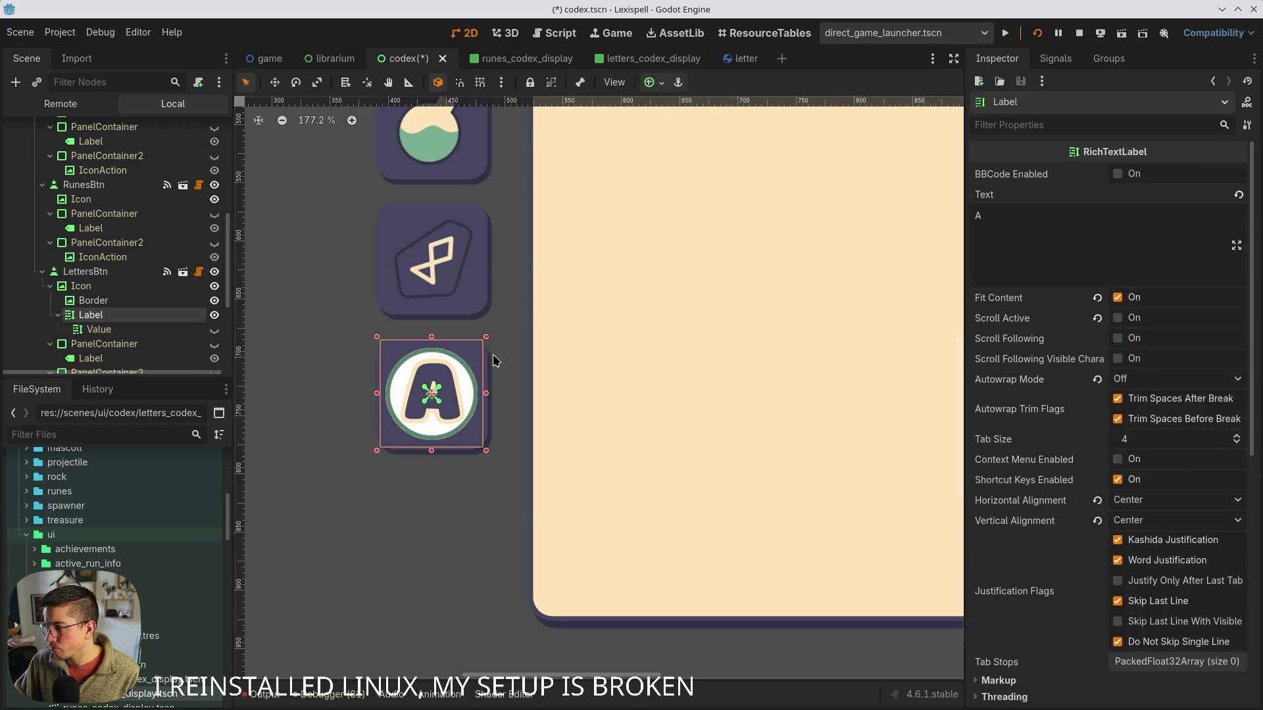
{"action": "left_click", "coordinate": [164, 336]}
{"action": "key", "text": "Delete"}
{"action": "key", "text": "Return"}
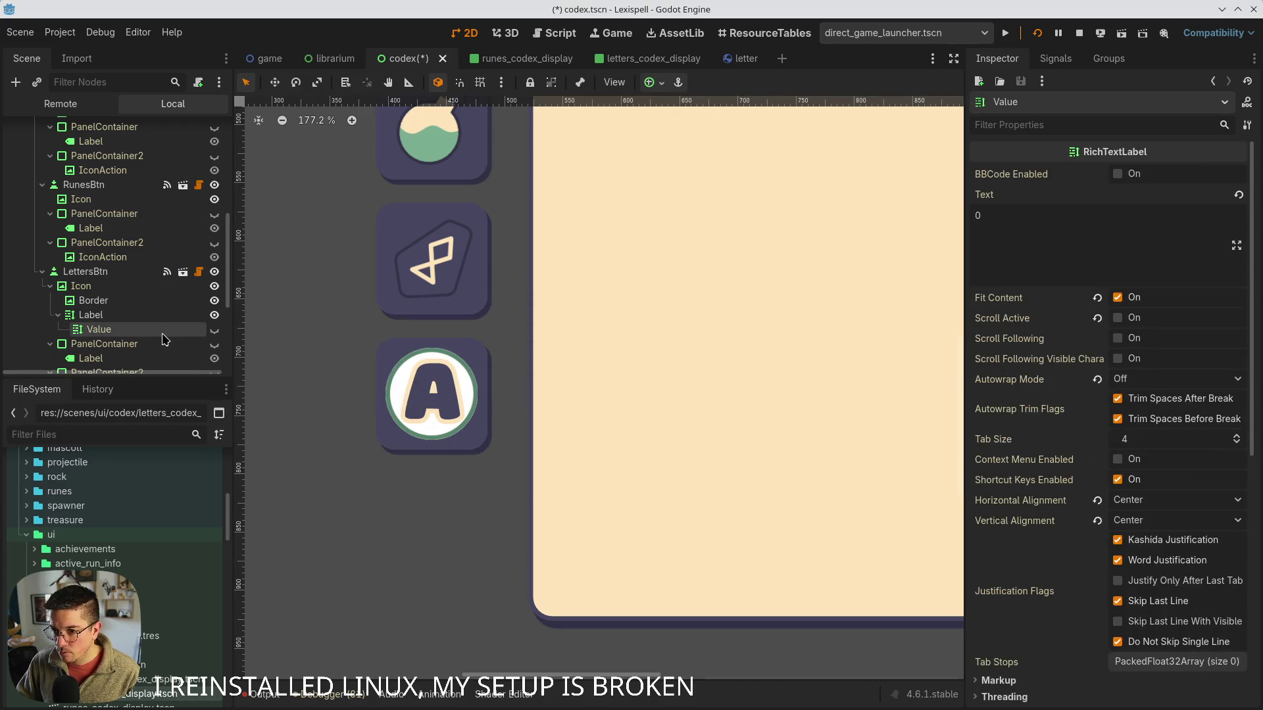
{"action": "key", "text": "ctrl+z"}
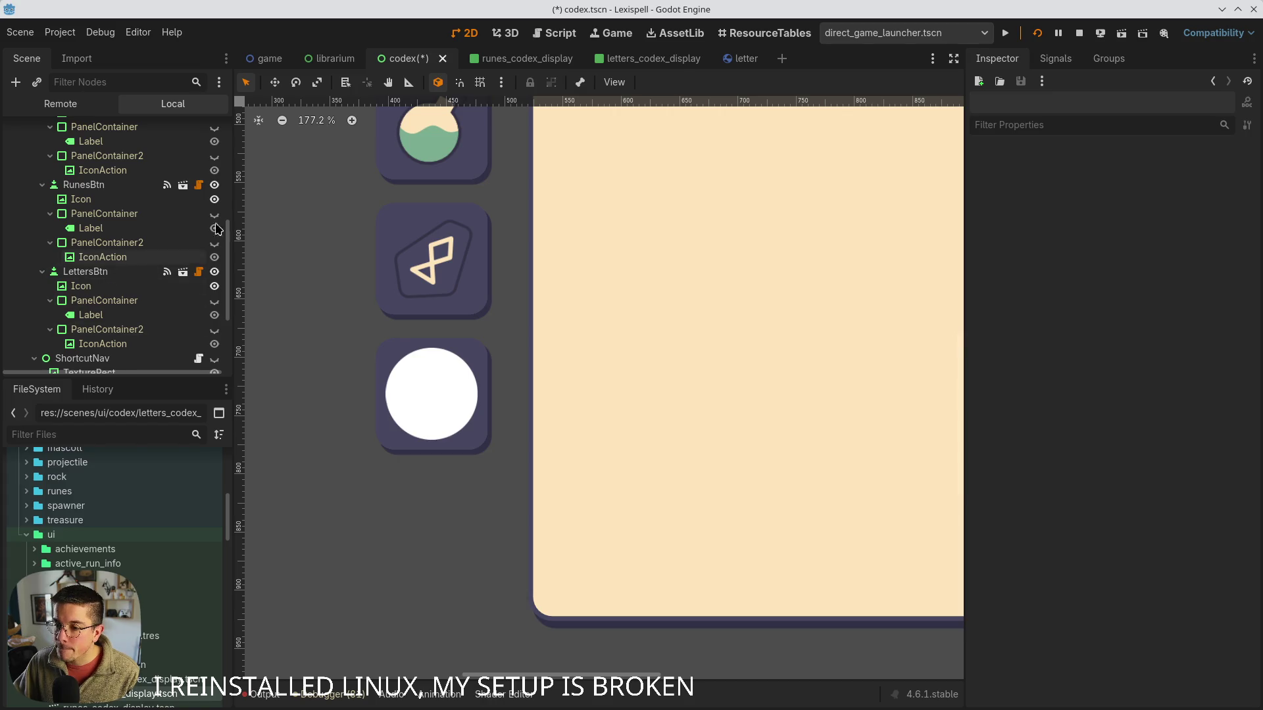
Step: Delete the Value node from LetterNormal's Label and reselect its Border and Label
{"action": "left_click", "coordinate": [487, 59]}
{"action": "left_click", "coordinate": [632, 59]}
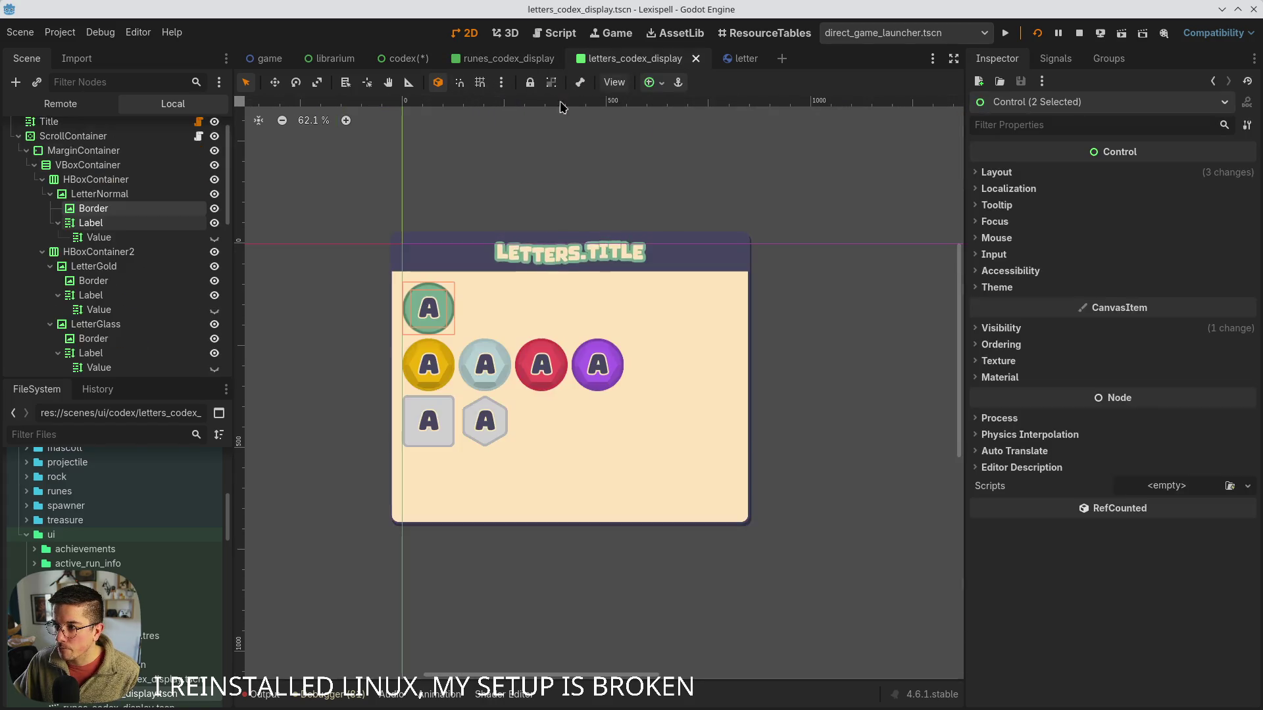
{"action": "left_click", "coordinate": [174, 223]}
{"action": "left_click", "coordinate": [175, 208]}
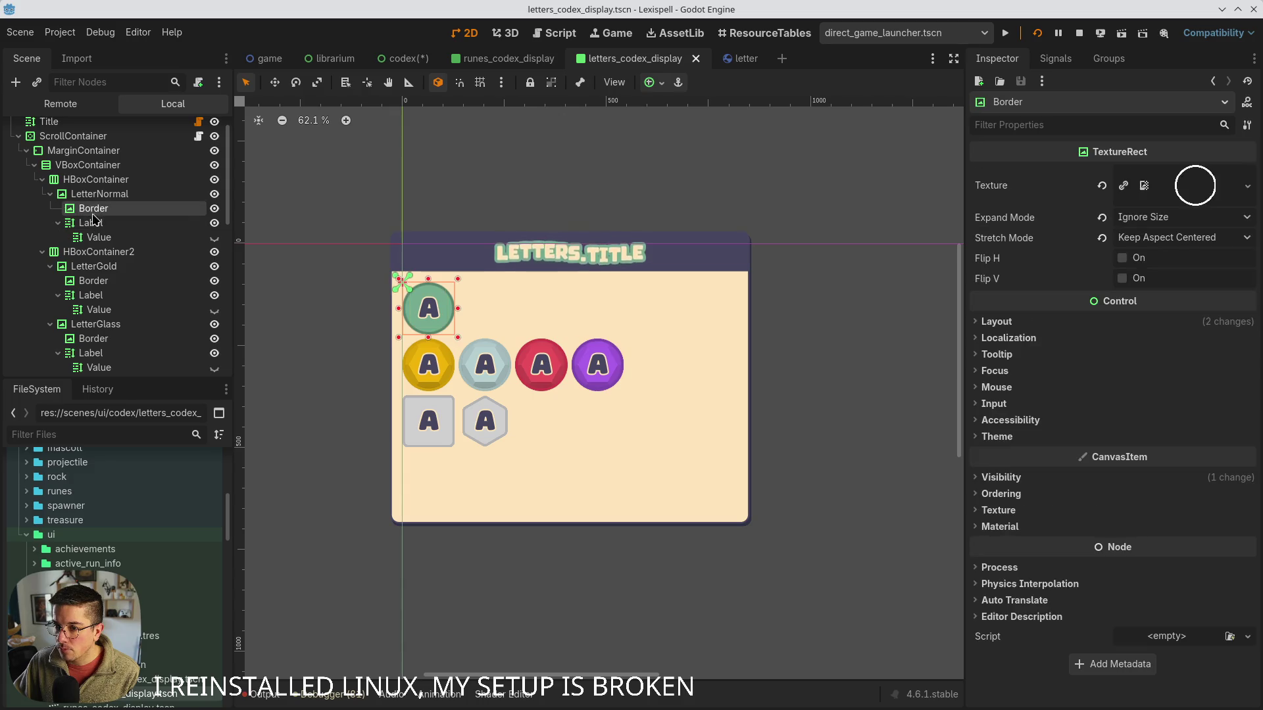
{"action": "left_click", "coordinate": [177, 219], "text": "ctrl"}
{"action": "left_click", "coordinate": [105, 238]}
{"action": "key", "text": "Delete"}
{"action": "key", "text": "Return"}
{"action": "left_click", "coordinate": [93, 208]}
{"action": "left_click", "coordinate": [95, 224], "text": "ctrl"}
Step: Save codex.tscn and paste Border and Label under LettersBtn's Icon
{"action": "left_click", "coordinate": [403, 58]}
{"action": "key", "text": "ctrl+s"}
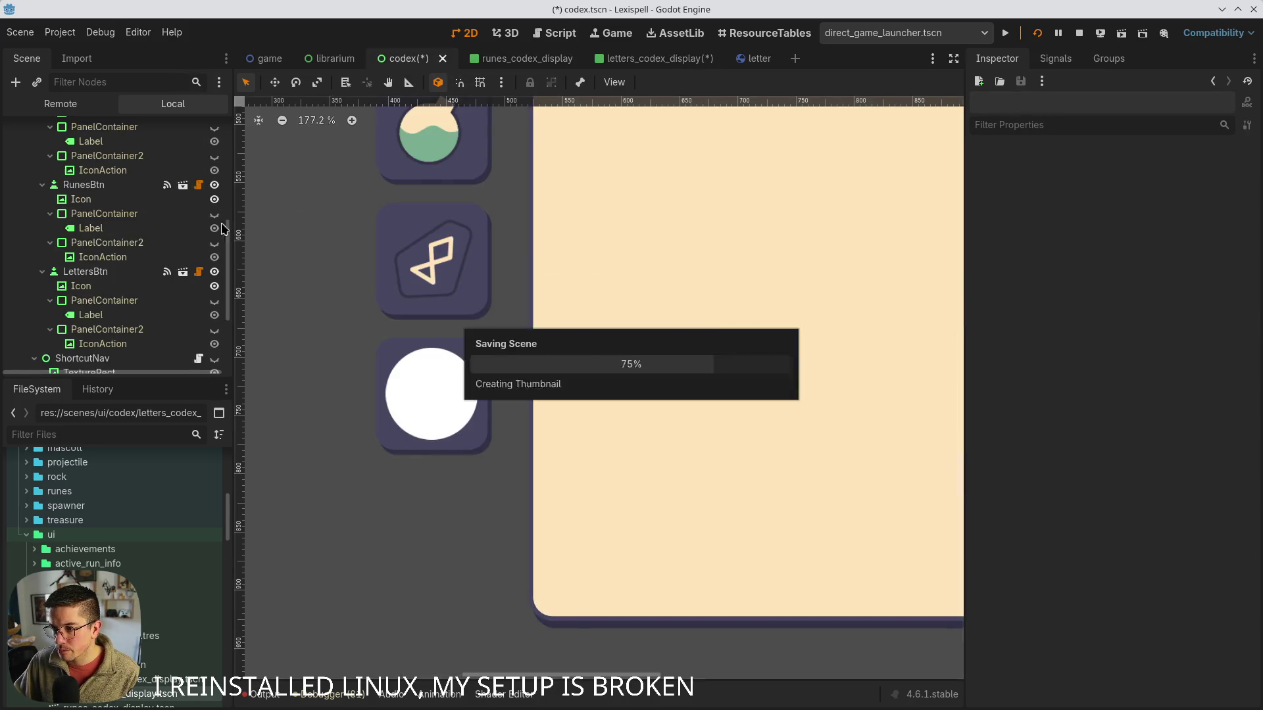
{"action": "left_click", "coordinate": [96, 317]}
{"action": "key", "text": "ctrl+v"}
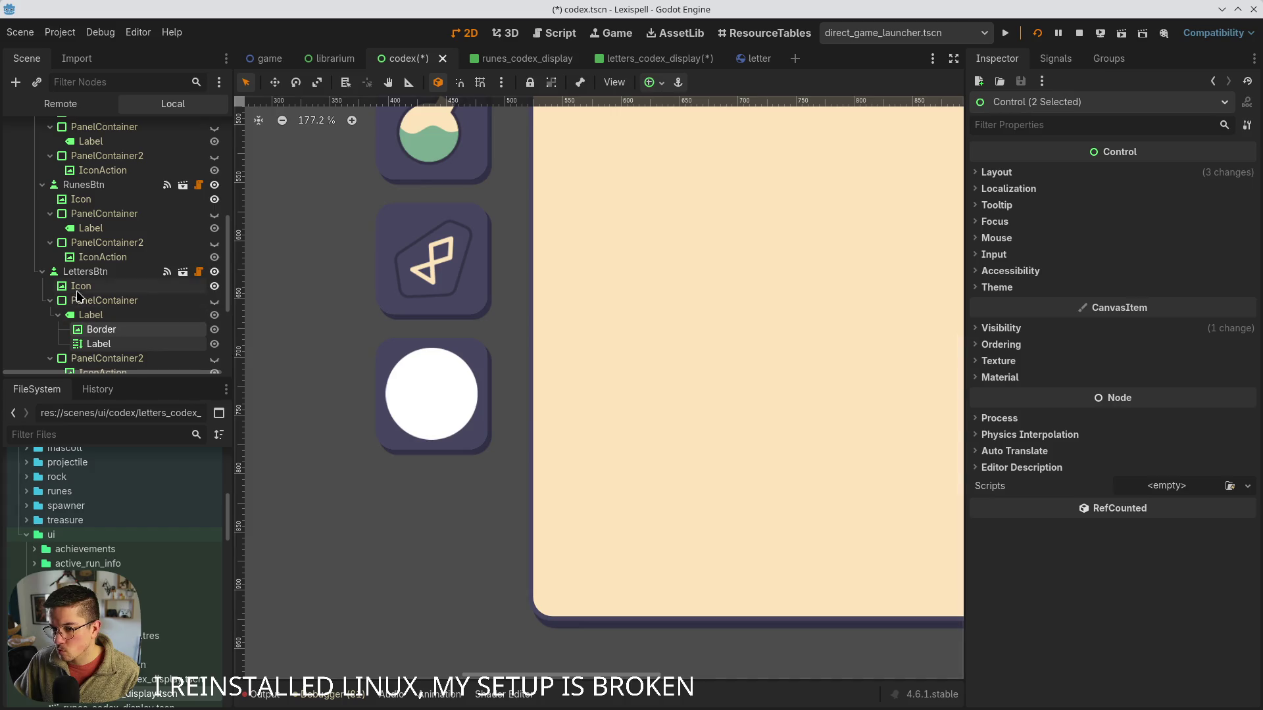
{"action": "key", "text": "ctrl+z"}
{"action": "left_click", "coordinate": [433, 374]}
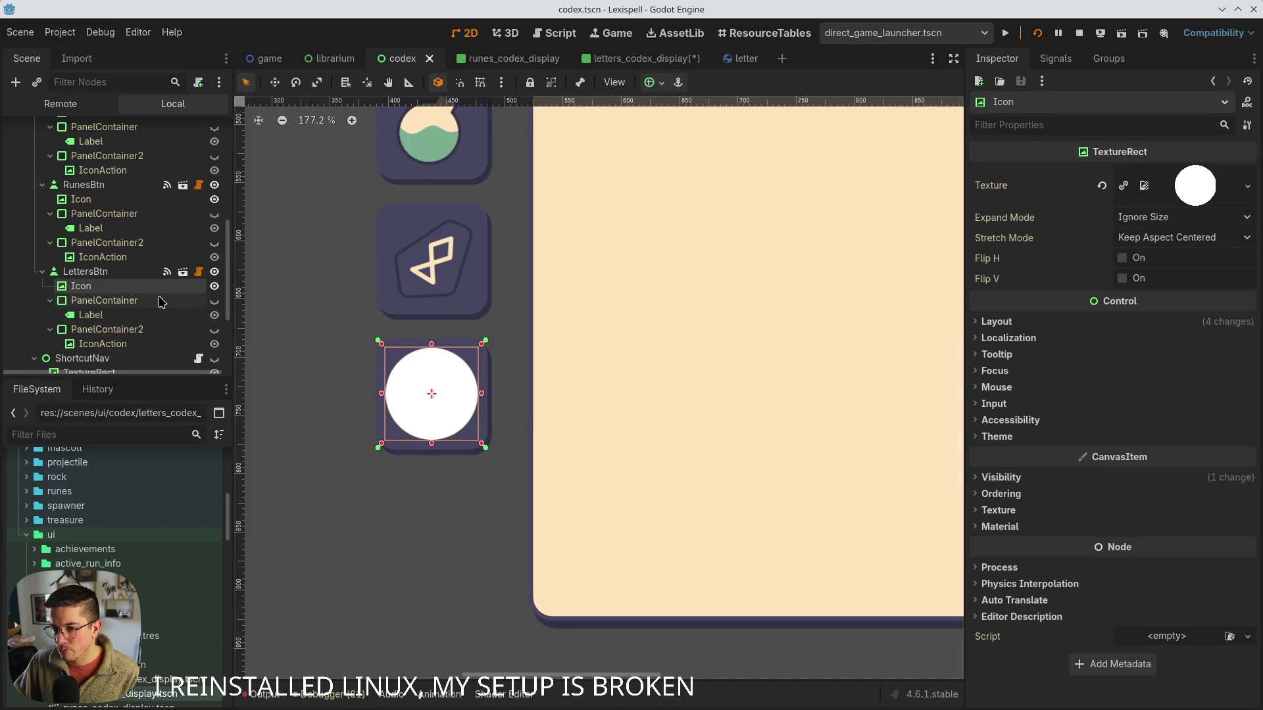
{"action": "key", "text": "ctrl+v"}
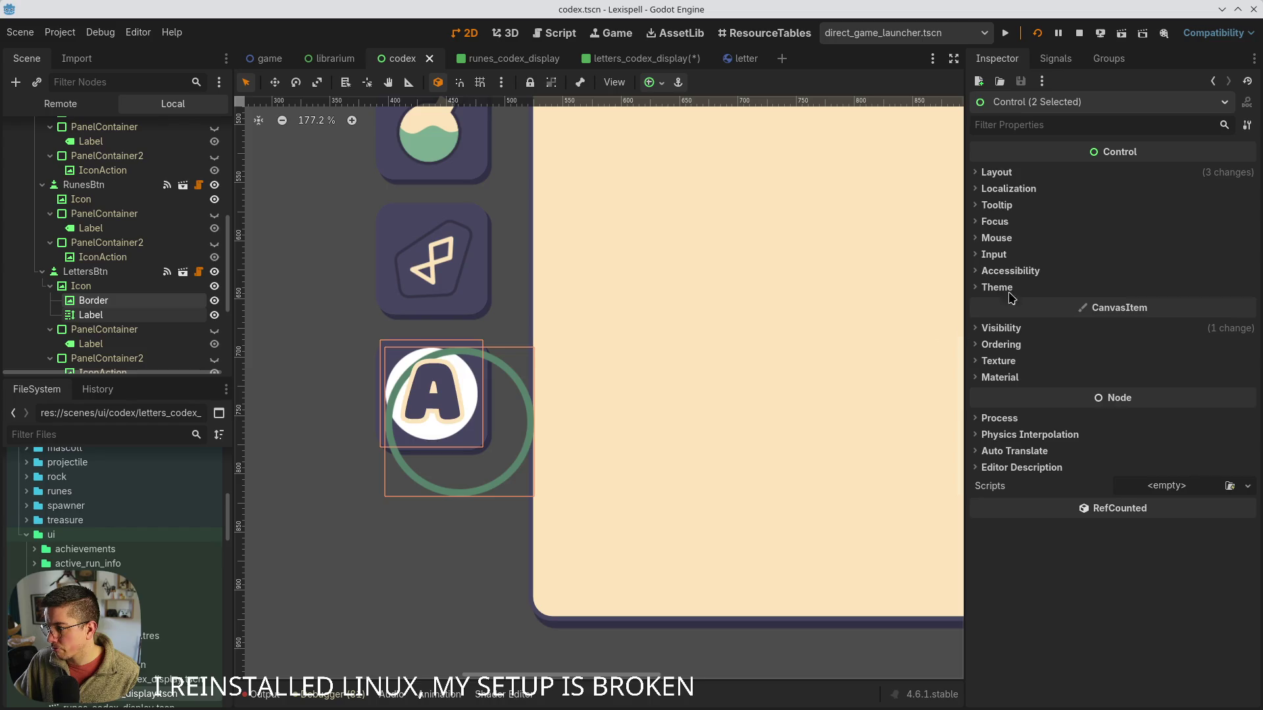
Step: Reset the minimum size to zero and set the Border anchors to Full Rect
{"action": "left_click", "coordinate": [996, 172]}
{"action": "left_click", "coordinate": [1107, 221]}
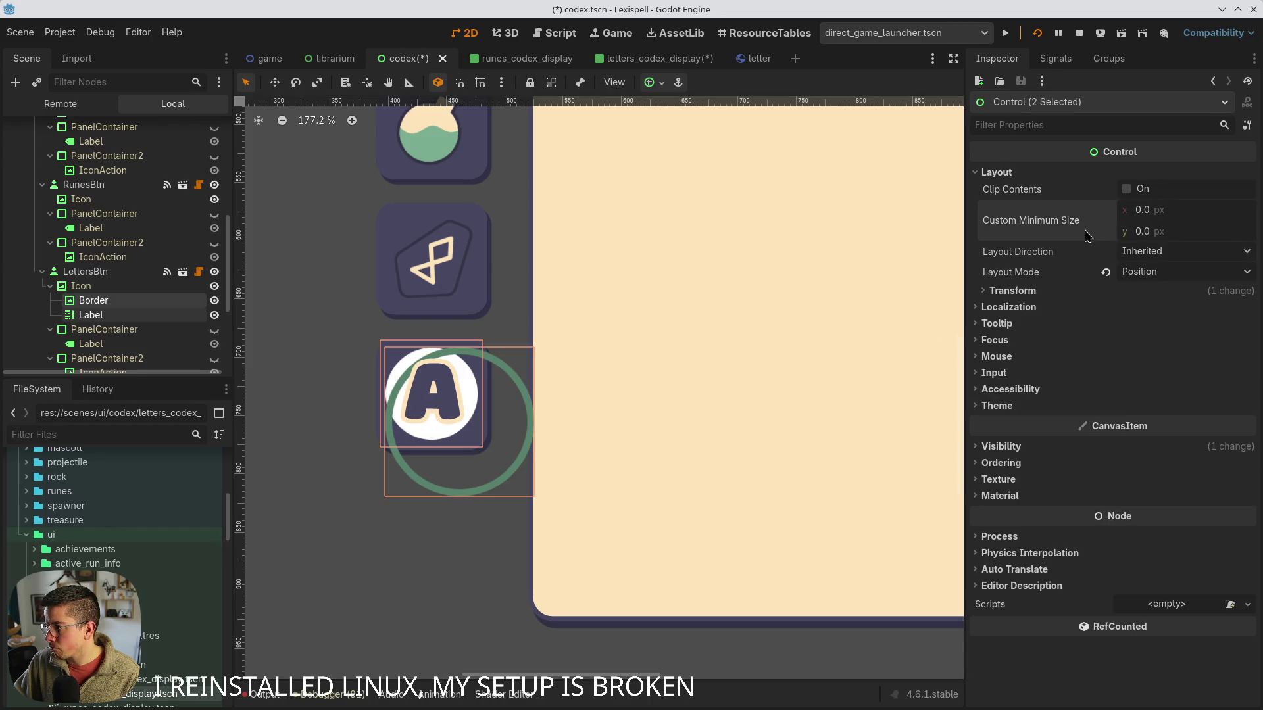
{"action": "left_click", "coordinate": [127, 301]}
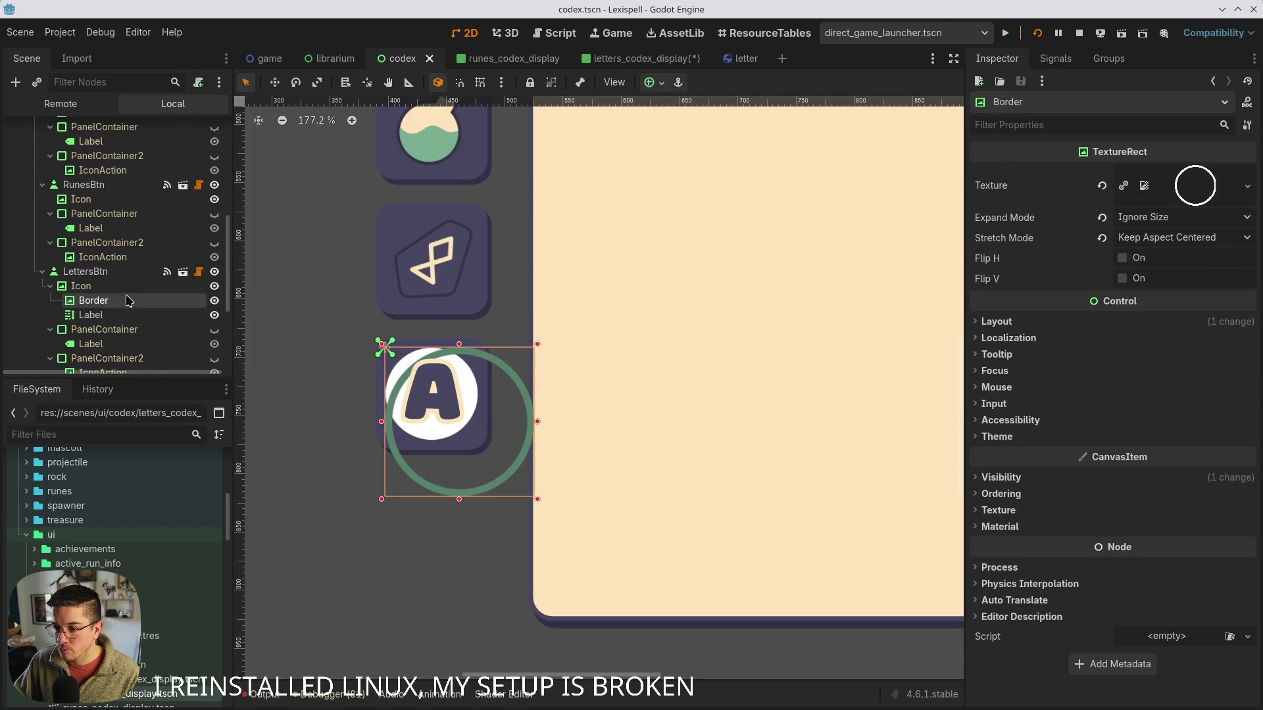
{"action": "left_click", "coordinate": [665, 83]}
{"action": "left_click", "coordinate": [730, 203]}
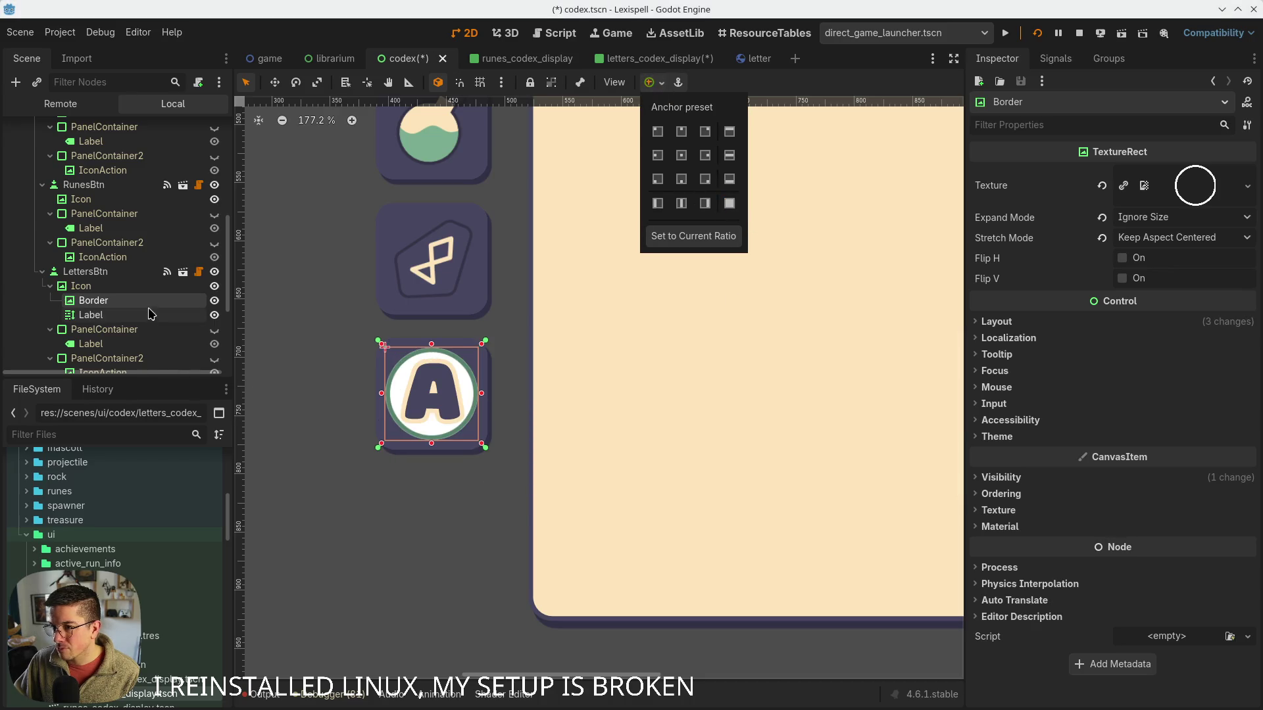
Step: Tint the LettersBtn Icon's modulate cream (fde4b9)
{"action": "left_click", "coordinate": [94, 287]}
{"action": "scroll", "coordinate": [424, 363], "scroll_direction": "up", "scroll_amount": 4}
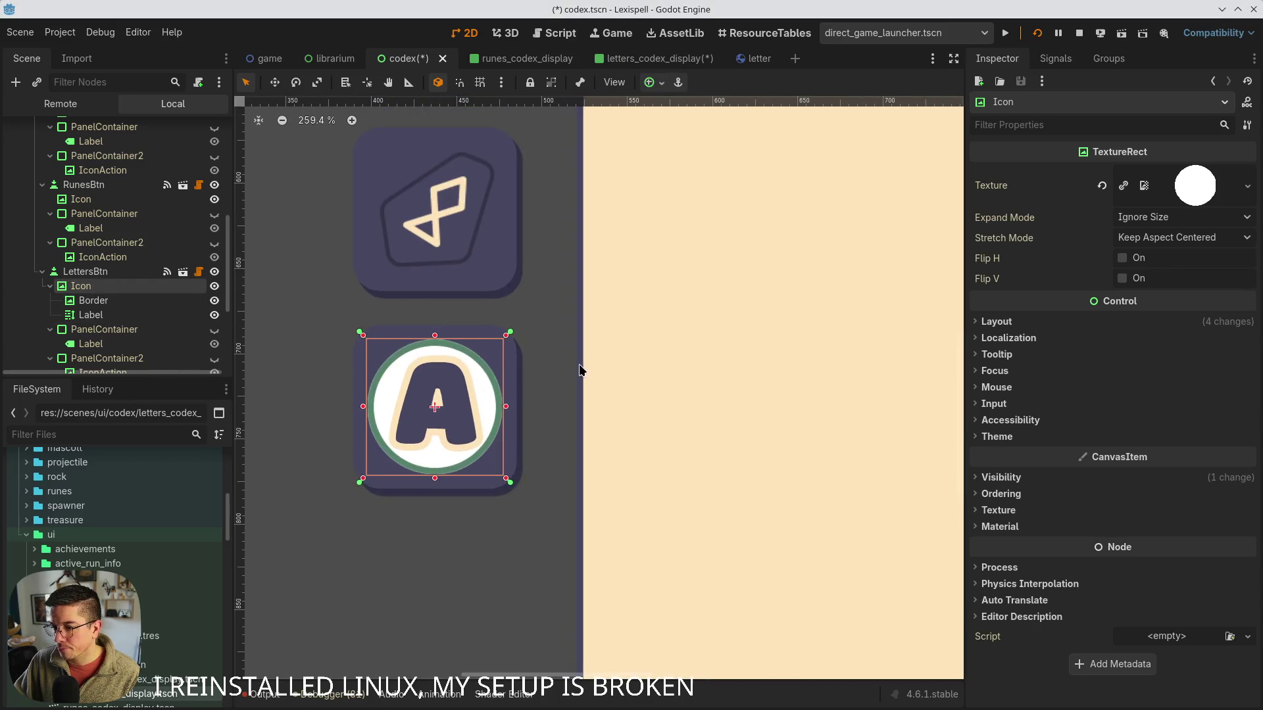
{"action": "left_click", "coordinate": [998, 480]}
{"action": "left_click", "coordinate": [1144, 522]}
{"action": "left_click", "coordinate": [1117, 524]}
{"action": "left_click", "coordinate": [1101, 515]}
{"action": "left_click", "coordinate": [1144, 524]}
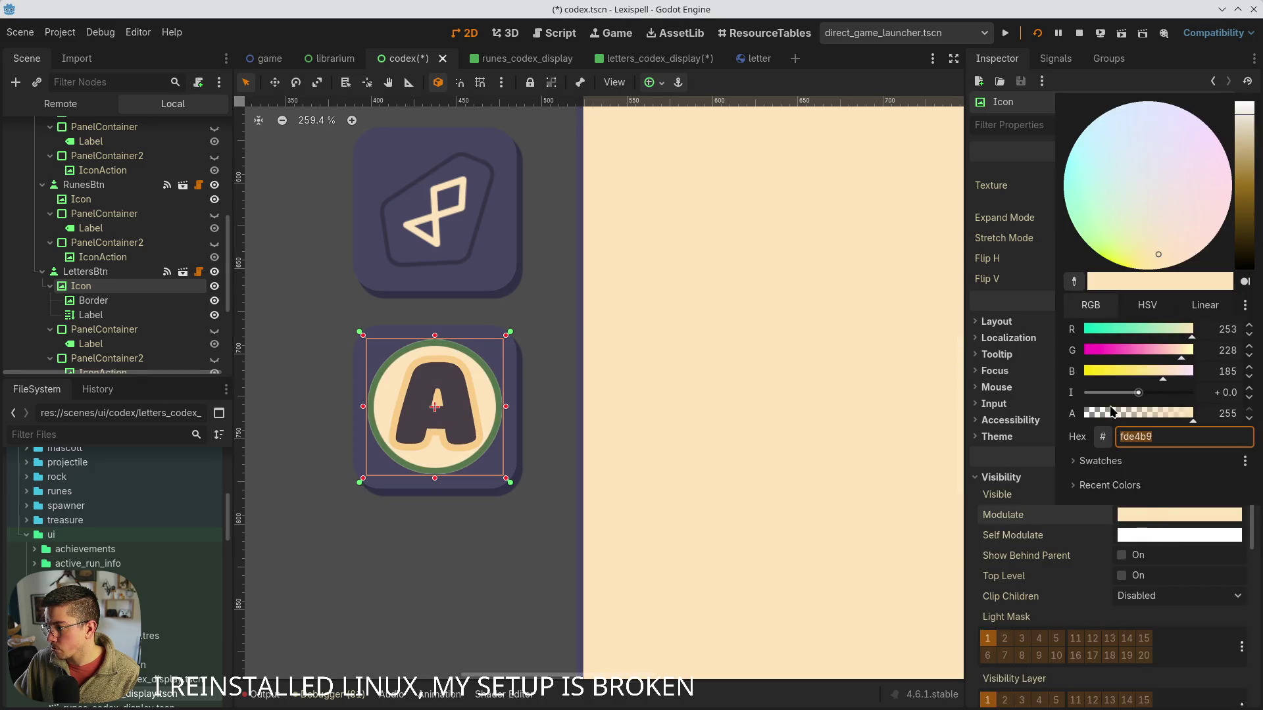
Step: Revert the Icon's modulate back to white and close the colour picker
{"action": "key", "text": "ctrl+z"}
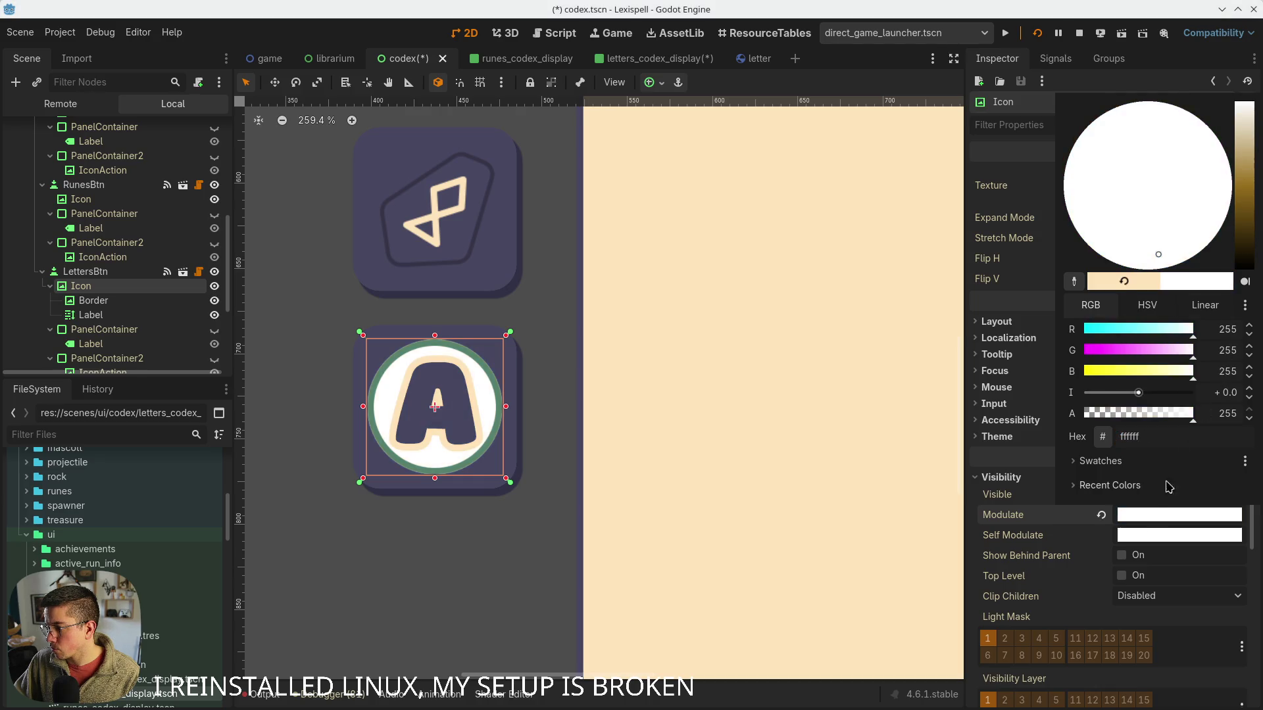
{"action": "left_click", "coordinate": [1145, 536]}
{"action": "left_click", "coordinate": [1144, 536]}
{"action": "left_click", "coordinate": [1122, 506]}
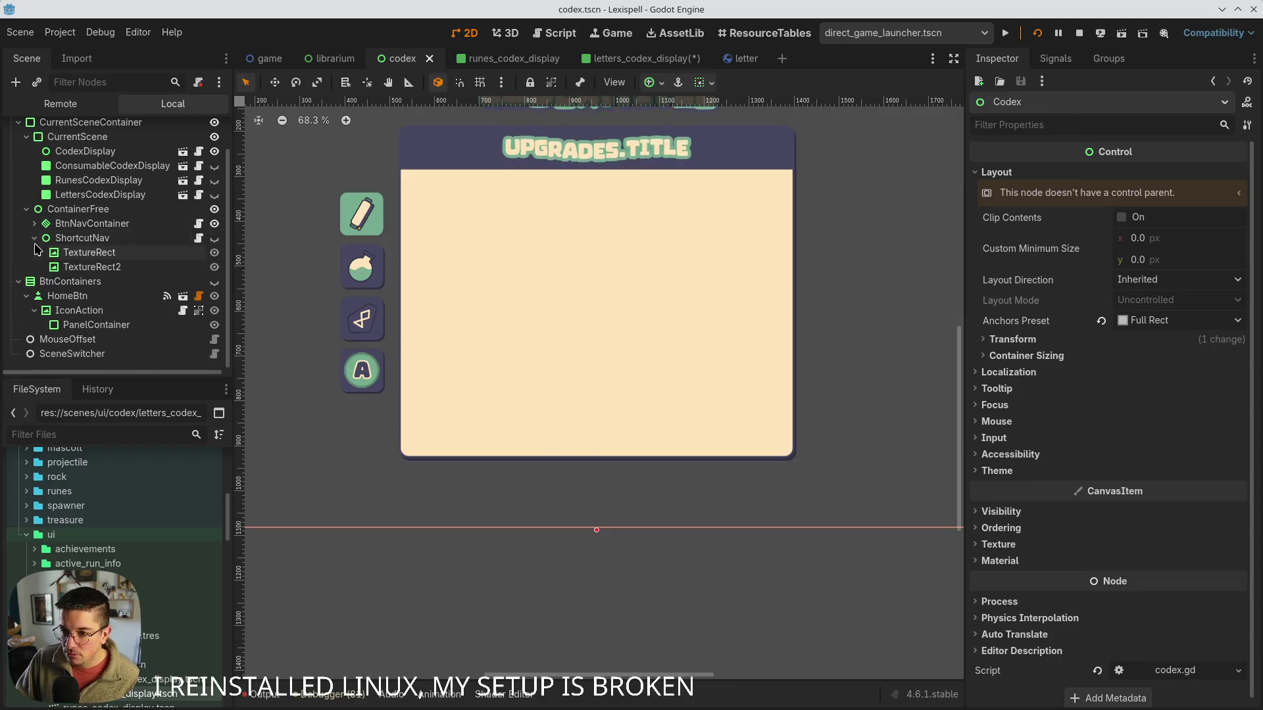
Step: Reconnect LettersBtn's toggled signal from the runes handler to a new _on_letters_btn_toggled method
{"action": "left_click", "coordinate": [34, 224]}
{"action": "scroll", "coordinate": [86, 336], "scroll_direction": "down", "scroll_amount": 5}
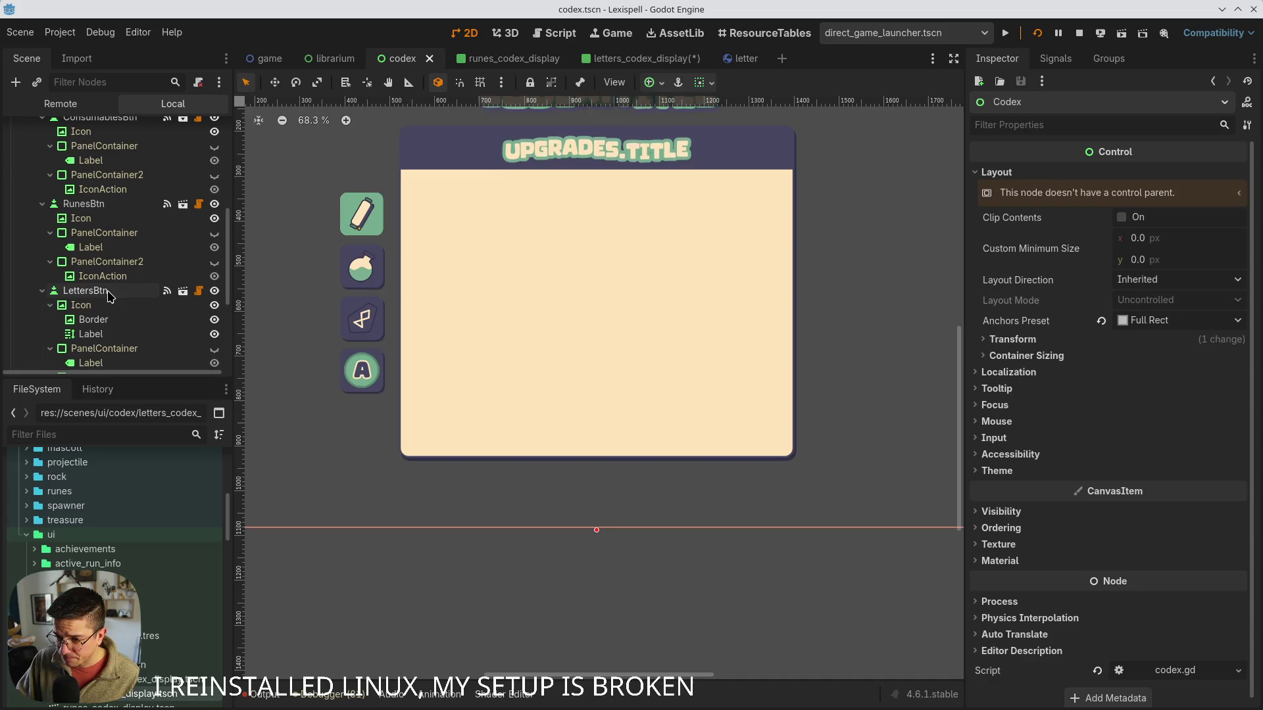
{"action": "left_click", "coordinate": [86, 290]}
{"action": "left_click", "coordinate": [1055, 59]}
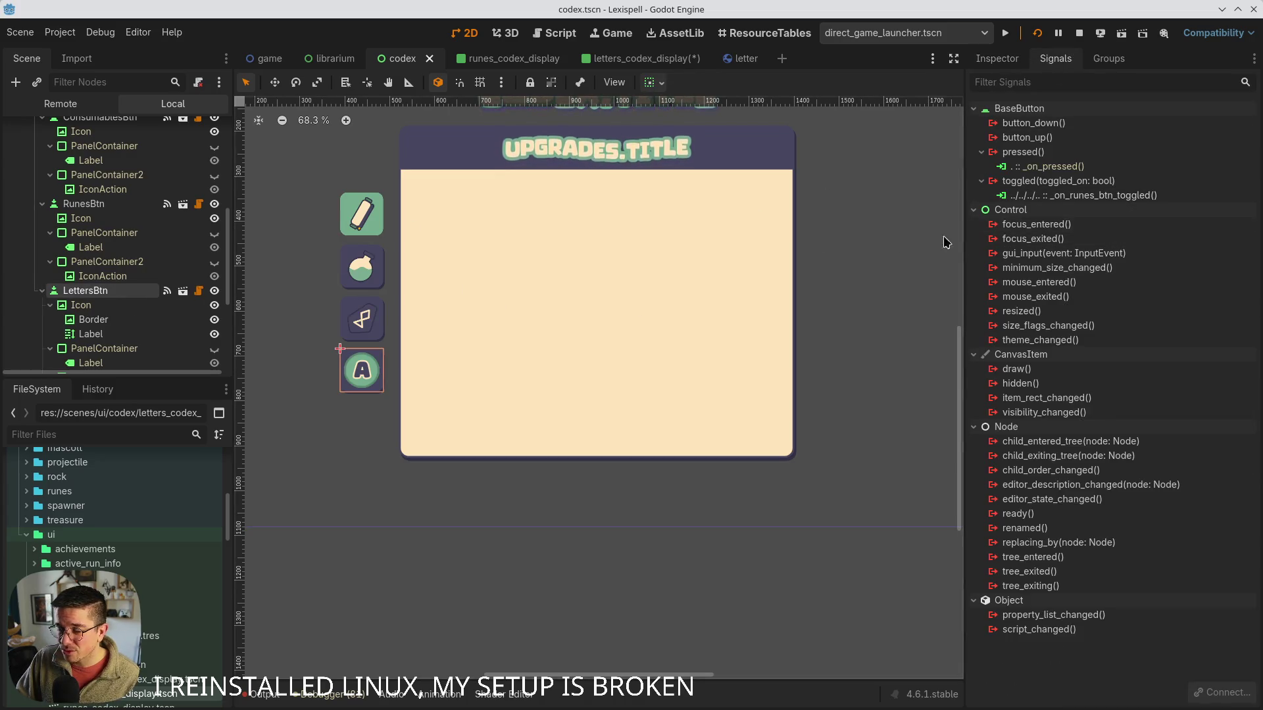
{"action": "right_click", "coordinate": [1077, 196]}
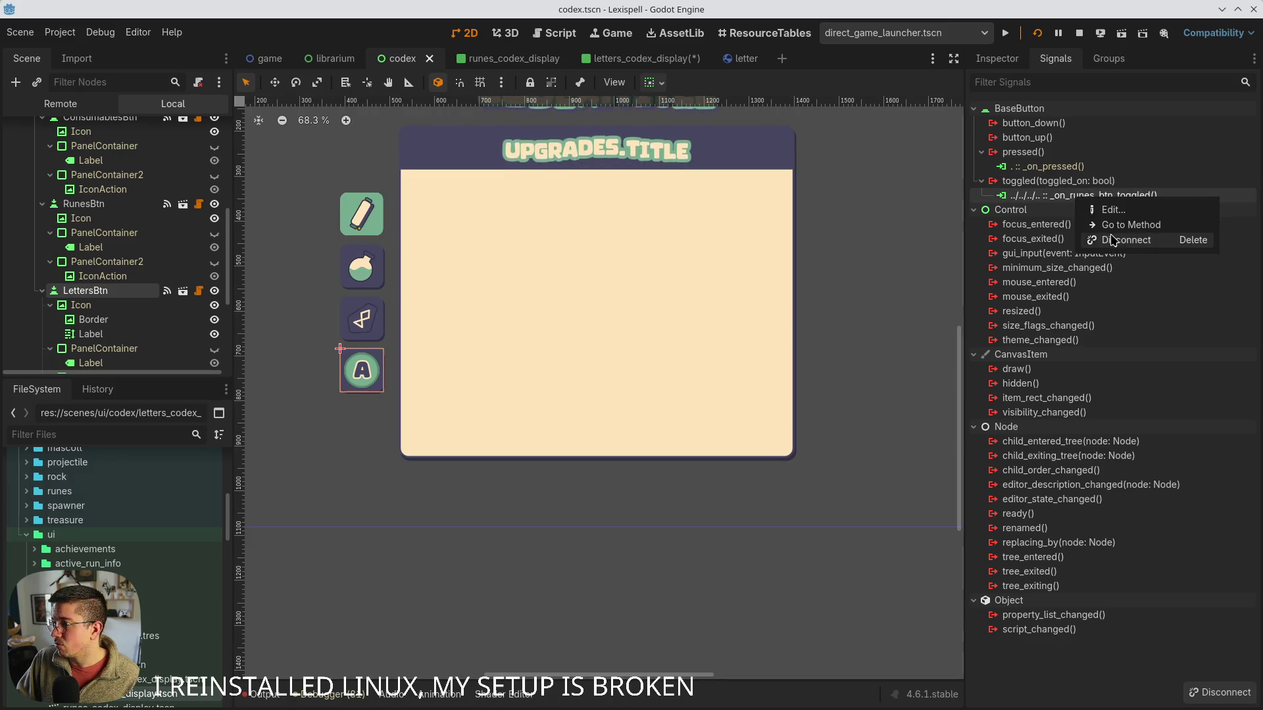
{"action": "left_click", "coordinate": [1114, 241]}
{"action": "double_click", "coordinate": [1064, 183]}
{"action": "left_click", "coordinate": [364, 502]}
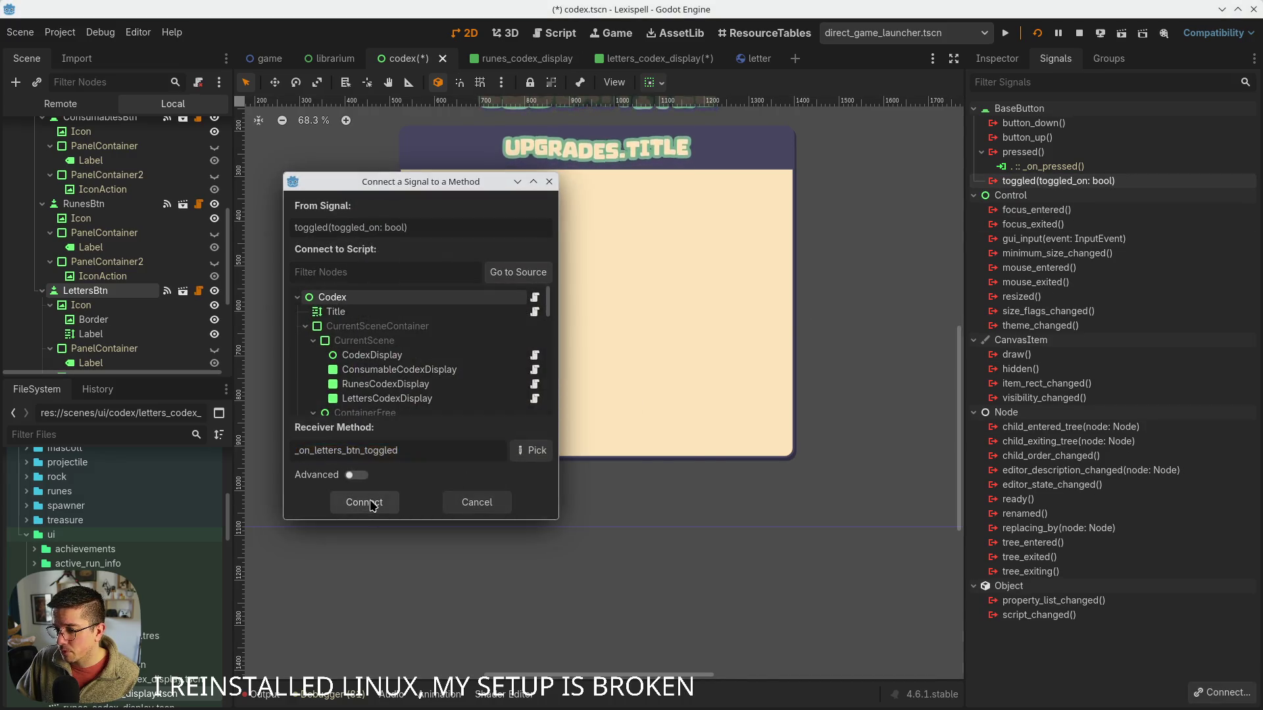
Step: Copy the runes handler body into _on_letters_btn_toggled, replacing its pass placeholder
{"action": "left_click", "coordinate": [421, 583]}
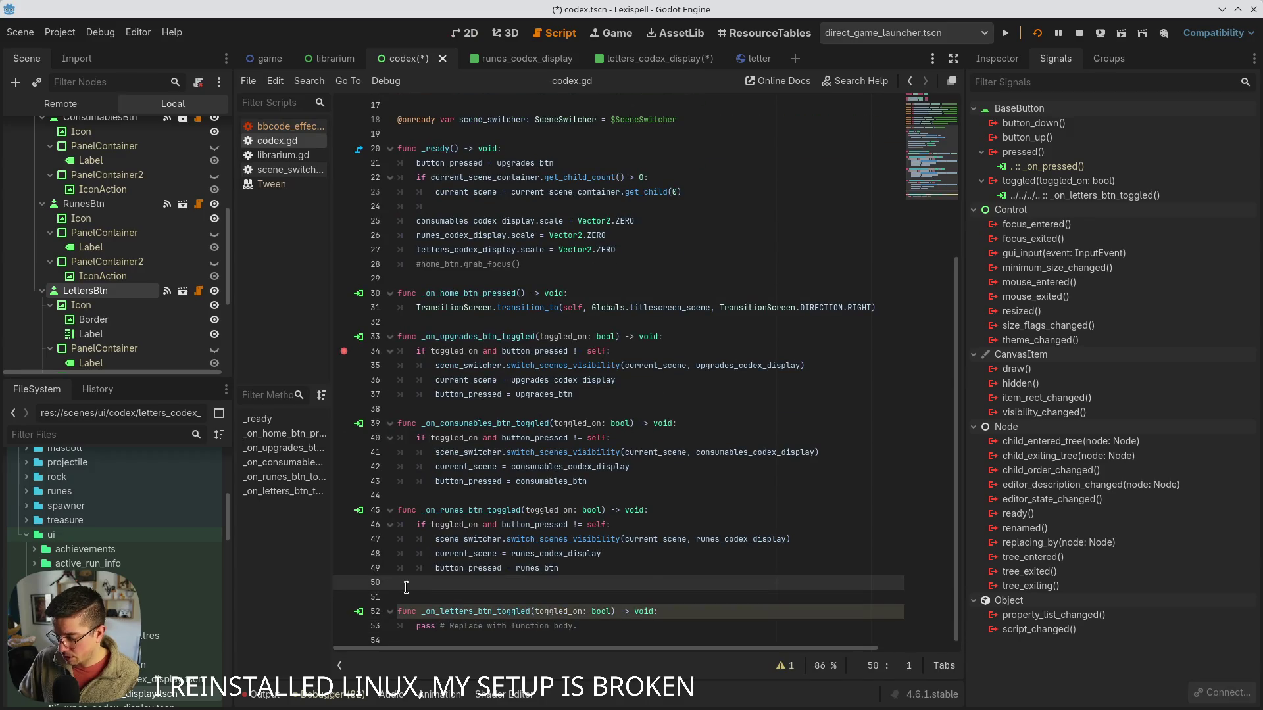
{"action": "key", "text": "BackSpace"}
{"action": "left_click_drag", "start_coordinate": [416, 520], "coordinate": [629, 556]}
{"action": "key", "text": "ctrl+c"}
{"action": "left_click", "coordinate": [600, 612]}
{"action": "key", "text": "shift+Home"}
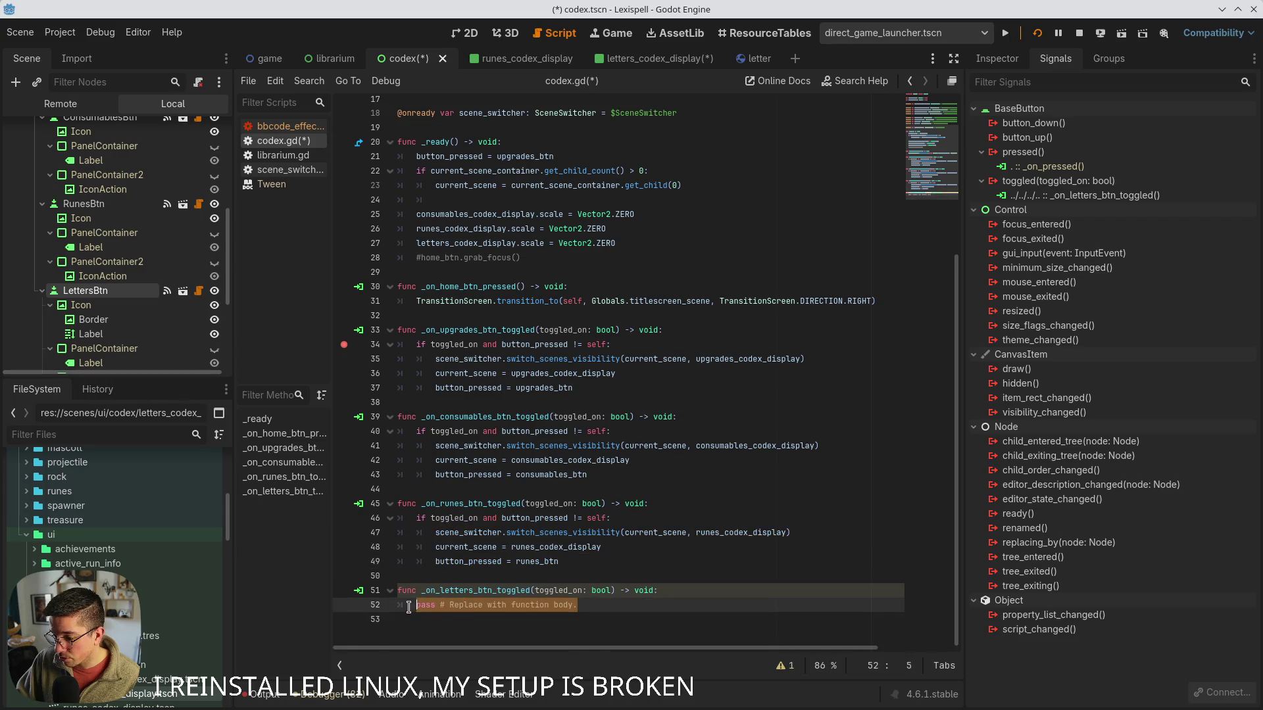
{"action": "key", "text": "ctrl+v"}
Step: Rename runes_codex_display to letters_codex_display on lines 53 and 54
{"action": "double_click", "coordinate": [762, 598]}
{"action": "type", "text": "letter"}
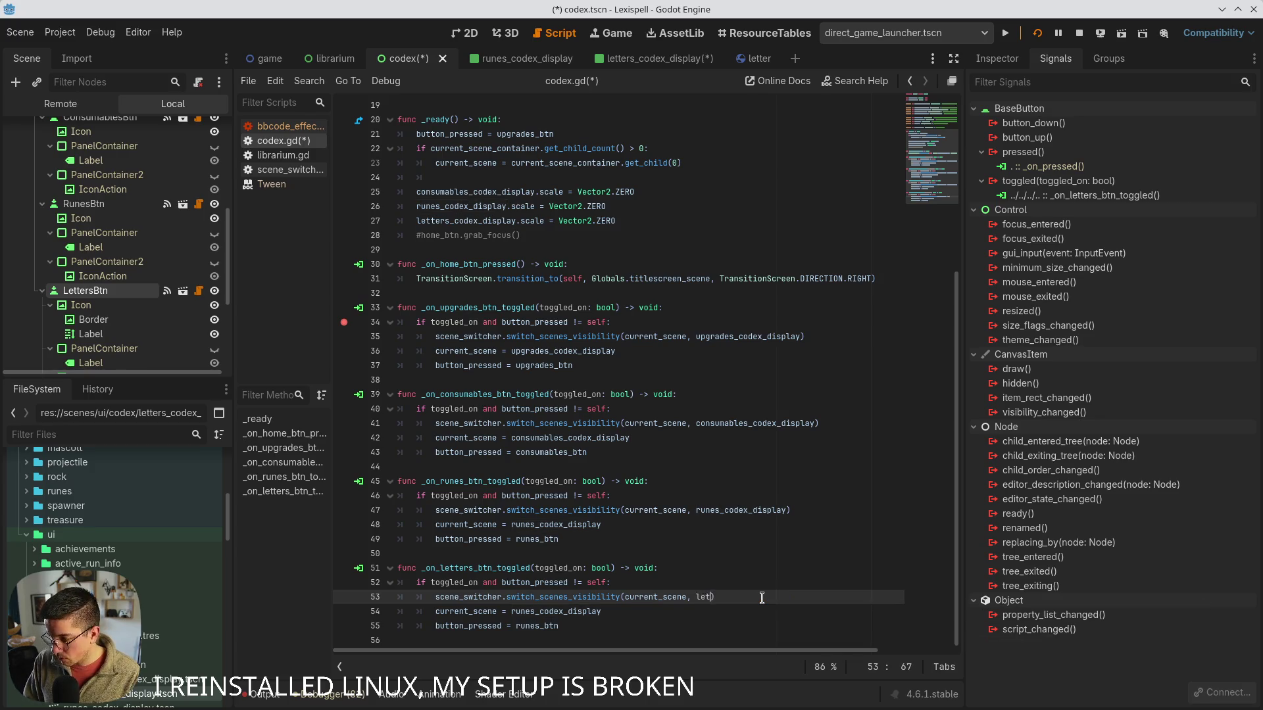
{"action": "type", "text": "s"}
{"action": "key", "text": "Return"}
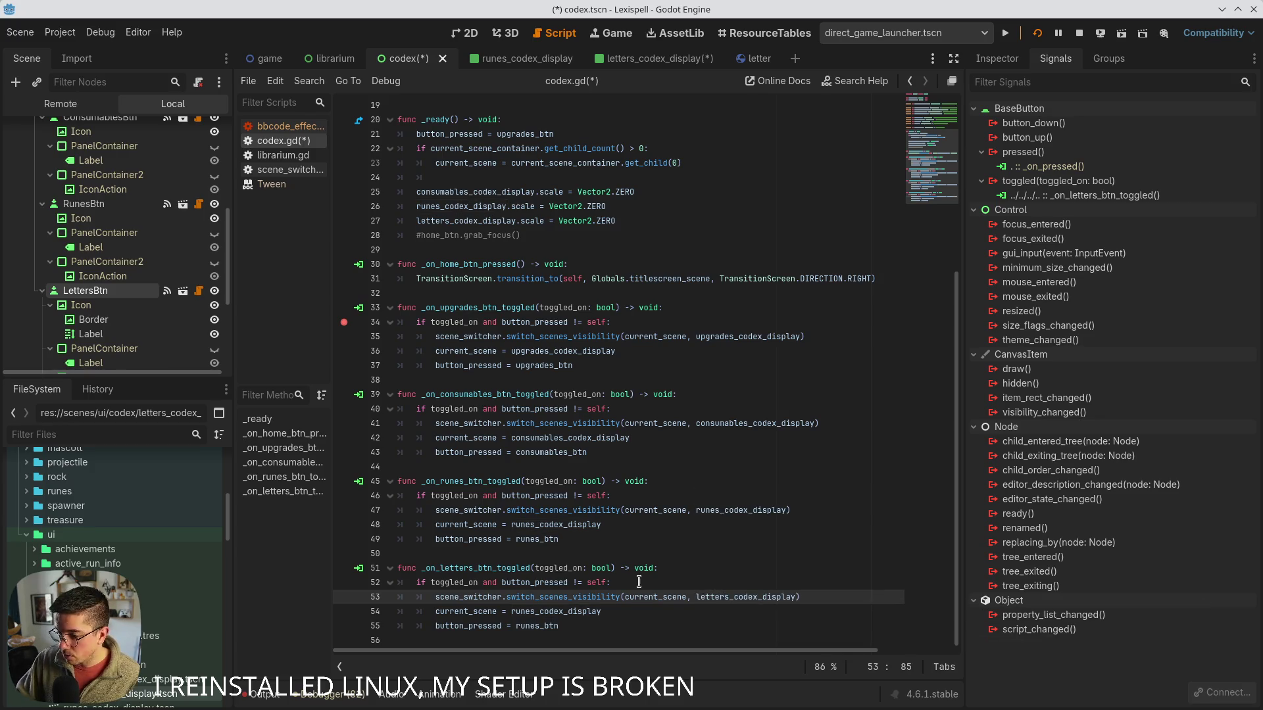
{"action": "double_click", "coordinate": [570, 606]}
{"action": "type", "text": "letter"}
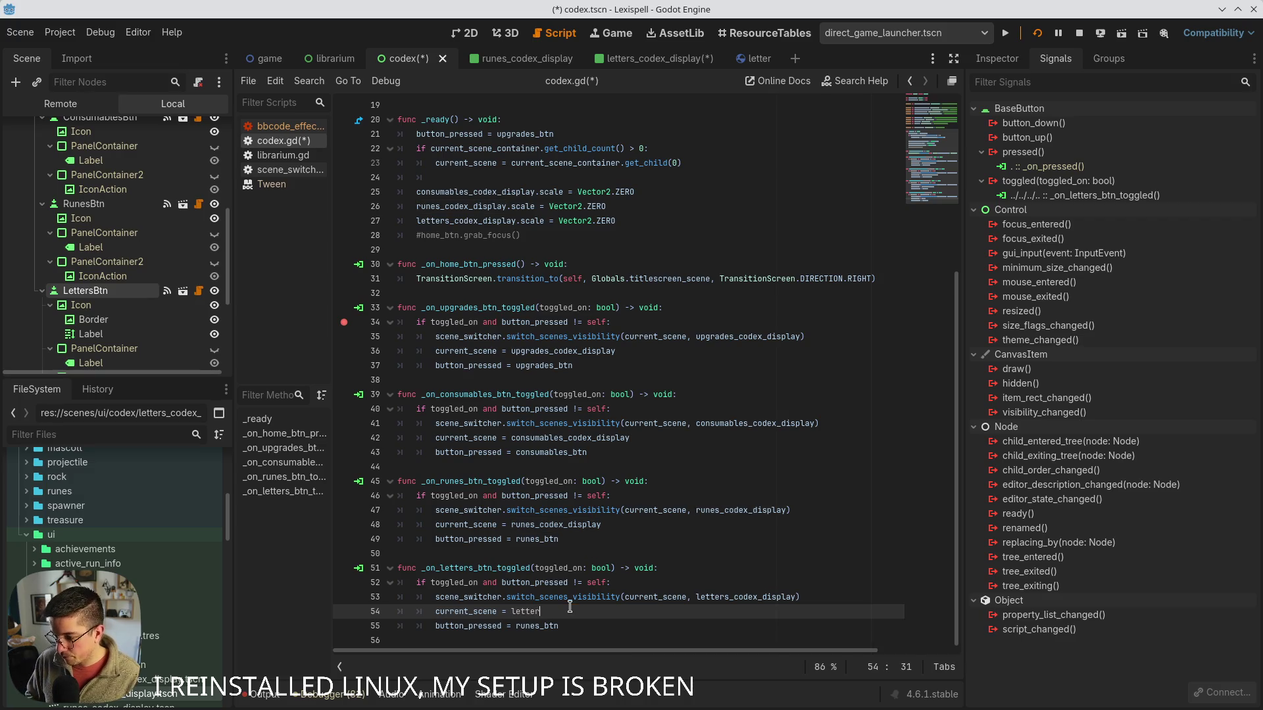
{"action": "key", "text": "Escape"}
{"action": "scroll", "coordinate": [451, 559], "scroll_direction": "up", "scroll_amount": 6}
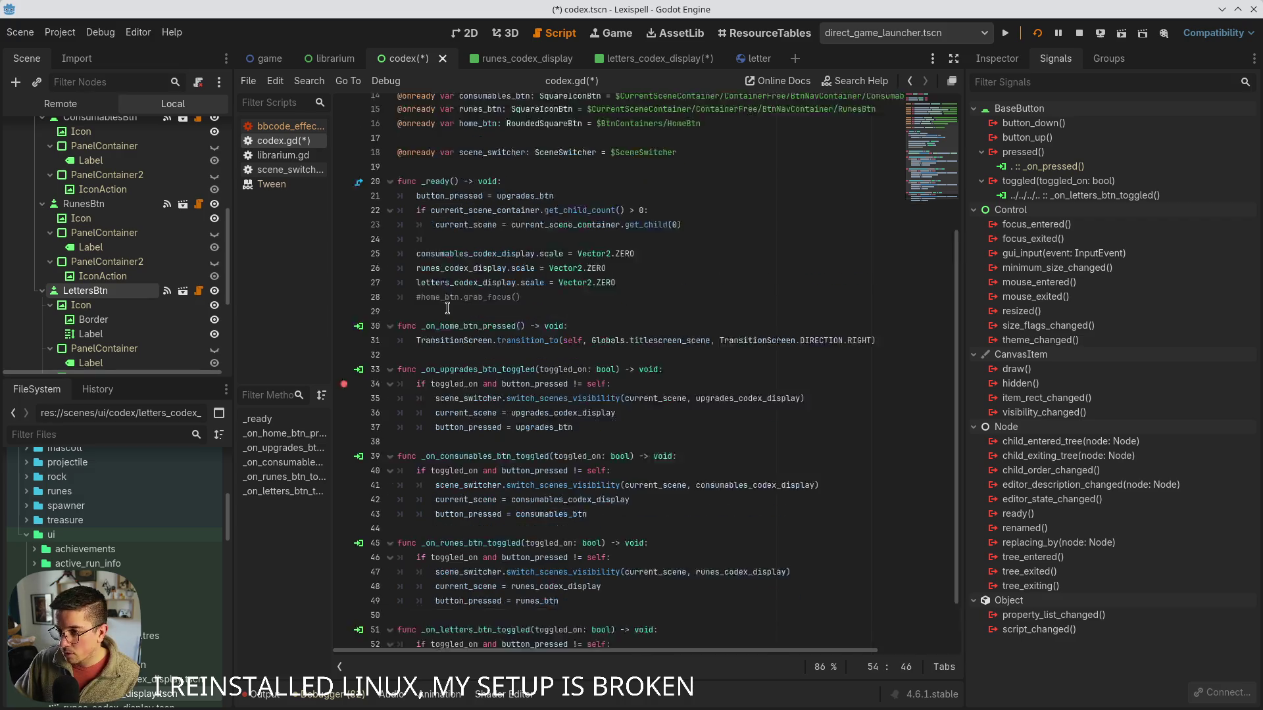
{"action": "left_click", "coordinate": [455, 334]}
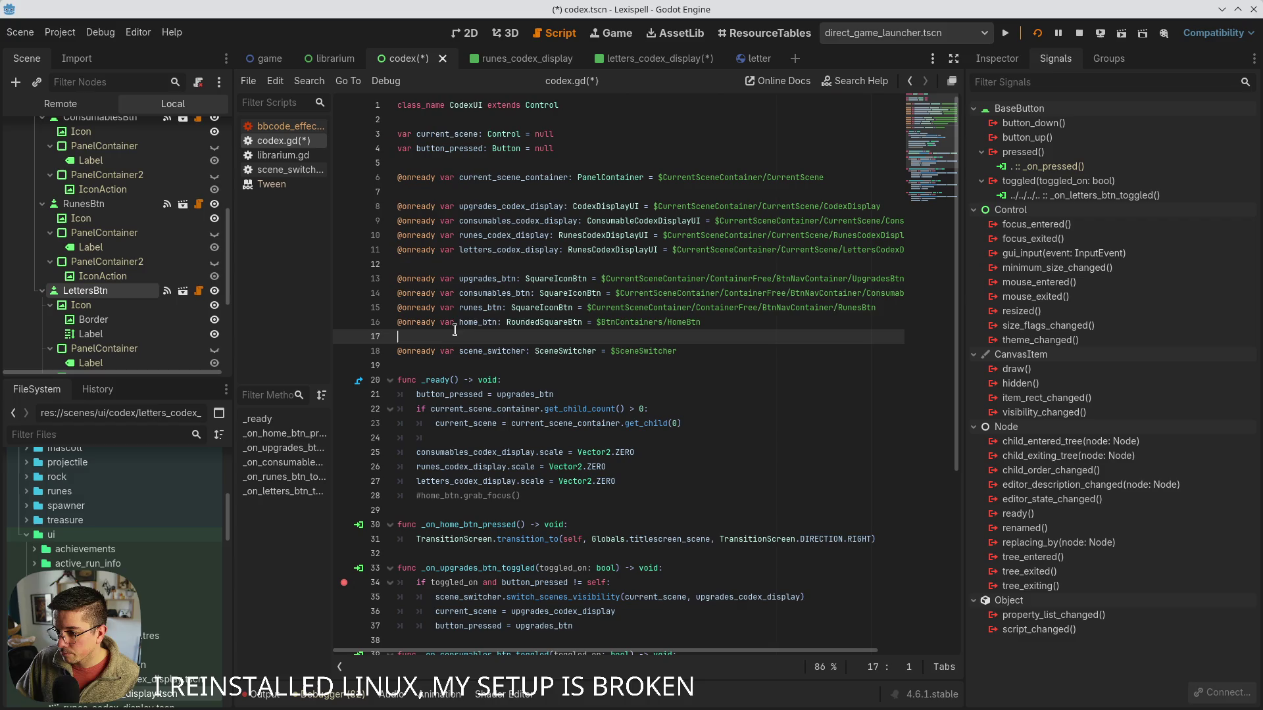
{"action": "left_click", "coordinate": [397, 322]}
{"action": "key", "text": "Return"}
{"action": "key", "text": "Up"}
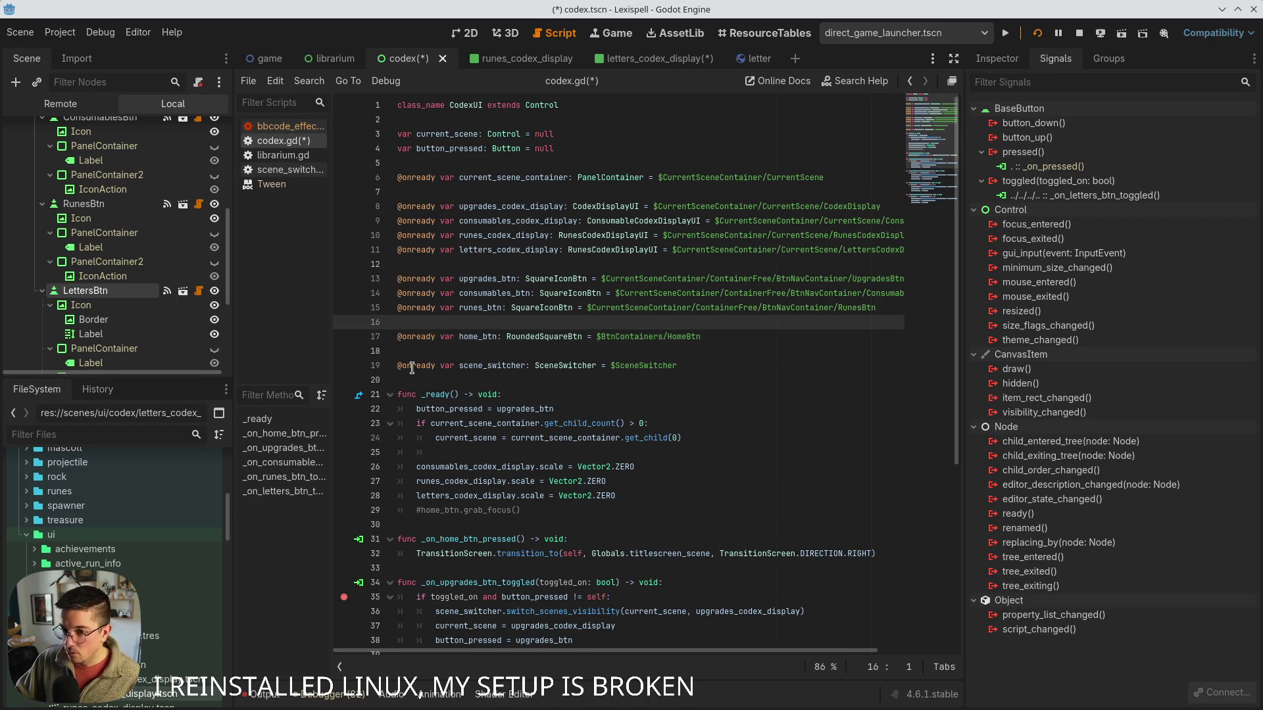
{"action": "mouse_move", "coordinate": [111, 296]}
{"action": "left_mouse_down"}
{"action": "mouse_move", "coordinate": [487, 310]}
{"action": "mouse_move", "coordinate": [497, 327]}
{"action": "left_mouse_up"}
{"action": "double_click", "coordinate": [497, 323]}
Step: Replace runes_btn with letters_btn on line 56, save codex.gd, and view the running game
{"action": "scroll", "coordinate": [527, 526], "scroll_direction": "down", "scroll_amount": 6}
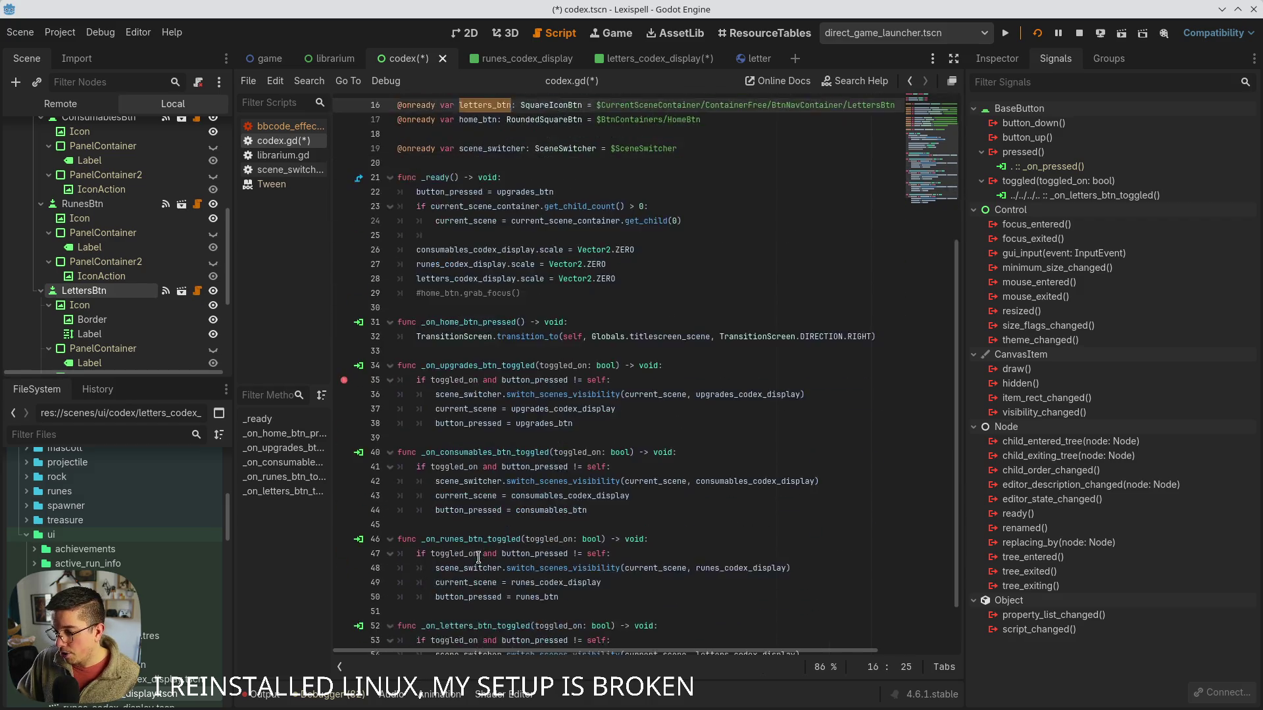
{"action": "double_click", "coordinate": [547, 625]}
{"action": "key", "text": "ctrl+v"}
{"action": "key", "text": "ctrl+s"}
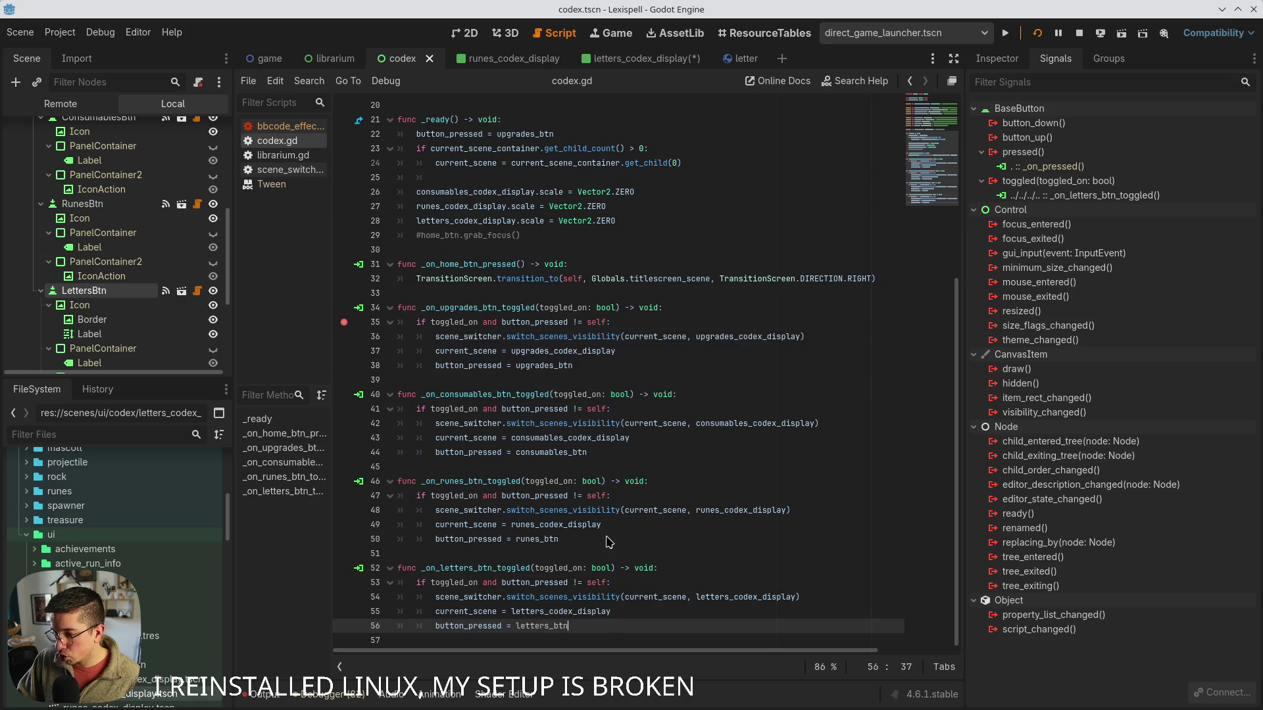
{"action": "left_click", "coordinate": [1037, 34]}
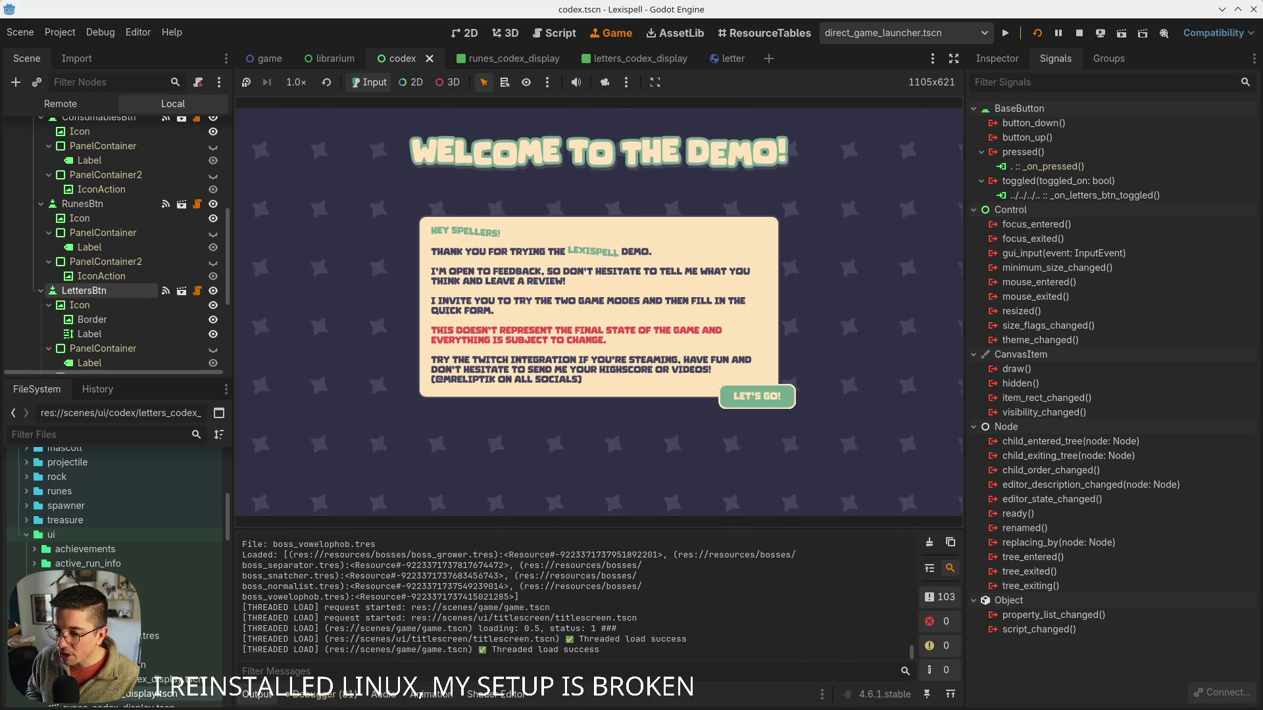
Step: Set Editor Settings' Run > Bottom Panel 'Action on Play' to Do Nothing, then close
{"action": "left_click", "coordinate": [150, 33]}
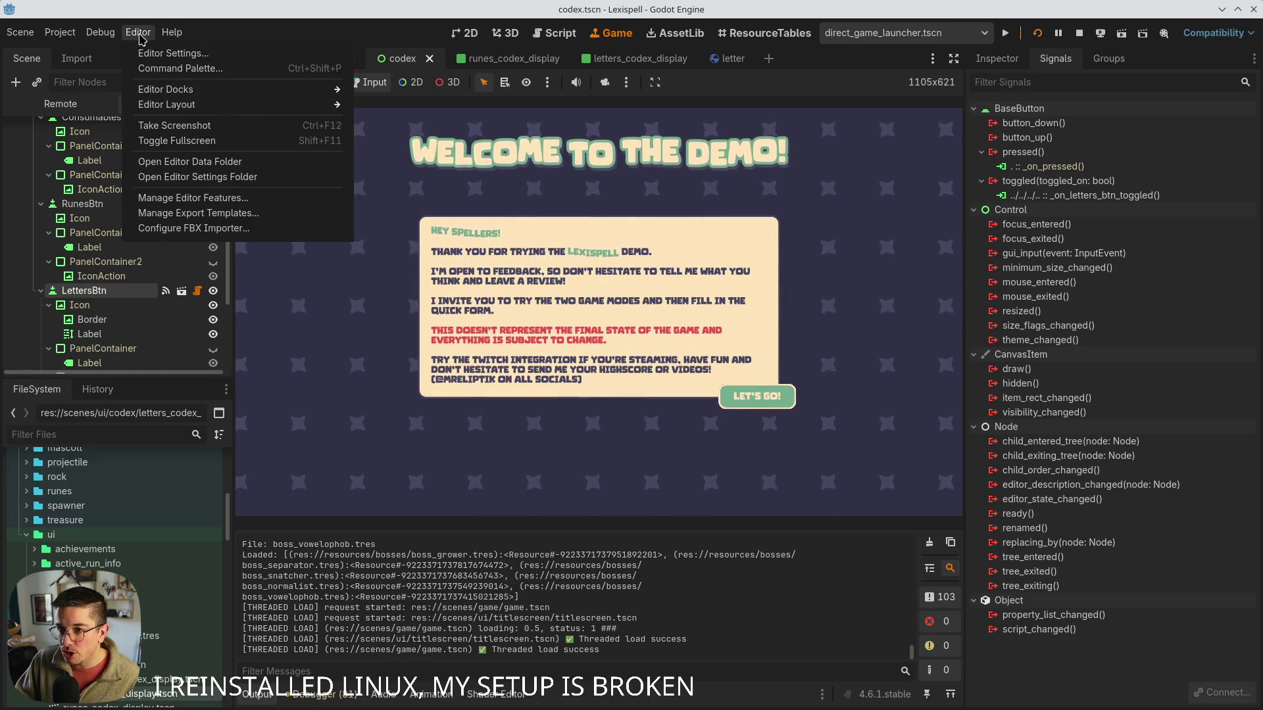
{"action": "left_click", "coordinate": [173, 53]}
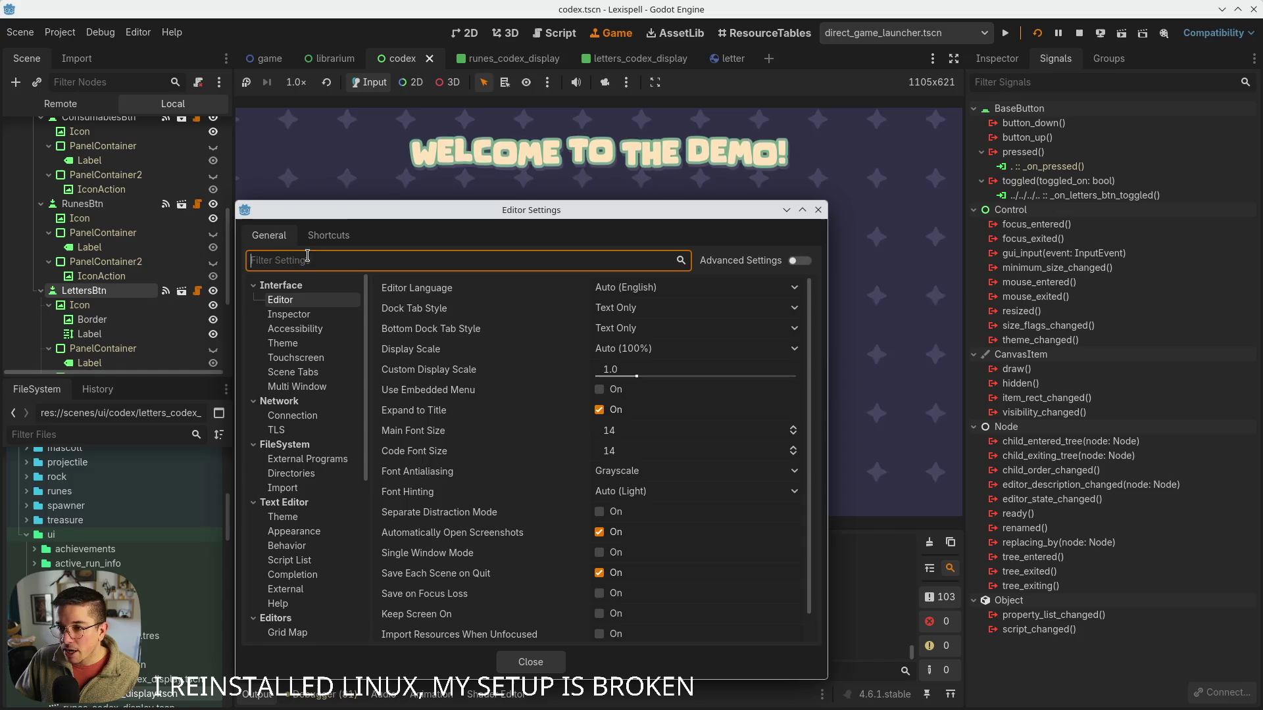
{"action": "scroll", "coordinate": [293, 497], "scroll_direction": "down", "scroll_amount": 5}
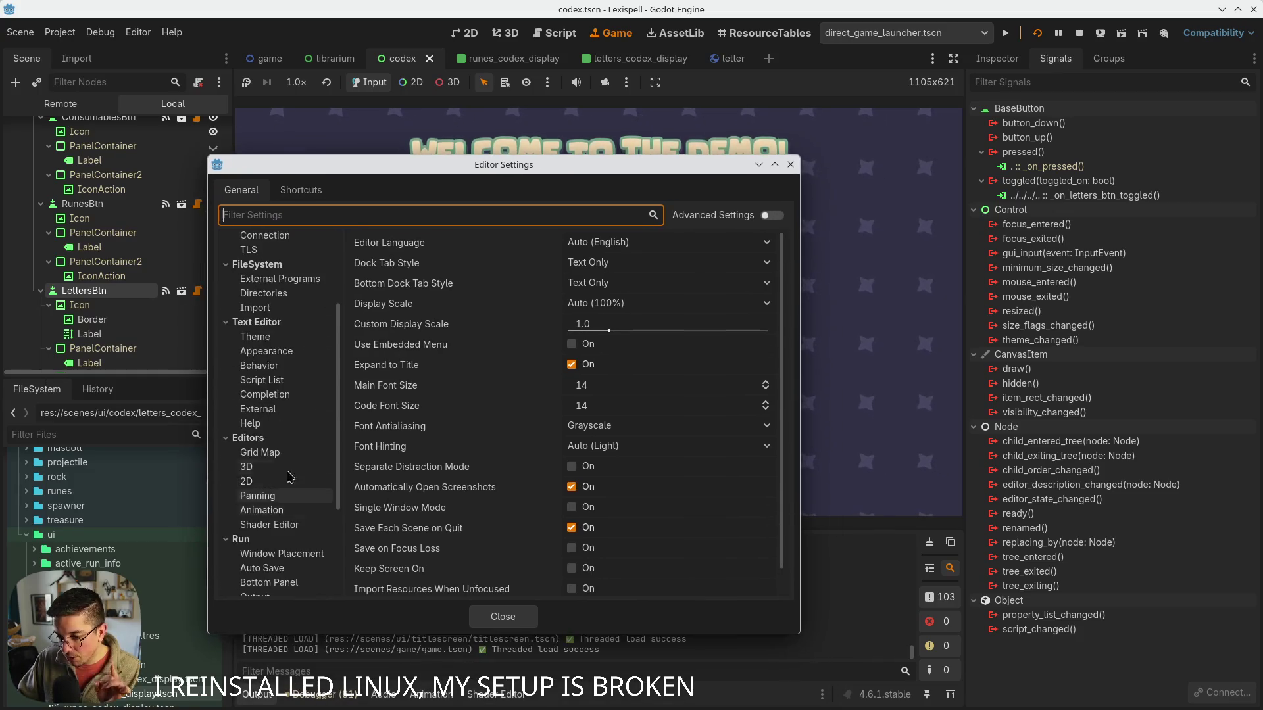
{"action": "scroll", "coordinate": [296, 417], "scroll_direction": "down", "scroll_amount": 1}
{"action": "scroll", "coordinate": [294, 417], "scroll_direction": "down", "scroll_amount": 3}
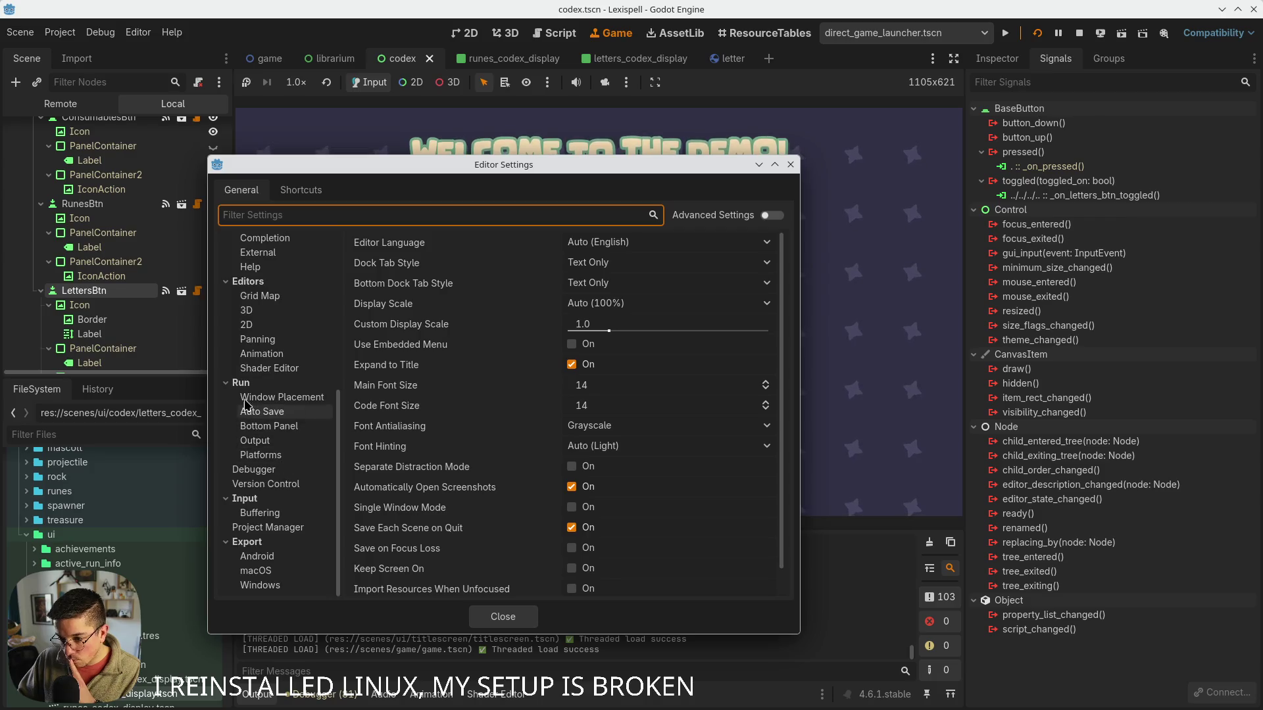
{"action": "left_click", "coordinate": [273, 446]}
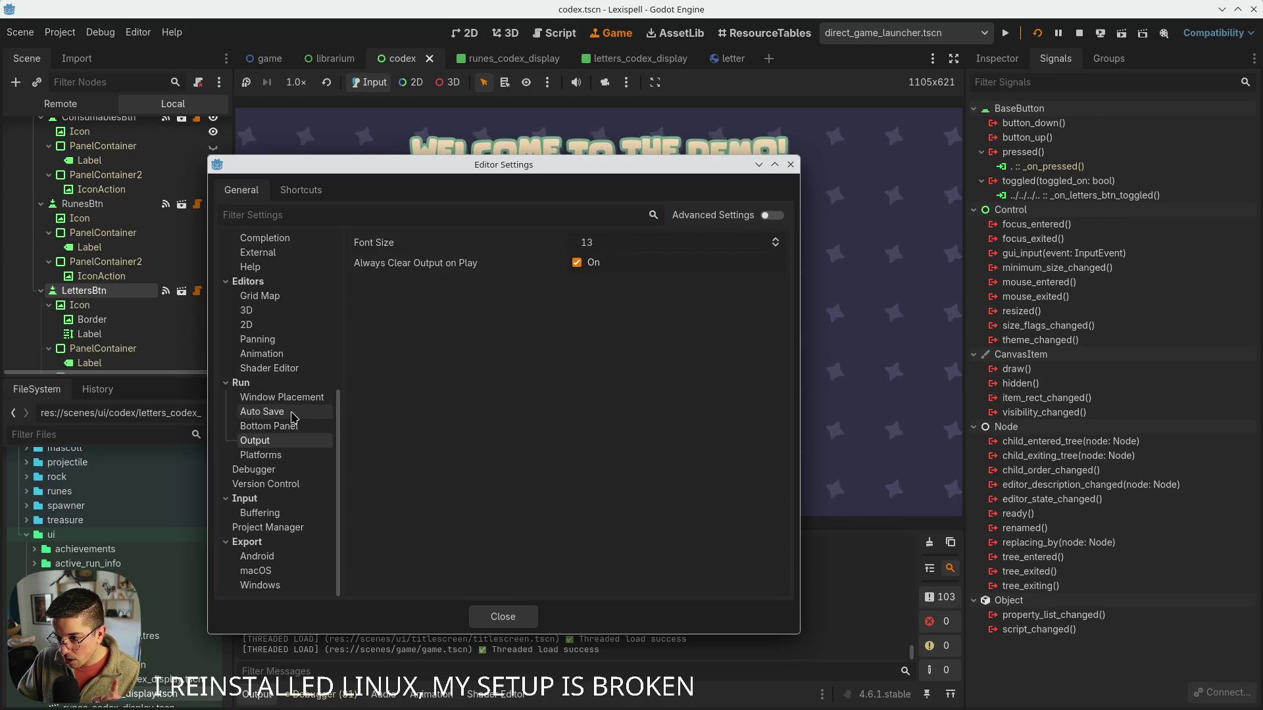
{"action": "left_click", "coordinate": [273, 402]}
{"action": "left_click", "coordinate": [302, 427]}
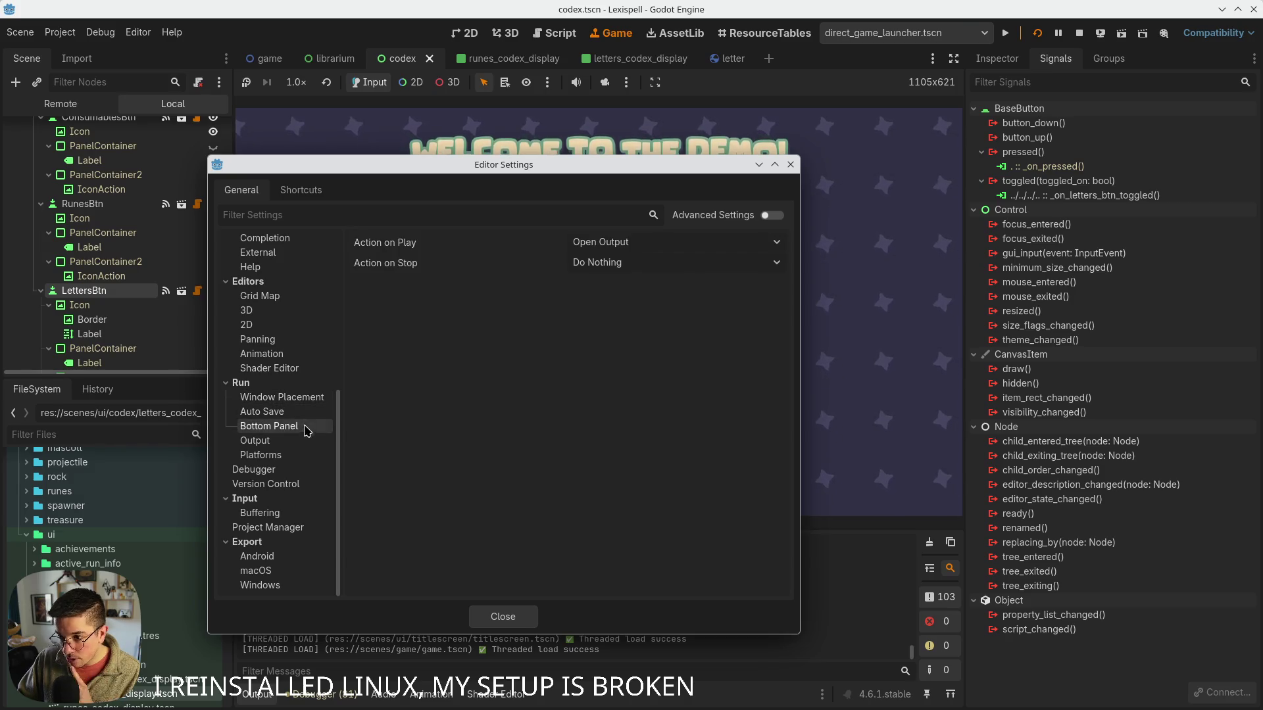
{"action": "left_click", "coordinate": [634, 243]}
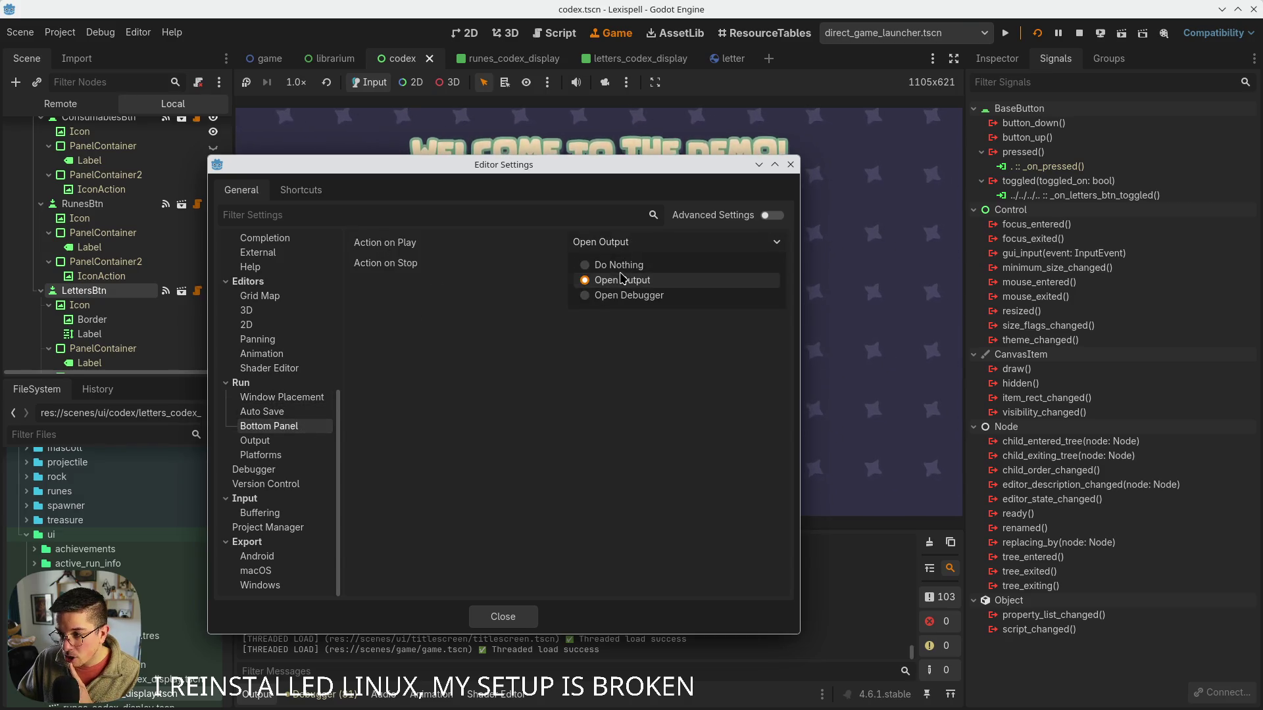
{"action": "left_click", "coordinate": [631, 267]}
{"action": "left_click", "coordinate": [524, 616]}
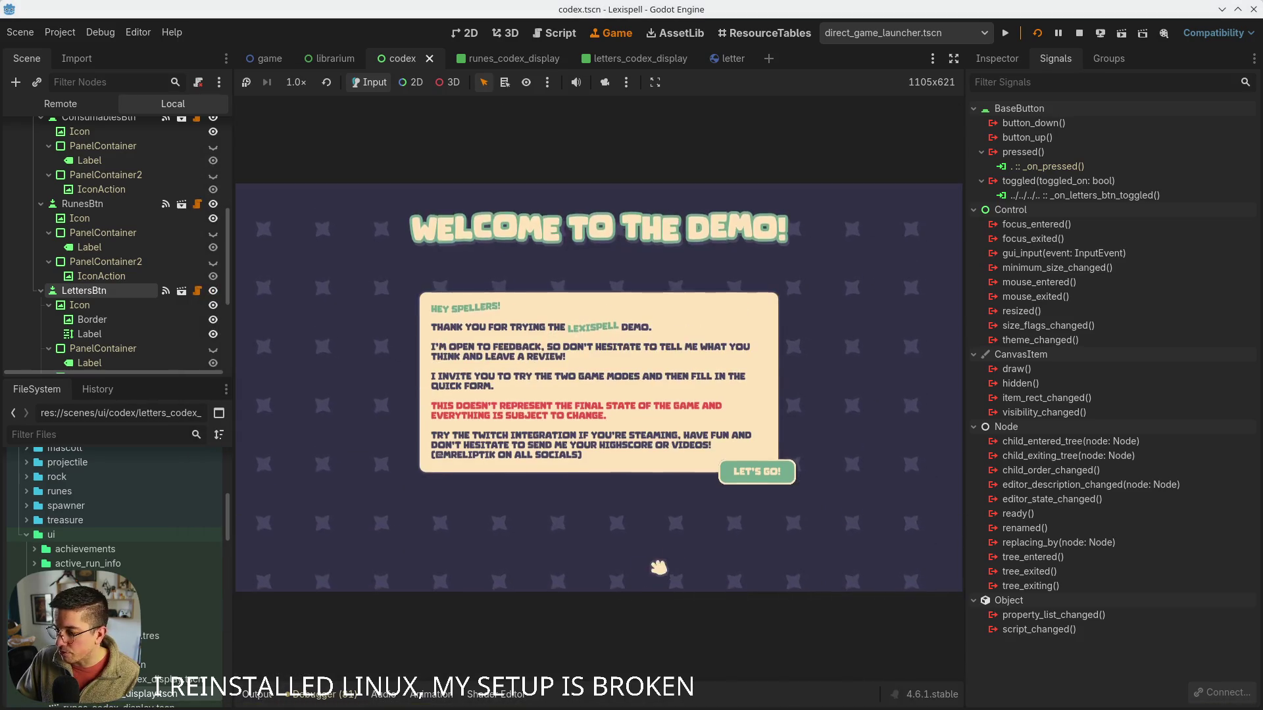
Step: Start the game, open the Librarium, and cycle through Achievements, Stats and back to Lexicopedia
{"action": "left_click", "coordinate": [755, 473]}
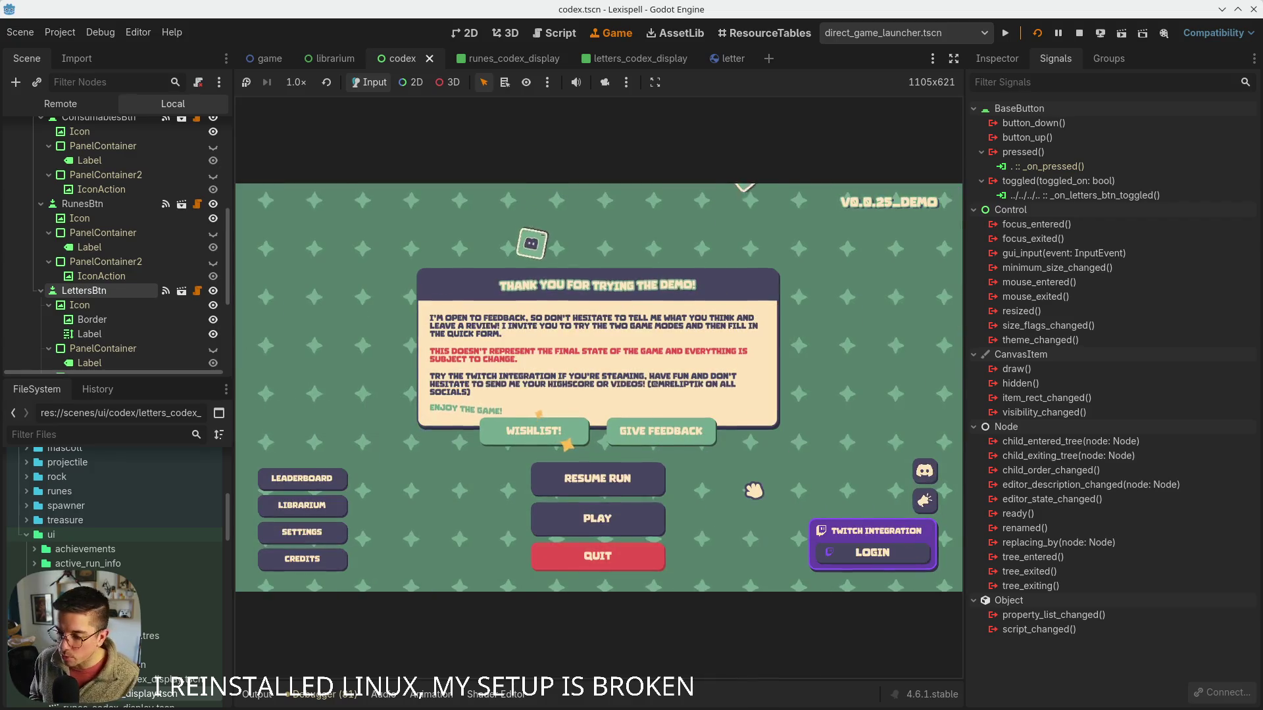
{"action": "left_click", "coordinate": [303, 506]}
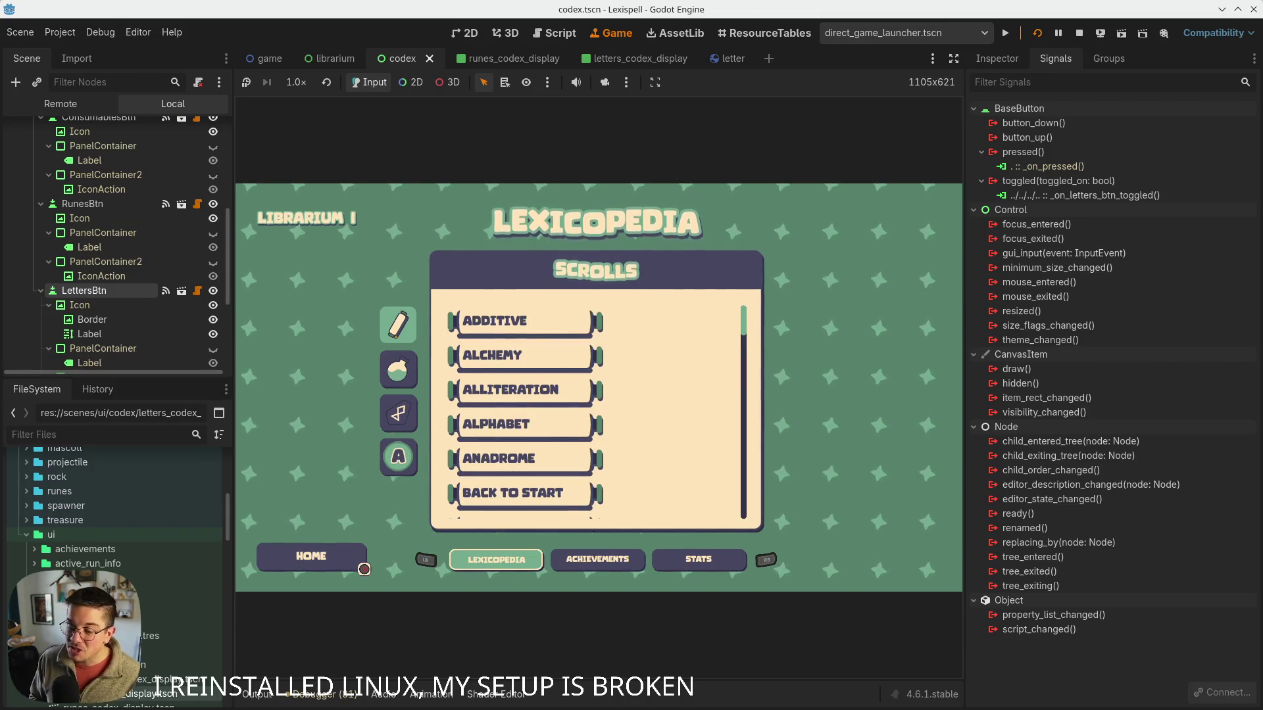
{"action": "key", "text": "e"}
{"action": "key", "text": "e"}
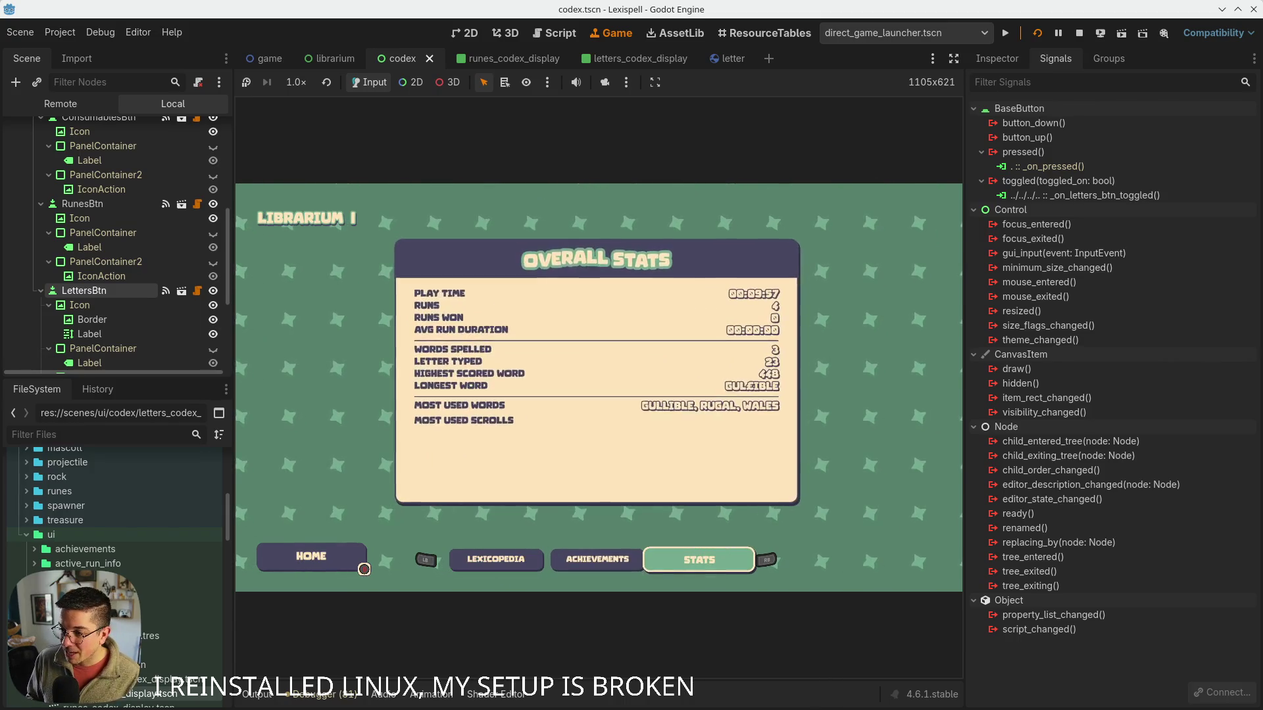
{"action": "key", "text": "q"}
{"action": "key", "text": "q"}
{"action": "key", "text": "e"}
{"action": "key", "text": "e"}
{"action": "key", "text": "q"}
{"action": "key", "text": "q"}
Step: Select the Letters side button to change the codex page, then resume from the breakpoint
{"action": "key", "text": "Up"}
{"action": "key", "text": "Left"}
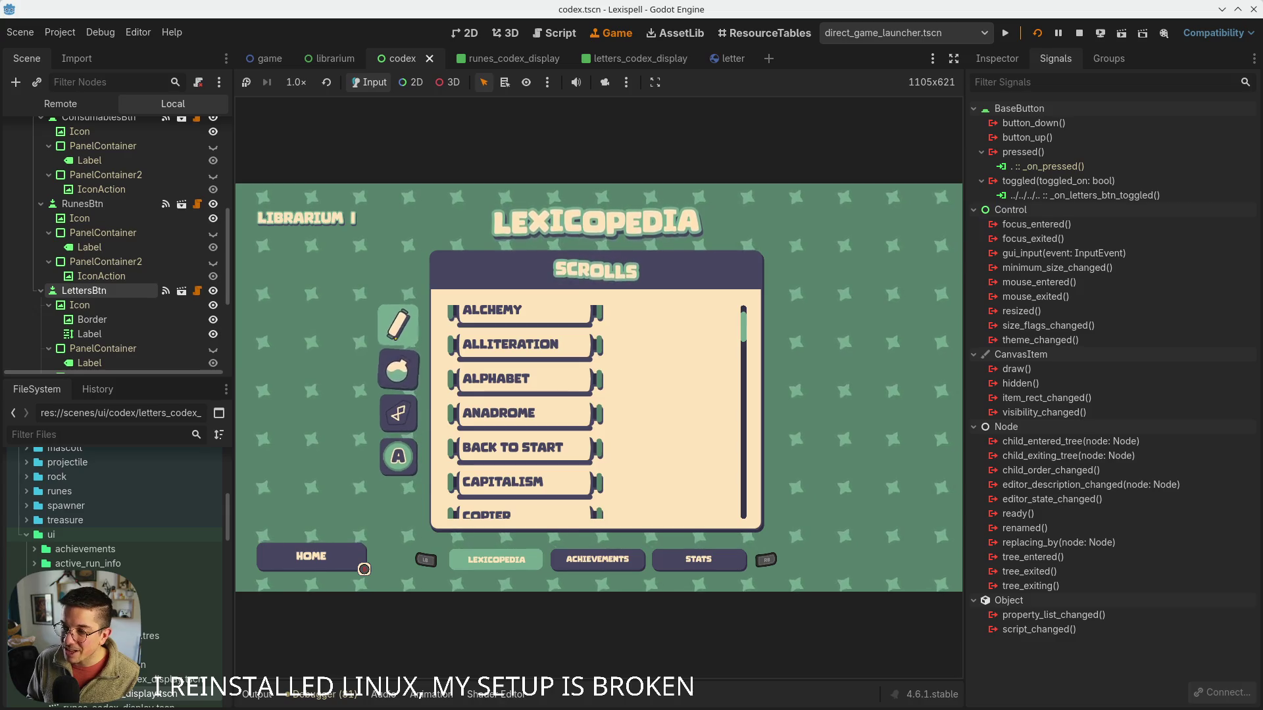
{"action": "key", "text": "Return"}
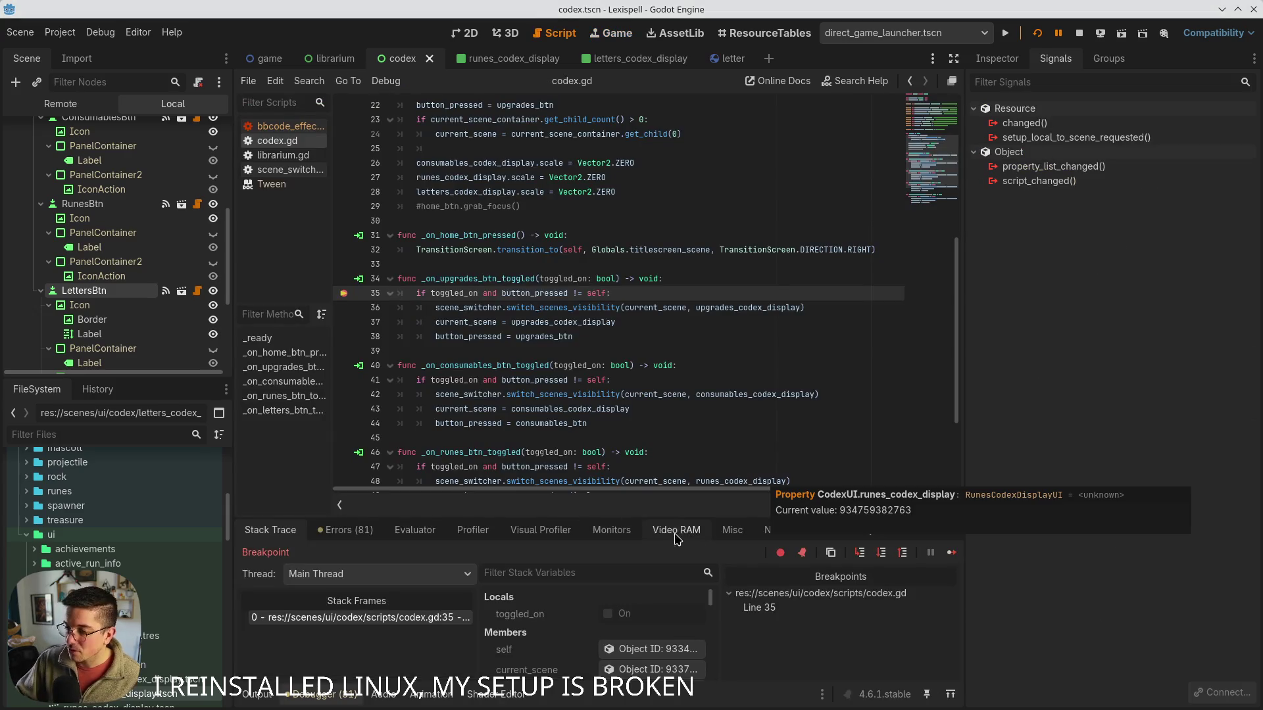
{"action": "left_click", "coordinate": [951, 553]}
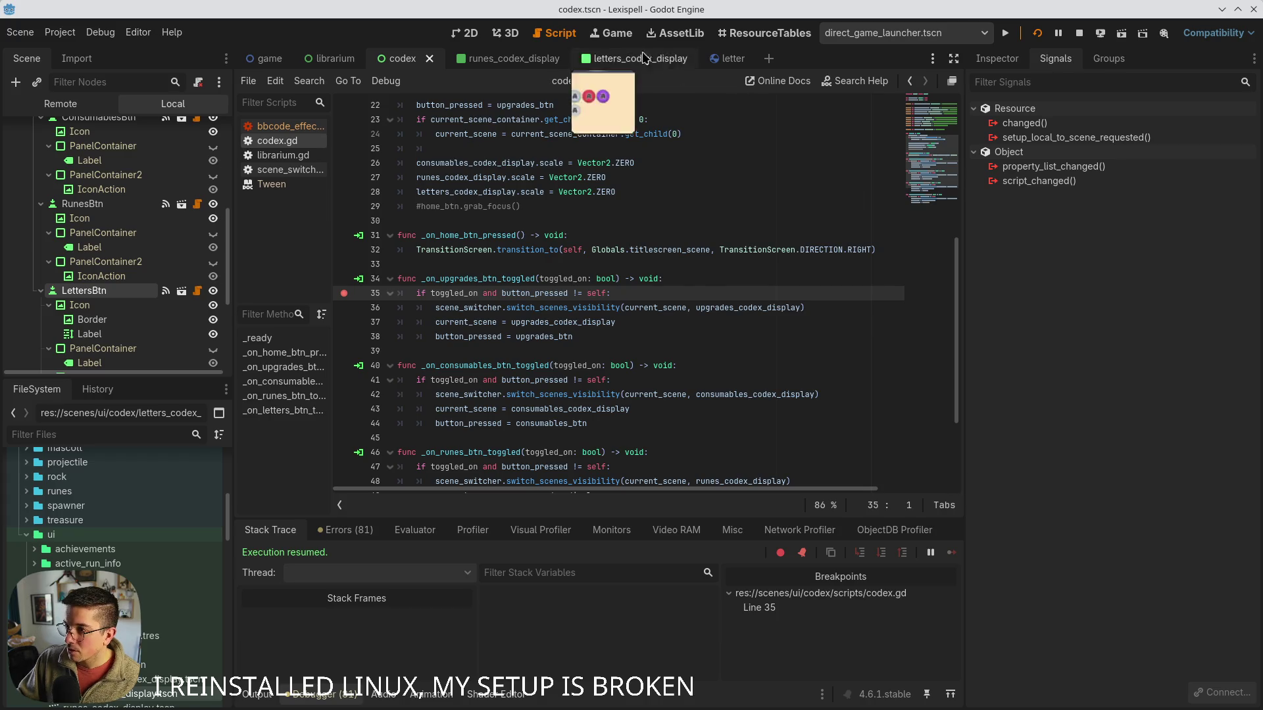
Step: Step through Letters, Runes, Potions & Wands and Scrolls pages until the line 35 breakpoint triggers
{"action": "key", "text": "Down"}
{"action": "key", "text": "Down"}
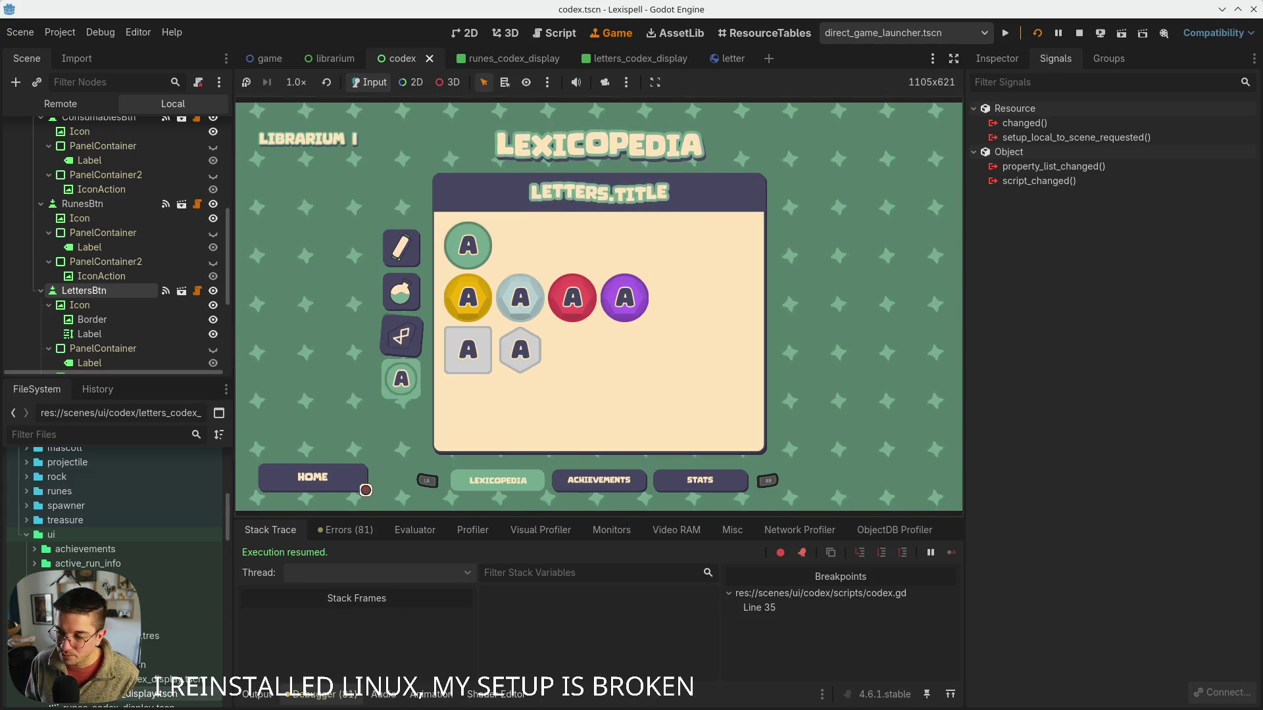
{"action": "key", "text": "Up"}
{"action": "key", "text": "Up"}
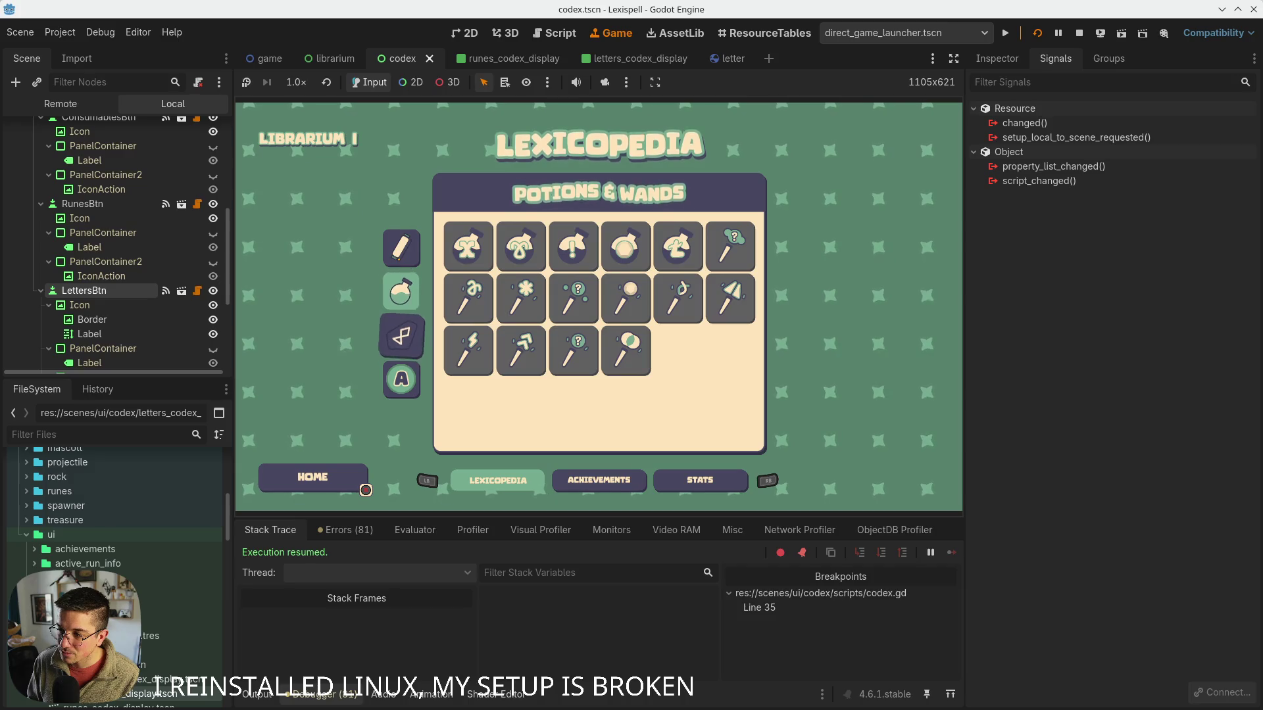
{"action": "key", "text": "Down"}
{"action": "key", "text": "Down"}
{"action": "key", "text": "Up"}
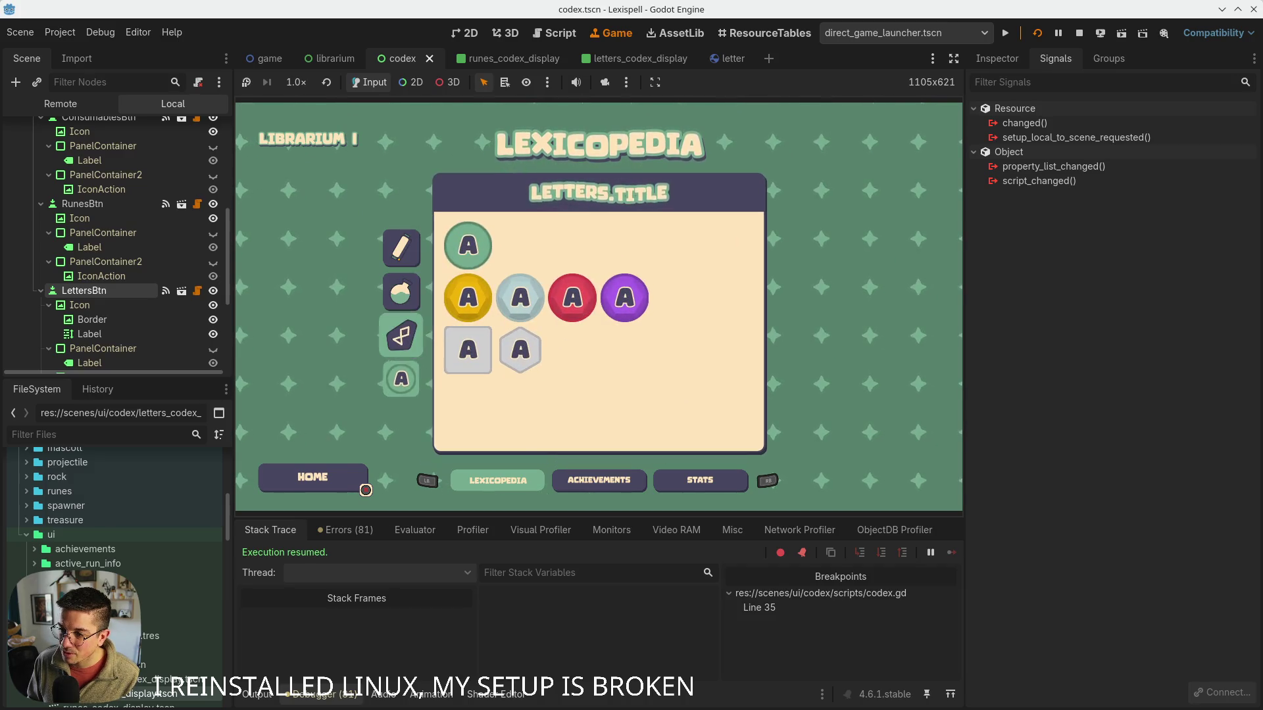
{"action": "key", "text": "Down"}
{"action": "key", "text": "Up"}
{"action": "key", "text": "Up"}
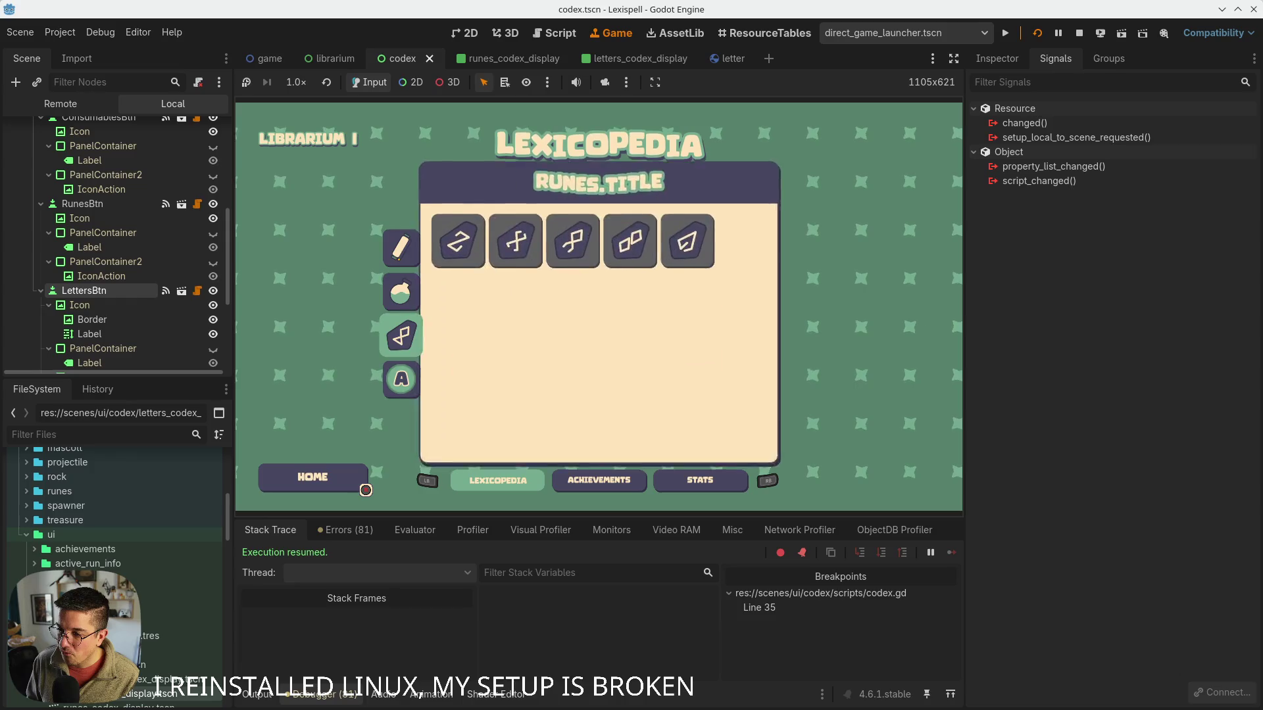
{"action": "key", "text": "Up"}
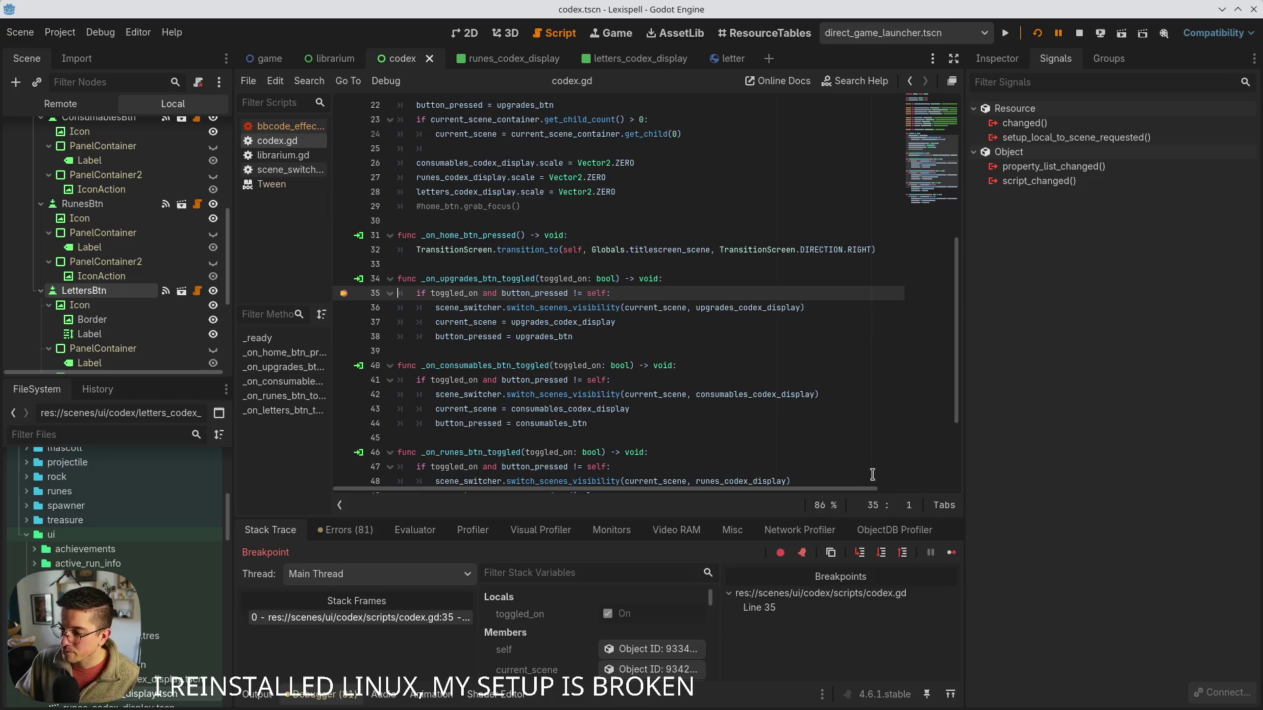
Step: Inspect the paused codex variables and the remote button's properties in the Inspector
{"action": "left_click", "coordinate": [951, 552]}
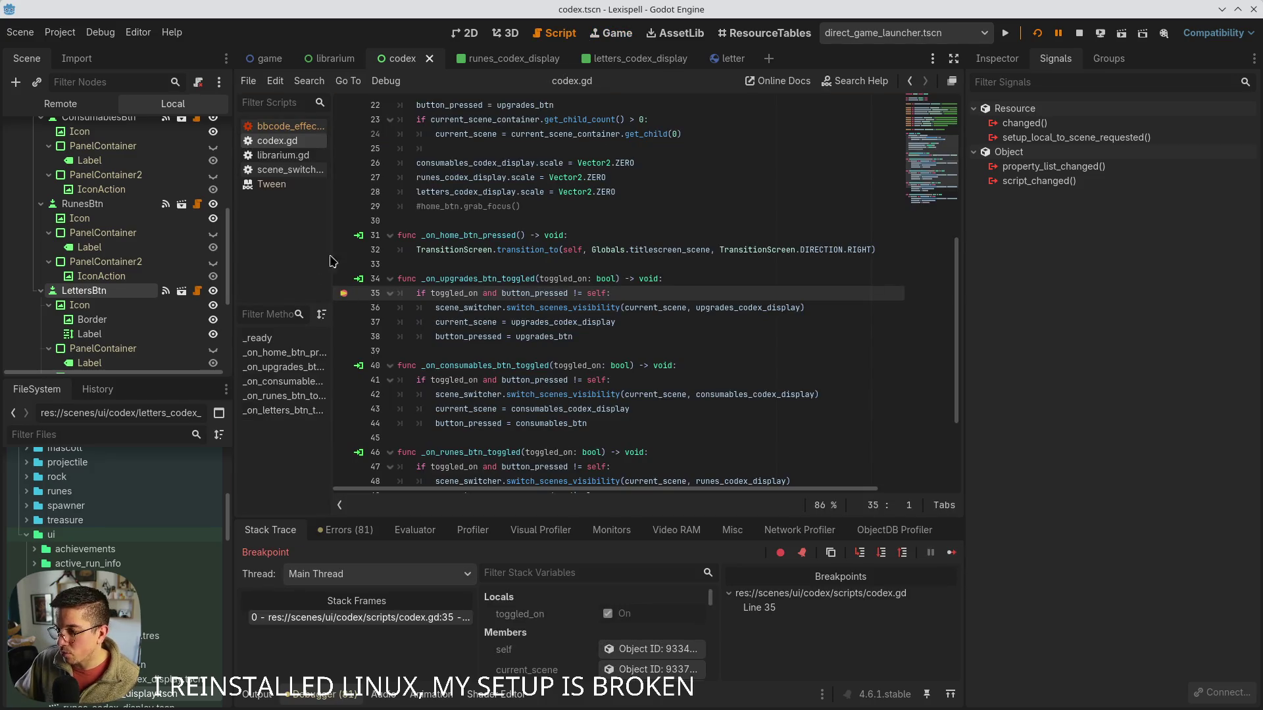
{"action": "mouse_move", "coordinate": [454, 296]}
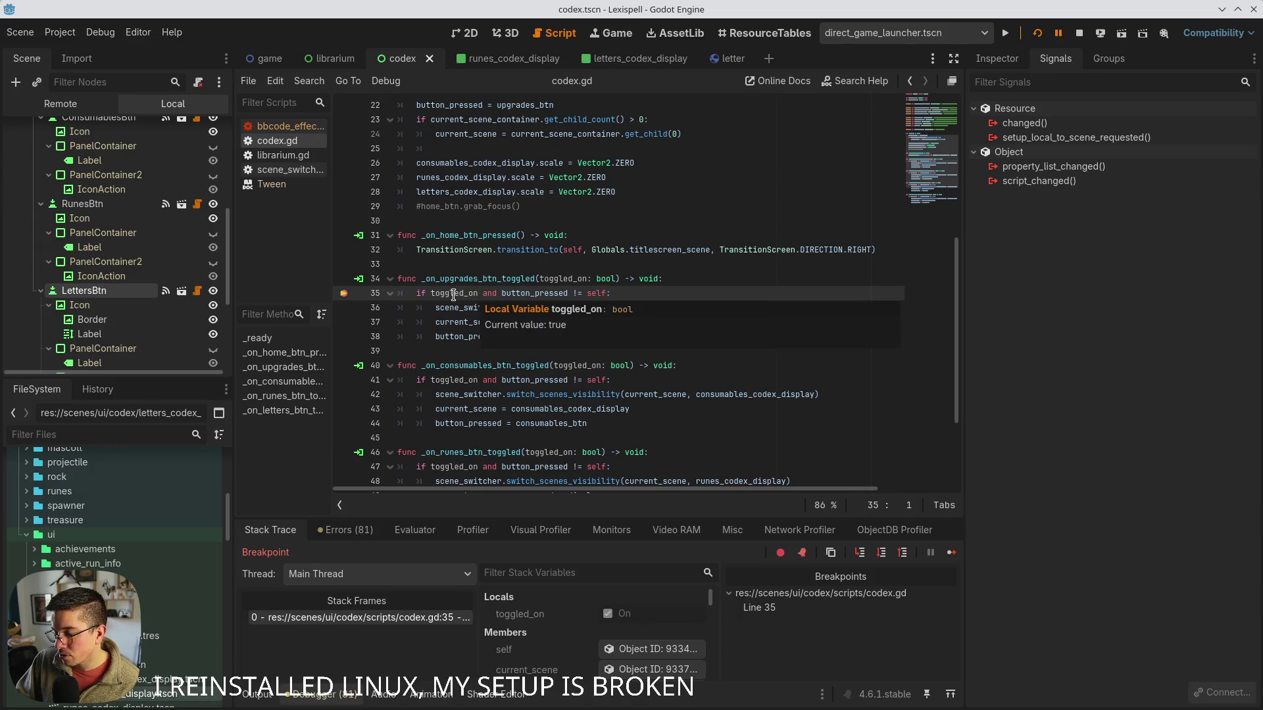
{"action": "mouse_move", "coordinate": [534, 293]}
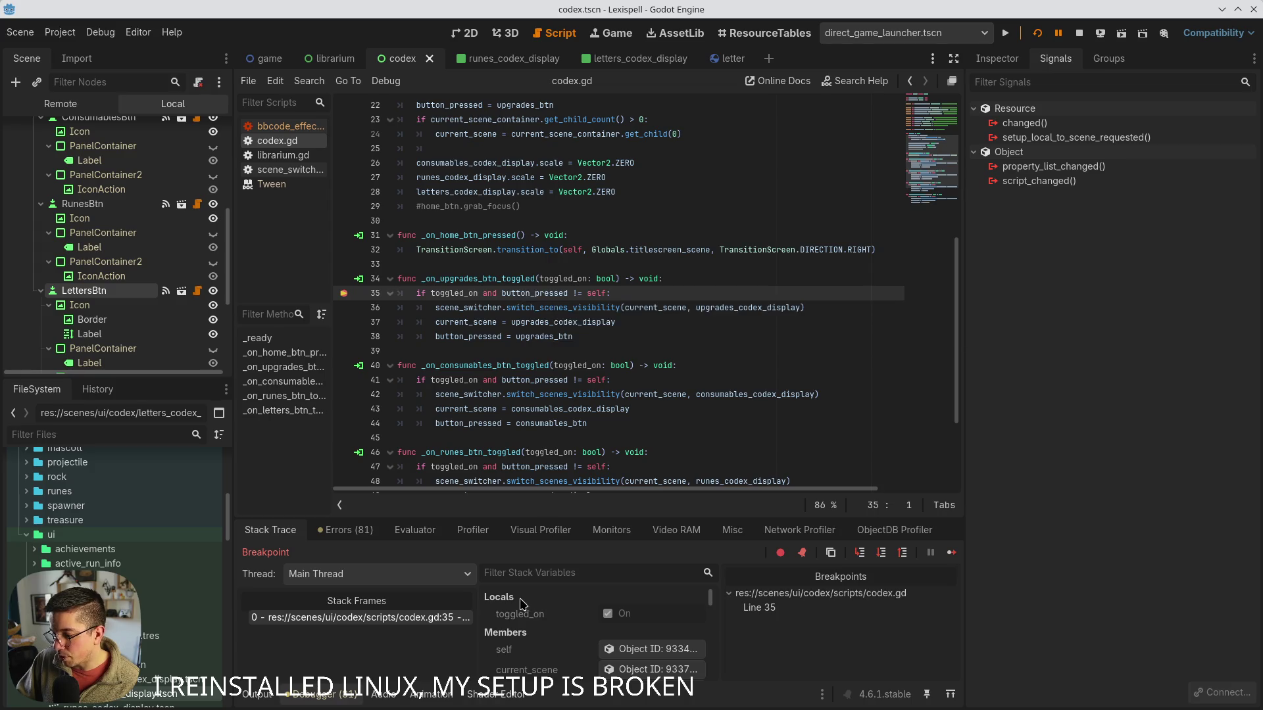
{"action": "scroll", "coordinate": [536, 631], "scroll_direction": "down", "scroll_amount": 2}
{"action": "scroll", "coordinate": [536, 634], "scroll_direction": "down", "scroll_amount": 2}
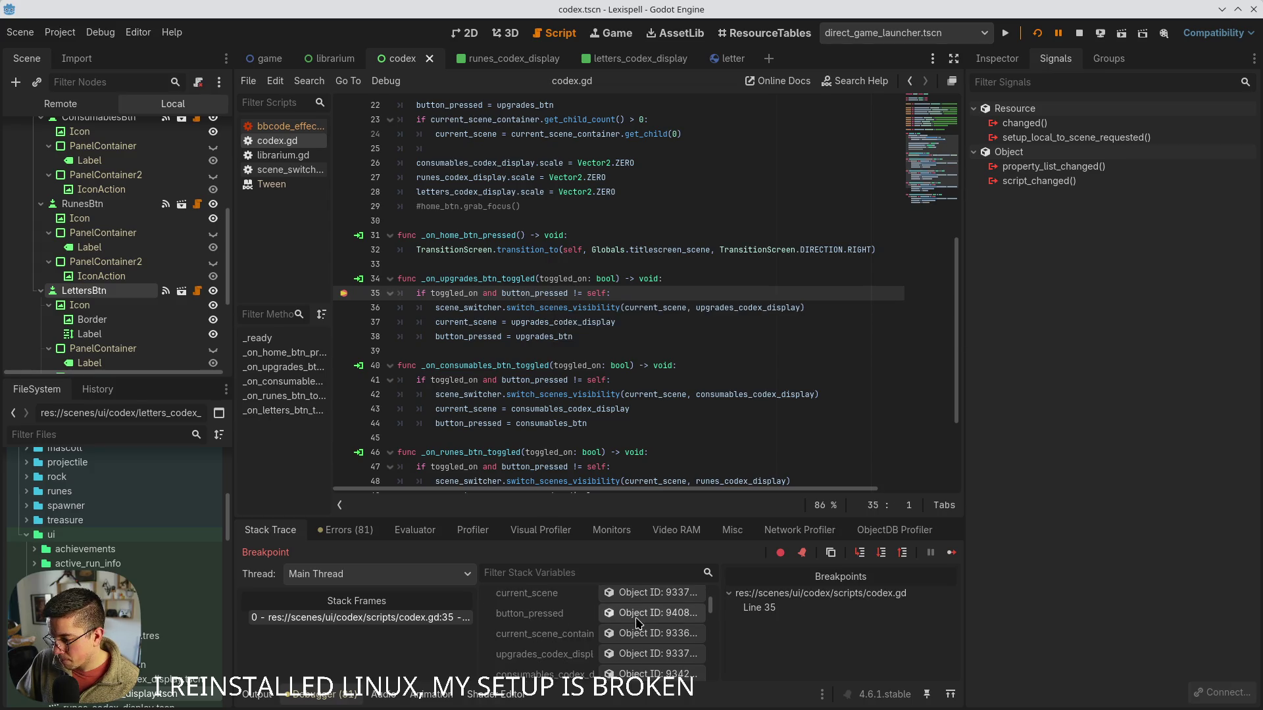
{"action": "left_click", "coordinate": [996, 59]}
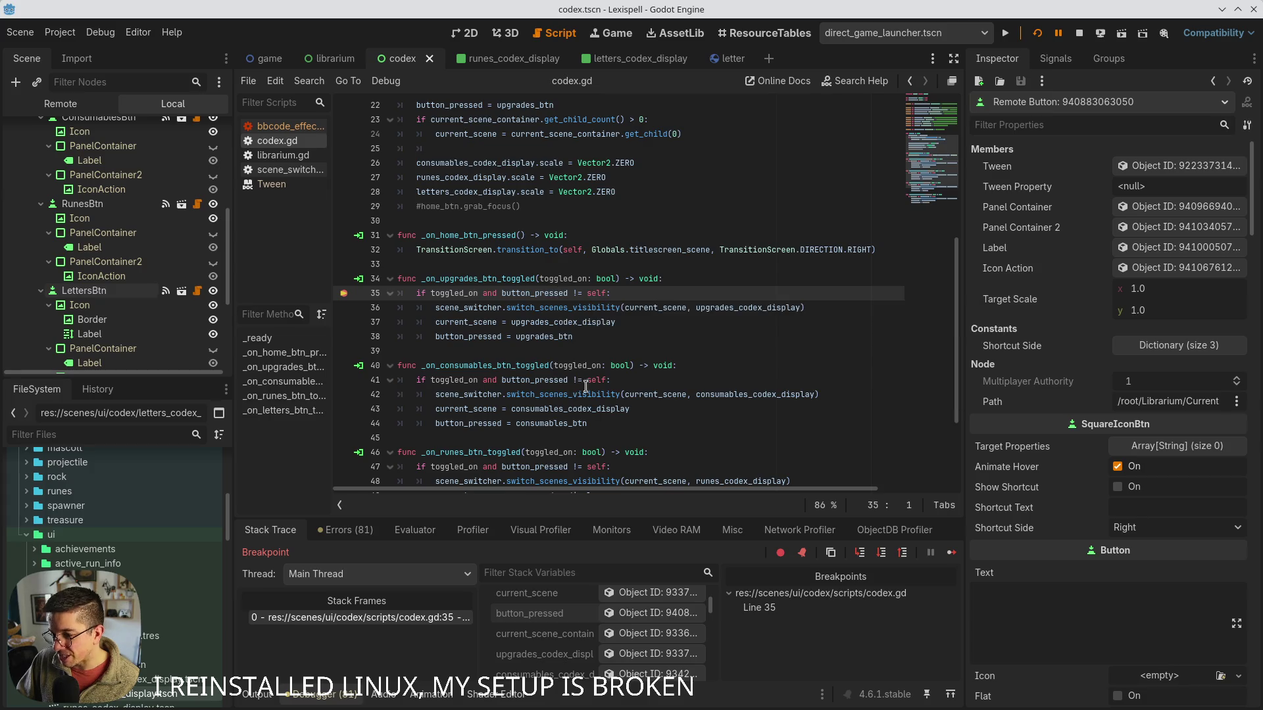
{"action": "mouse_move", "coordinate": [605, 384]}
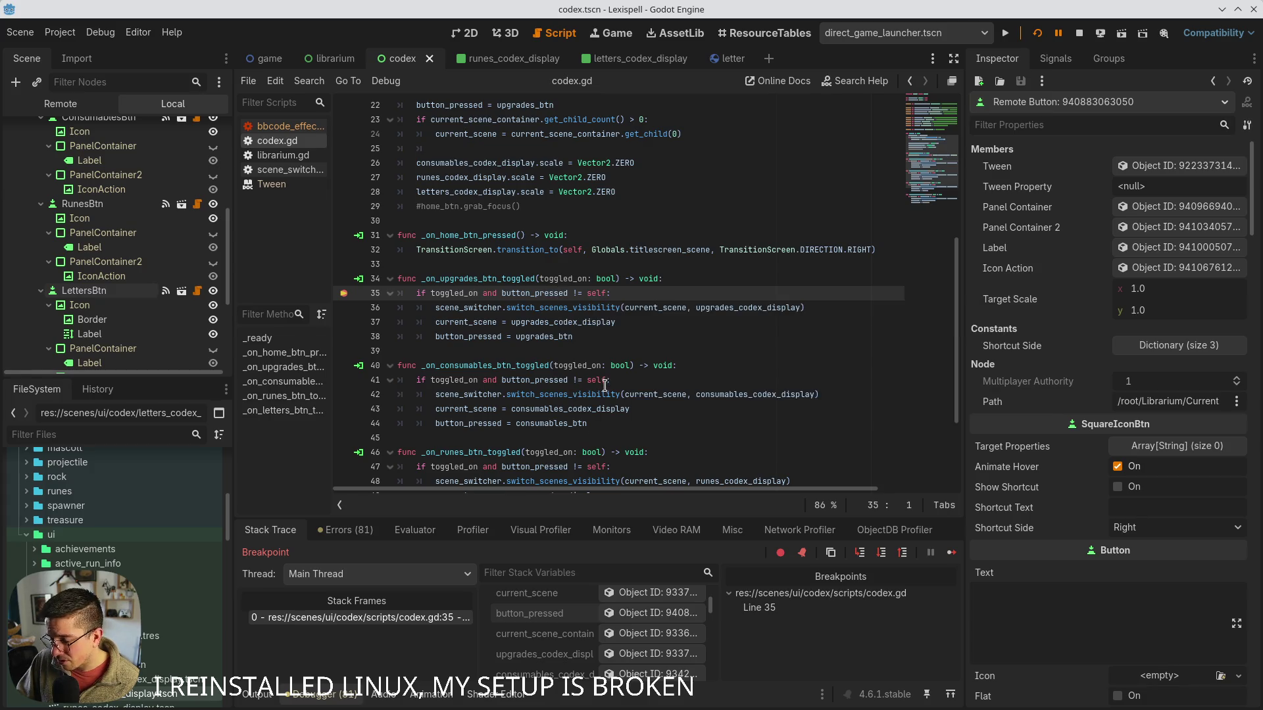
{"action": "scroll", "coordinate": [702, 294], "scroll_direction": "up", "scroll_amount": 4}
{"action": "scroll", "coordinate": [702, 294], "scroll_direction": "down", "scroll_amount": 3}
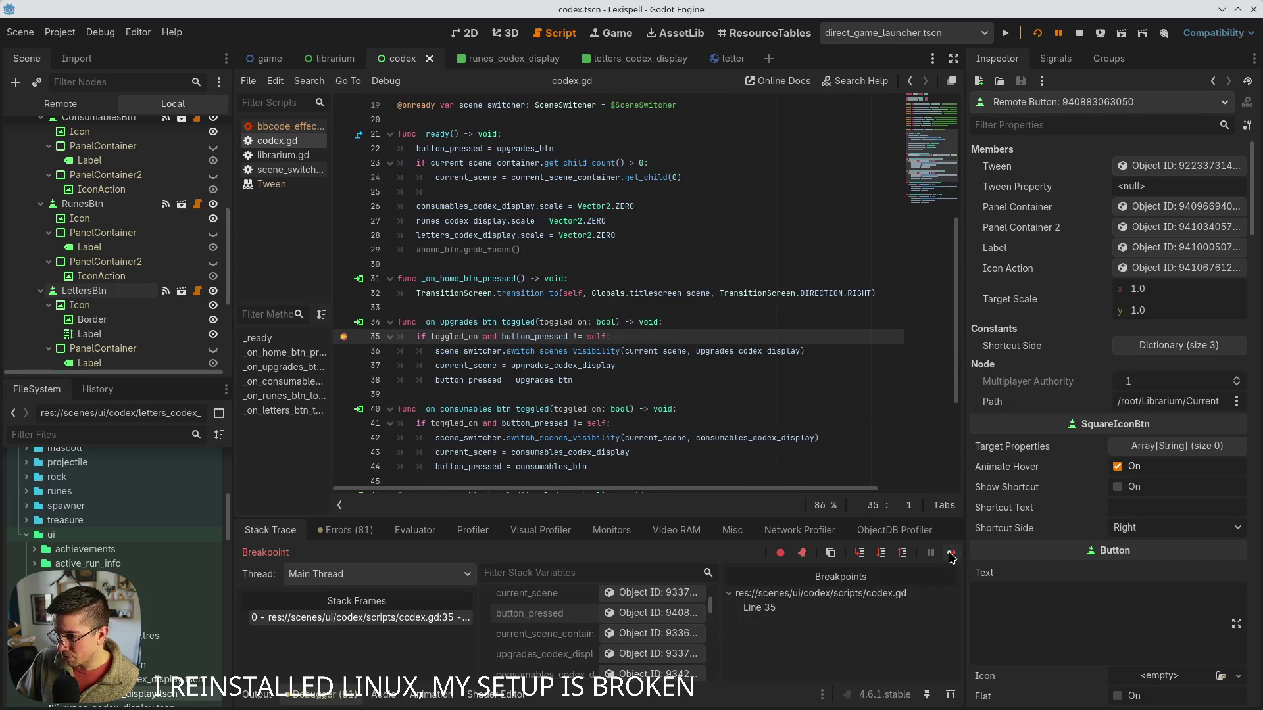
Step: Remove the line 35 breakpoint with F9 and continue the game
{"action": "key", "text": "F9"}
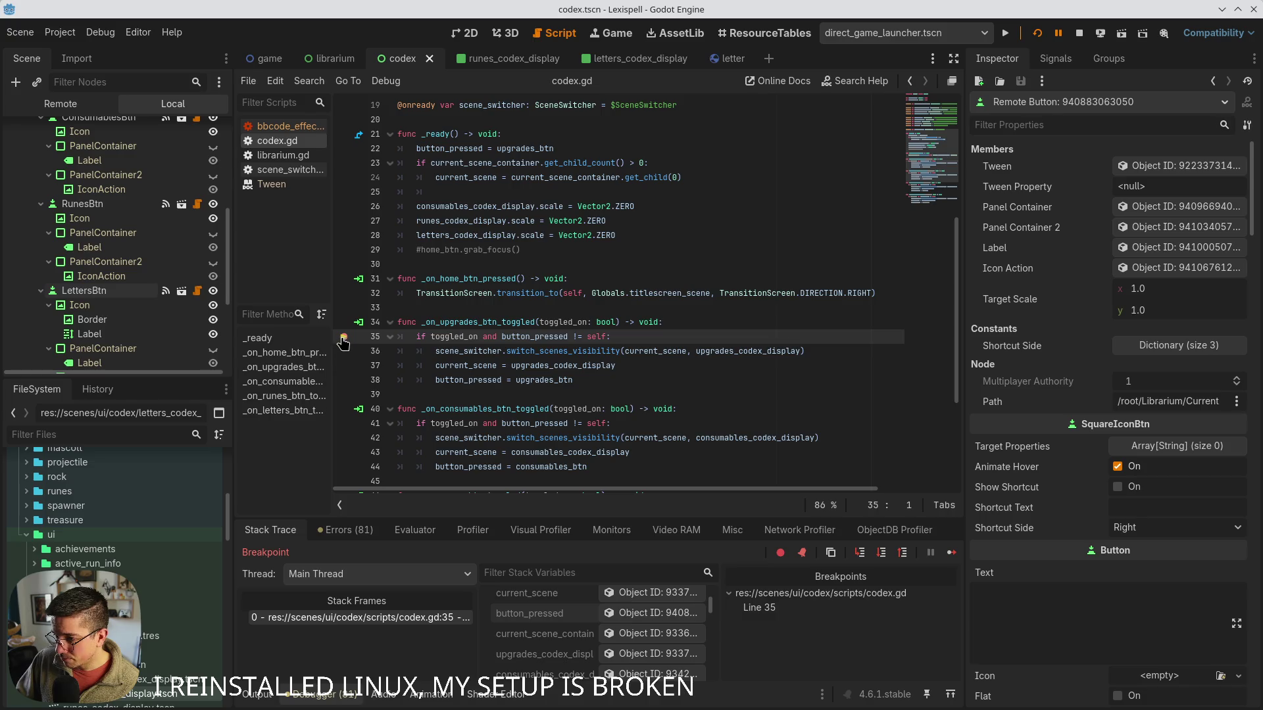
{"action": "left_click", "coordinate": [951, 553]}
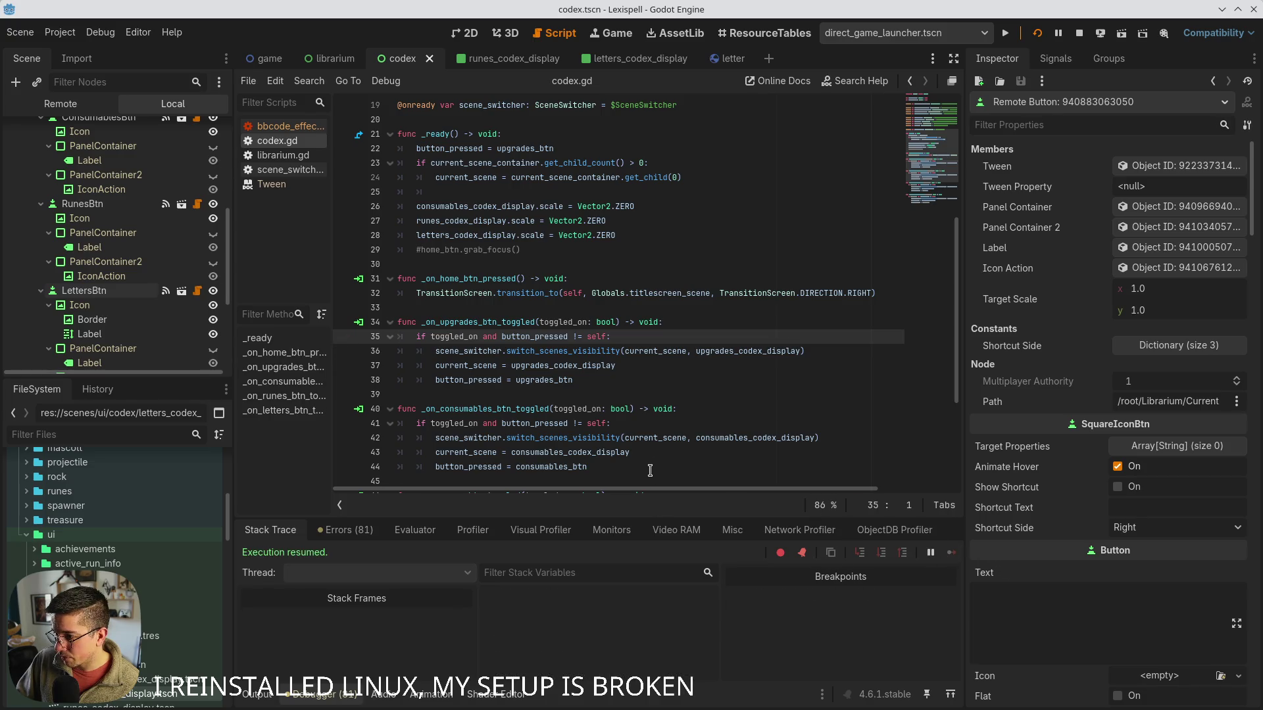
{"action": "left_click", "coordinate": [615, 39]}
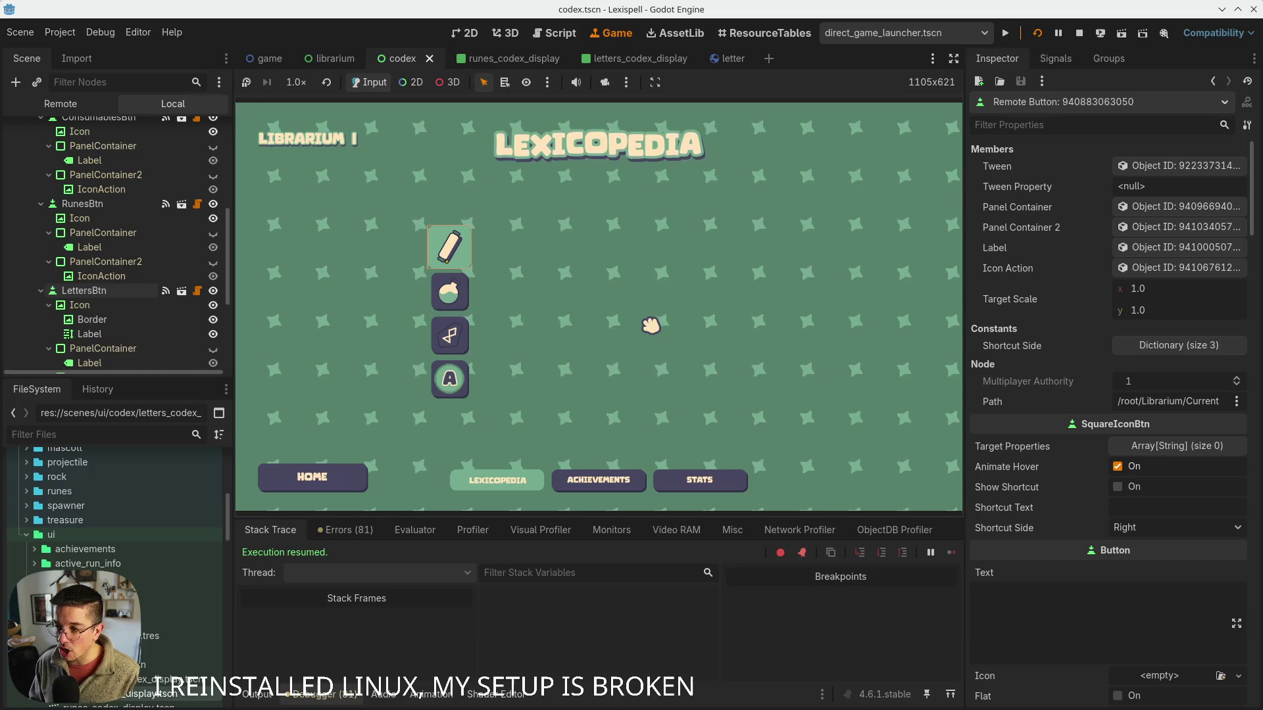
Step: Move the codex between the Potions & Wands and Scrolls pages and through the potions grid
{"action": "key", "text": "Down"}
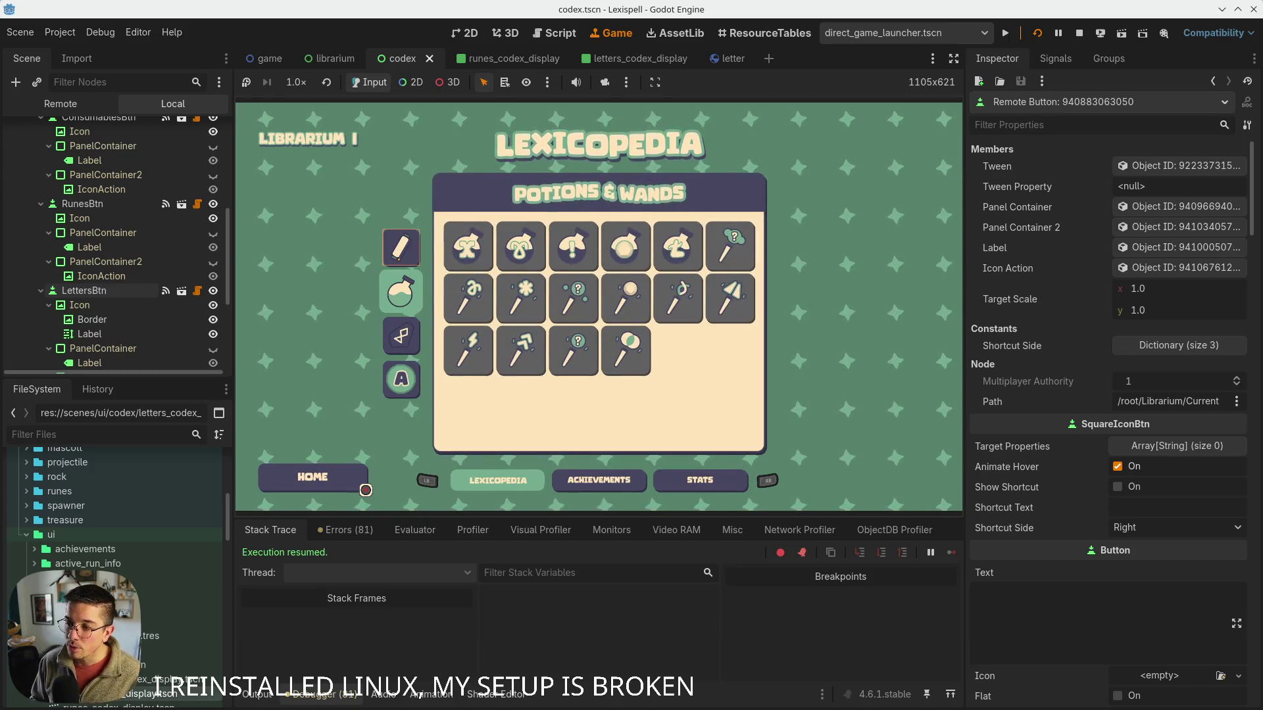
{"action": "key", "text": "Up"}
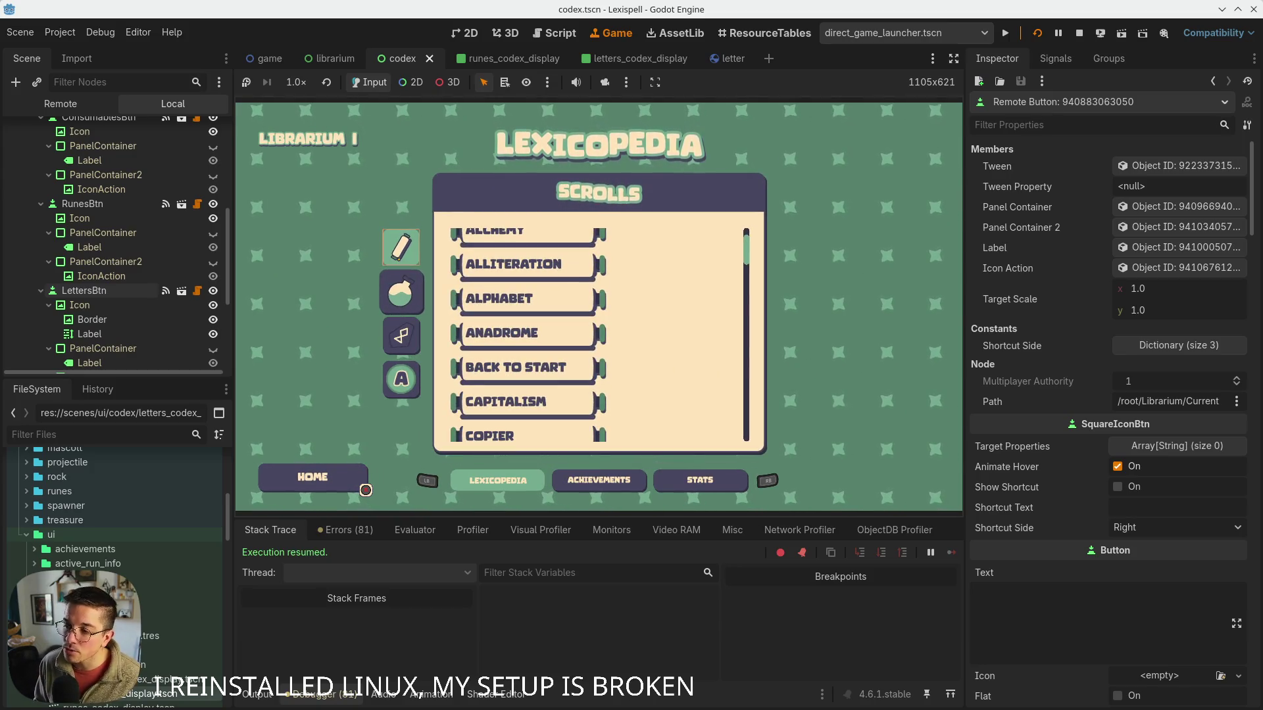
{"action": "key", "text": "Down"}
{"action": "key", "text": "Right"}
Step: Go to the Runes page, then the Letters page, and inspect RunesBtn in the Remote tree
{"action": "key", "text": "Right"}
{"action": "key", "text": "Right"}
{"action": "key", "text": "Right"}
{"action": "key", "text": "Right"}
{"action": "key", "text": "Up"}
{"action": "key", "text": "Left"}
{"action": "key", "text": "Left"}
{"action": "key", "text": "Left"}
{"action": "key", "text": "Down"}
{"action": "key", "text": "Left"}
{"action": "key", "text": "Left"}
{"action": "key", "text": "Right"}
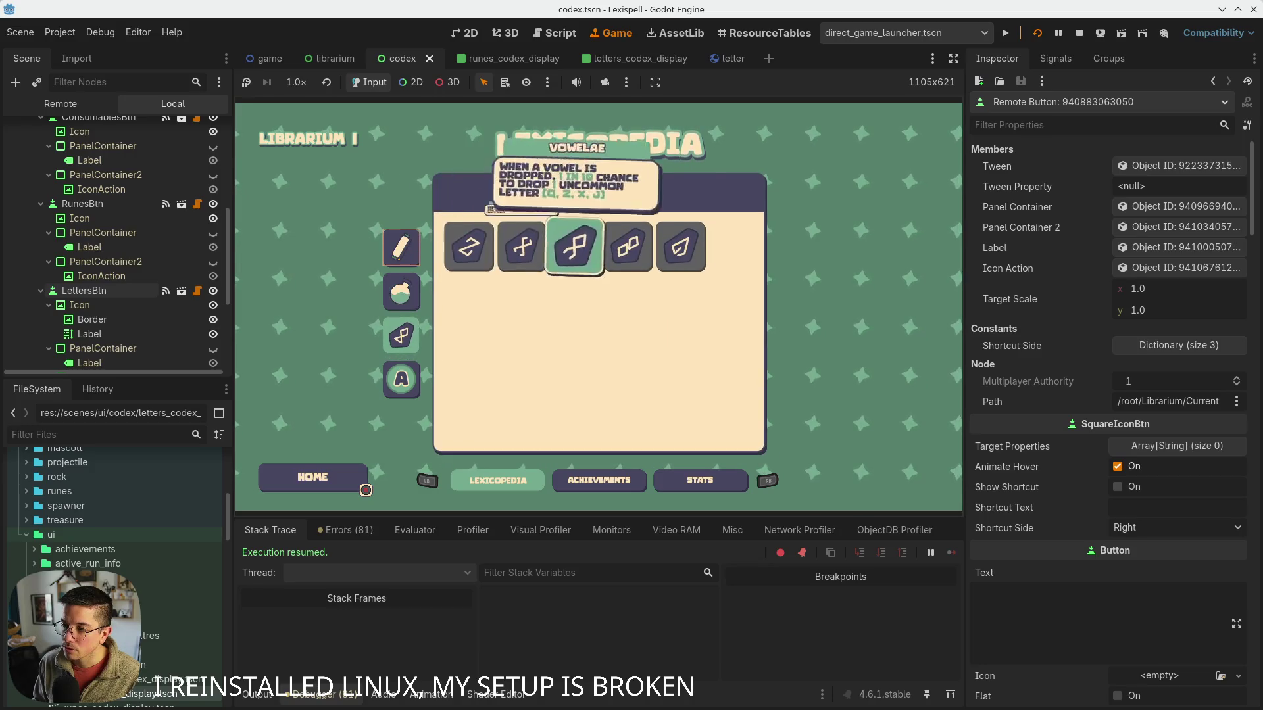
{"action": "key", "text": "Left"}
{"action": "key", "text": "Down"}
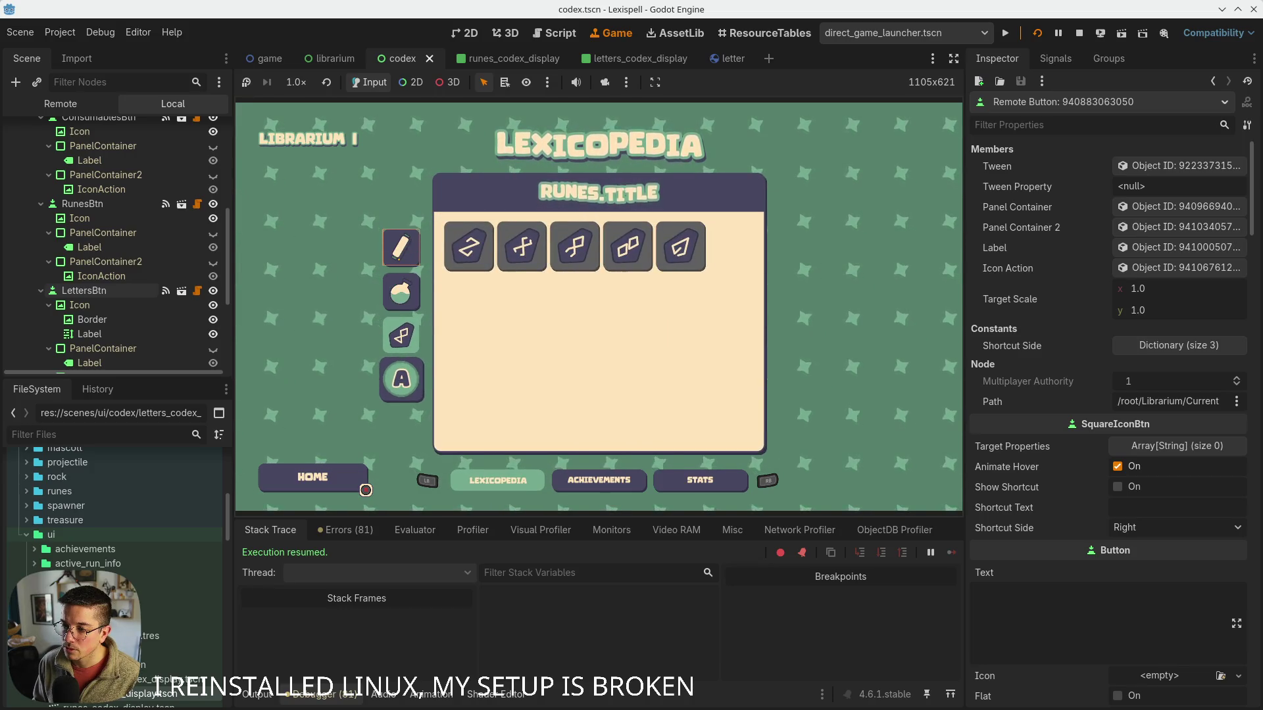
{"action": "key", "text": "Down"}
{"action": "key", "text": "Up"}
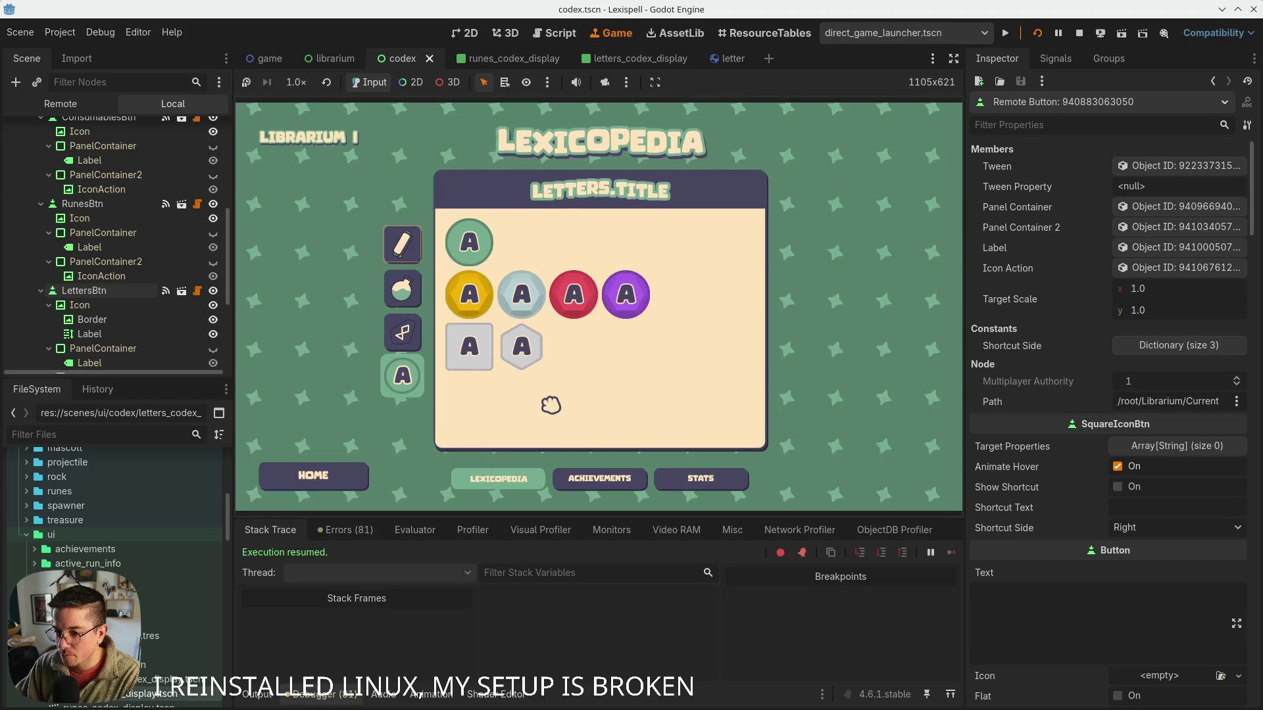
{"action": "left_click", "coordinate": [82, 204]}
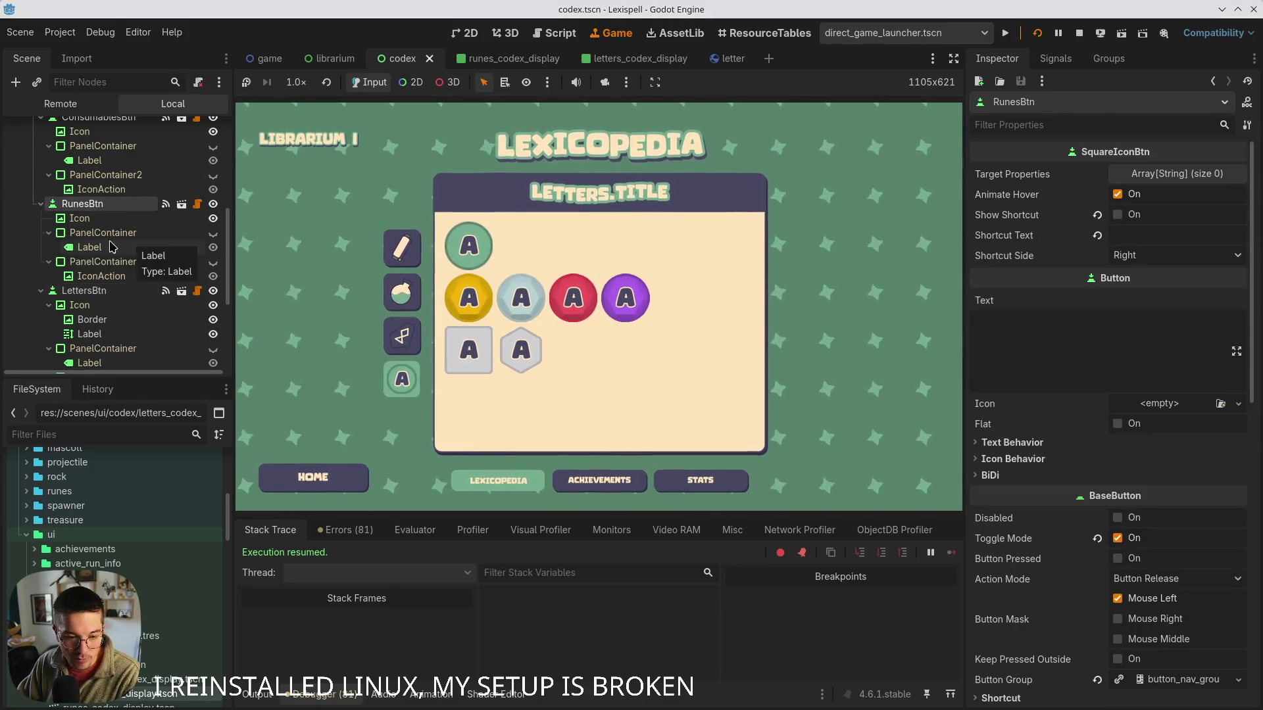
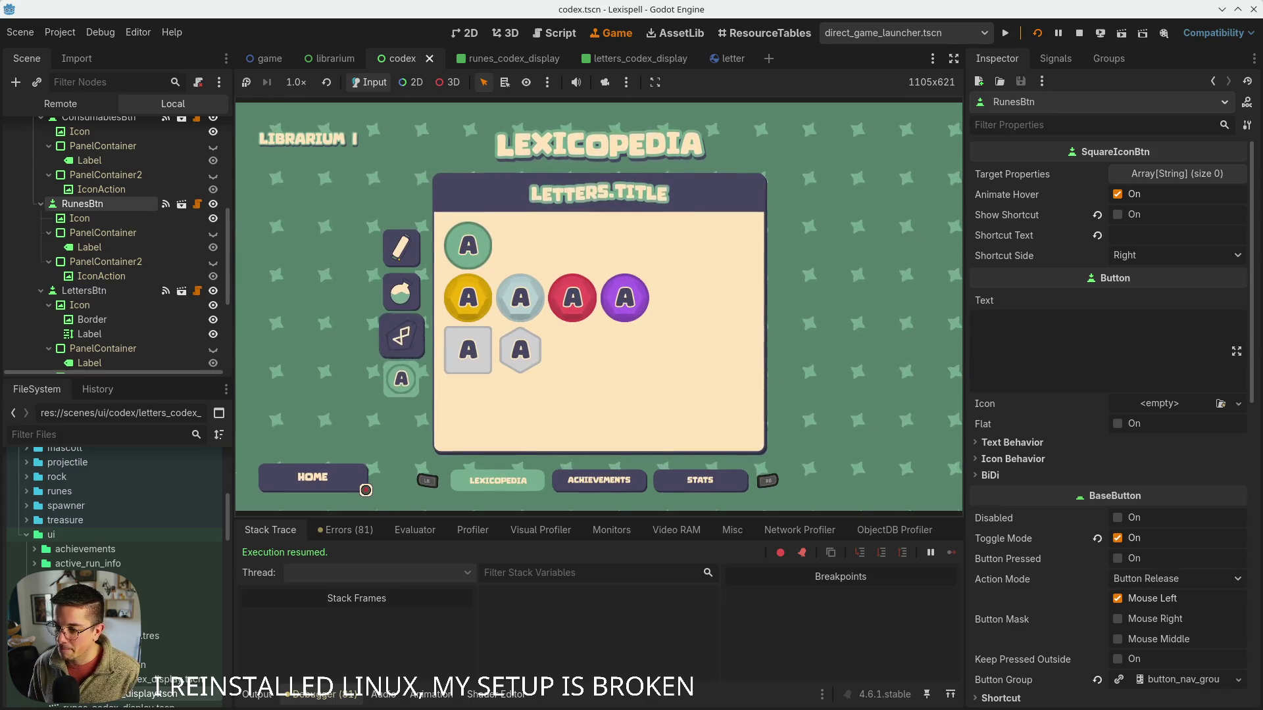
Step: Cycle the codex panels in the running game, restart it with F5, and open codex.gd
{"action": "key", "text": "Up"}
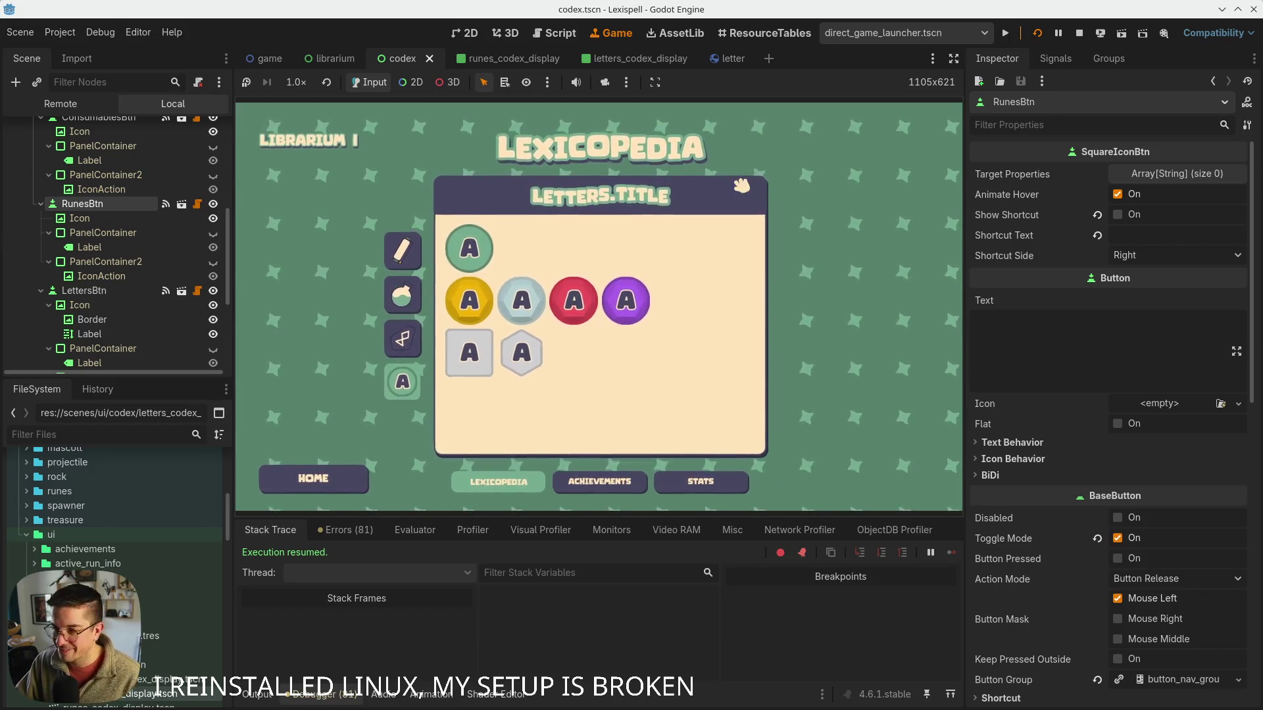
{"action": "key", "text": "F5"}
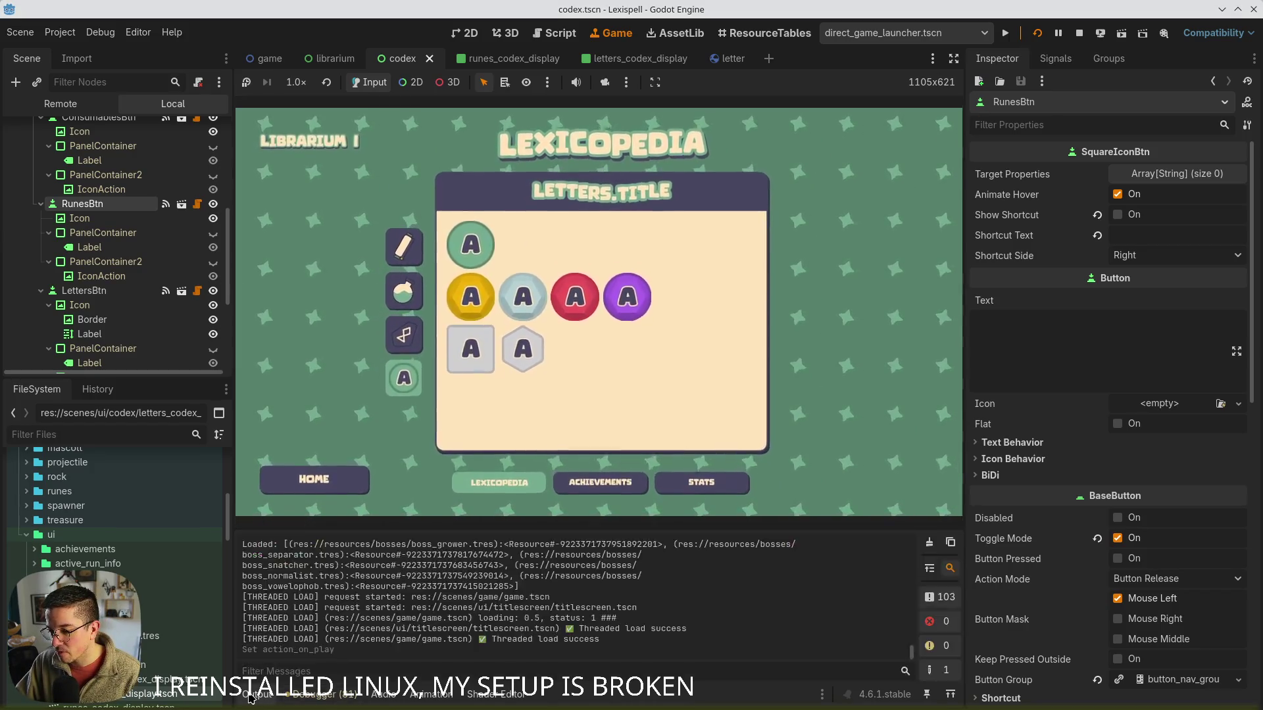
{"action": "scroll", "coordinate": [204, 238], "scroll_direction": "up", "scroll_amount": 5}
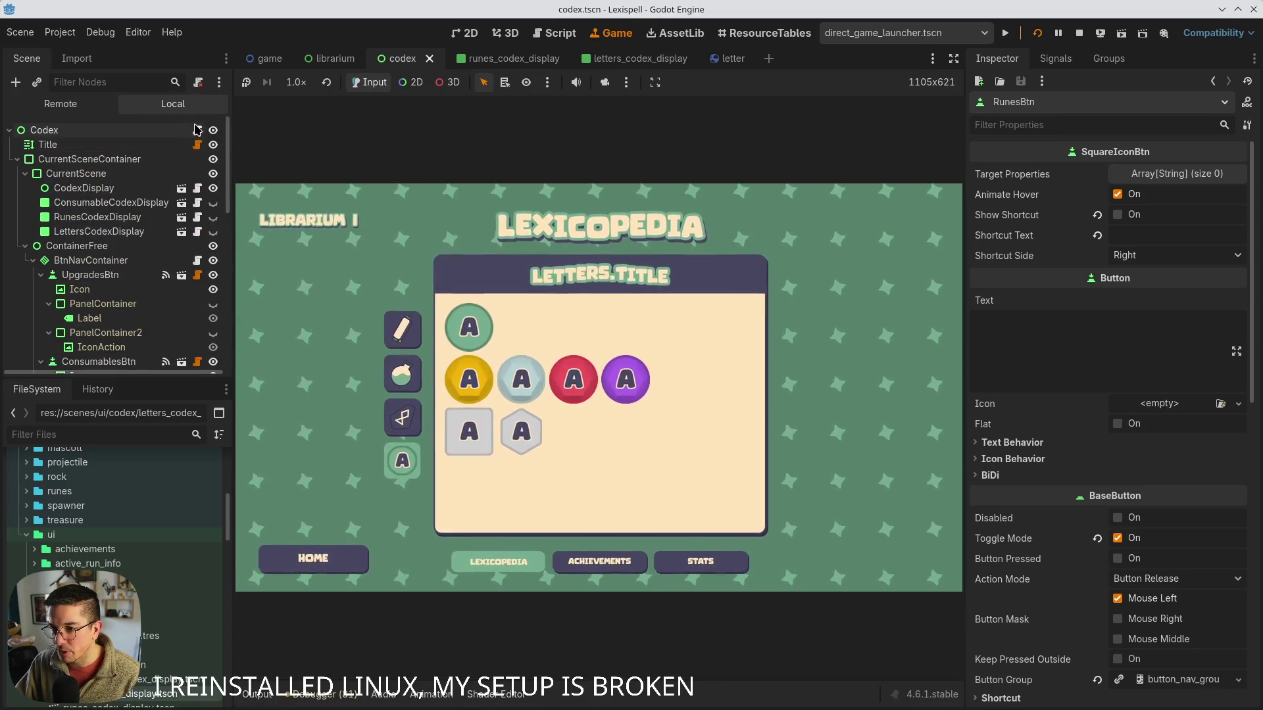
{"action": "key", "text": "ctrl+F3"}
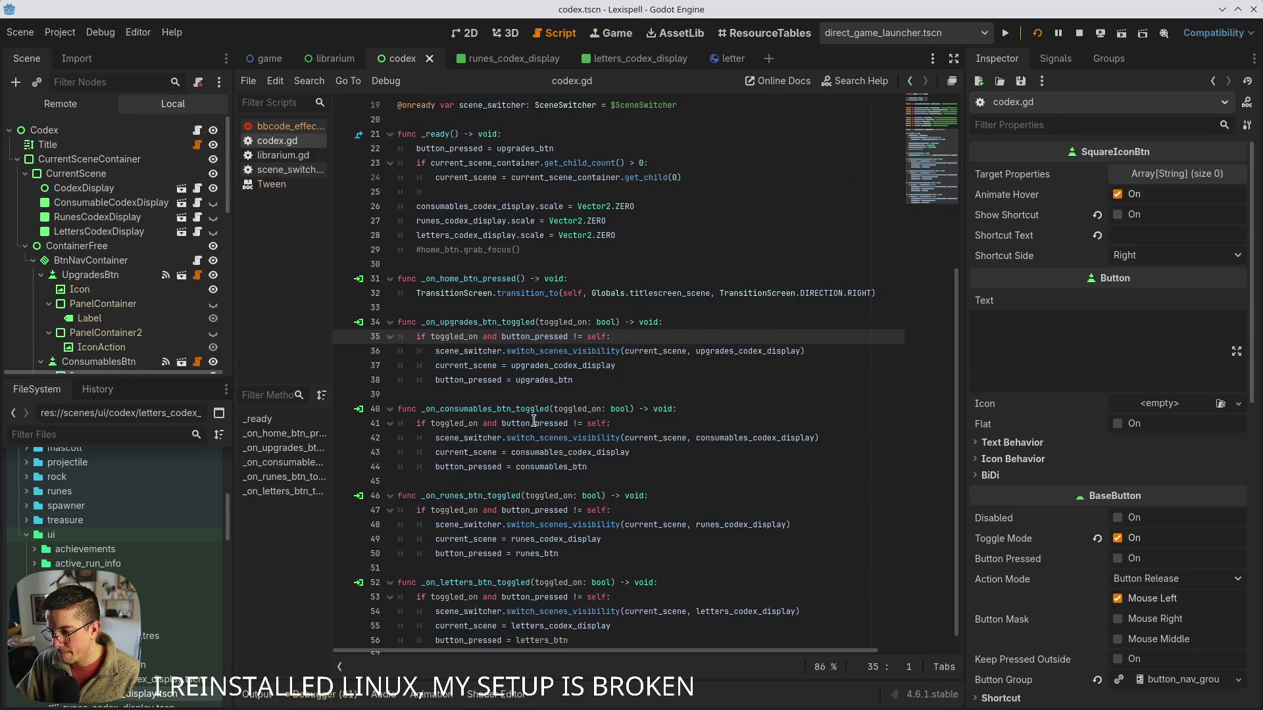
Step: Replace self with upgrades_btn in the line 35 button_pressed comparison and save
{"action": "double_click", "coordinate": [531, 407]}
{"action": "scroll", "coordinate": [494, 365], "scroll_direction": "up", "scroll_amount": 5}
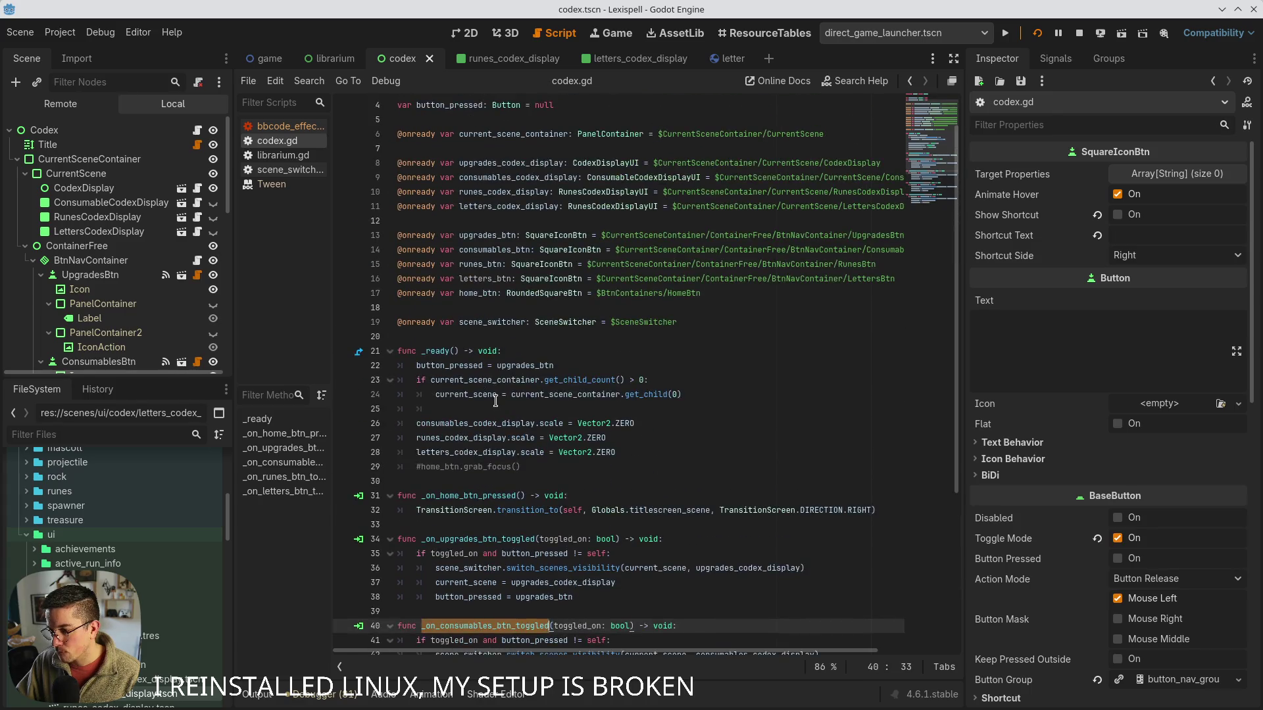
{"action": "scroll", "coordinate": [495, 401], "scroll_direction": "up", "scroll_amount": 2}
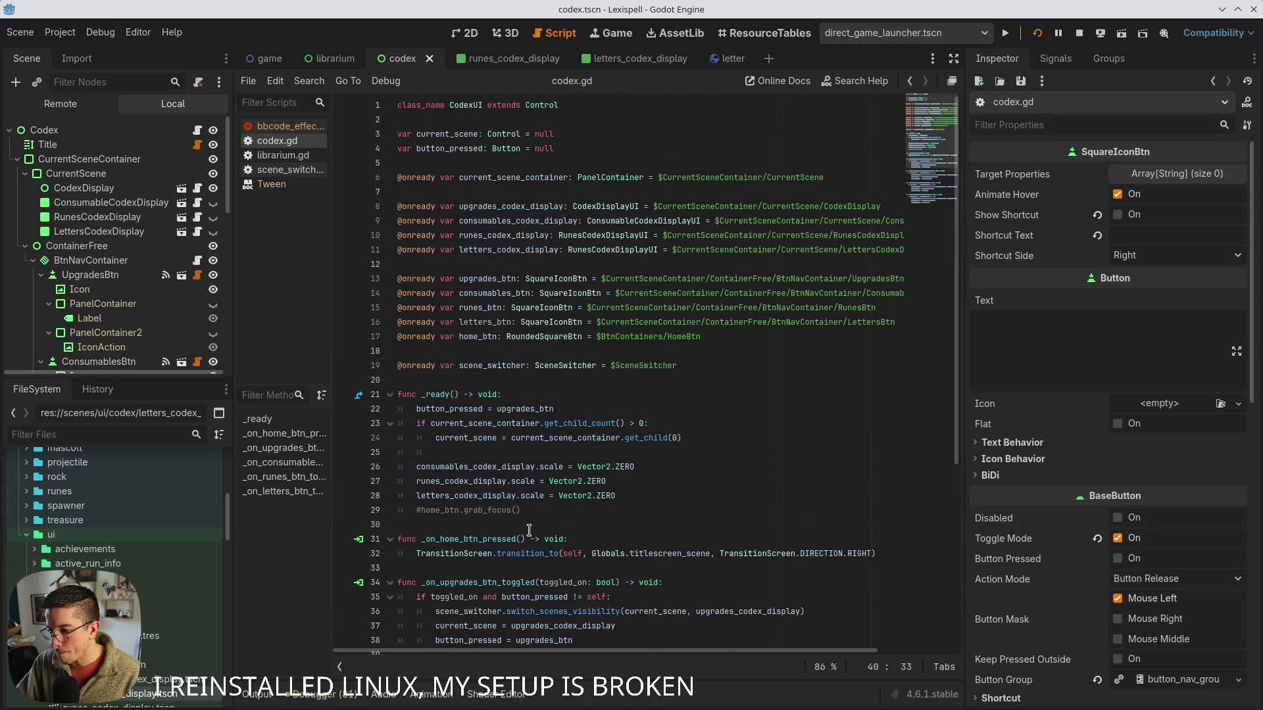
{"action": "scroll", "coordinate": [530, 530], "scroll_direction": "down", "scroll_amount": 4}
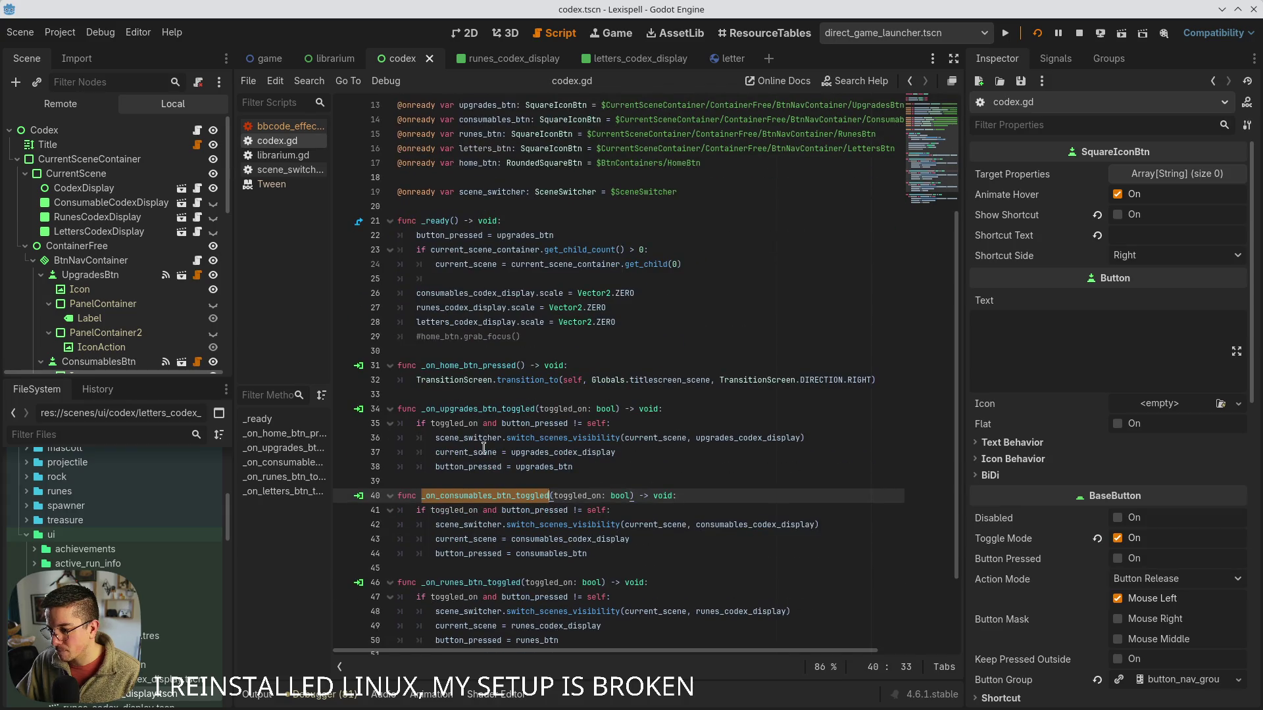
{"action": "scroll", "coordinate": [484, 448], "scroll_direction": "down", "scroll_amount": 2}
{"action": "double_click", "coordinate": [525, 336]}
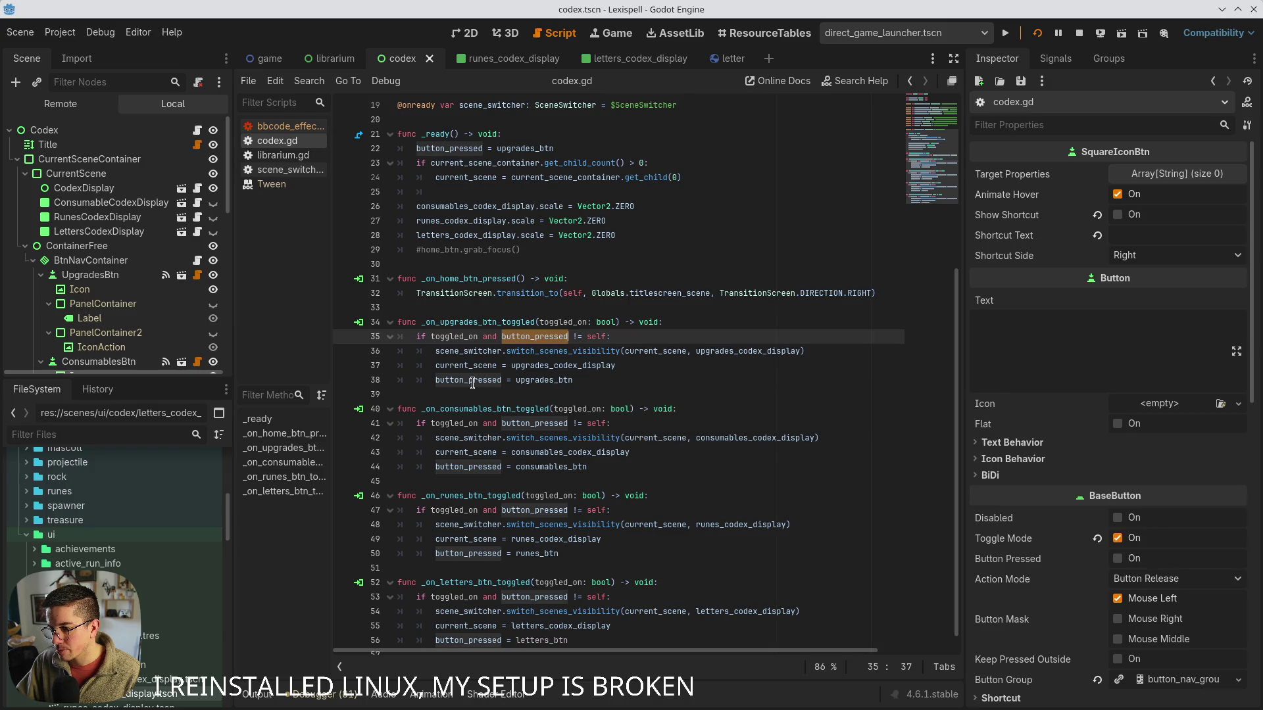
{"action": "double_click", "coordinate": [546, 380]}
{"action": "key", "text": "ctrl+c"}
{"action": "double_click", "coordinate": [595, 337]}
{"action": "key", "text": "ctrl+v"}
{"action": "key", "text": "ctrl+s"}
Step: Replace self with consumables_btn on line 41 and runes_btn on line 47
{"action": "double_click", "coordinate": [546, 467]}
{"action": "key", "text": "ctrl+c"}
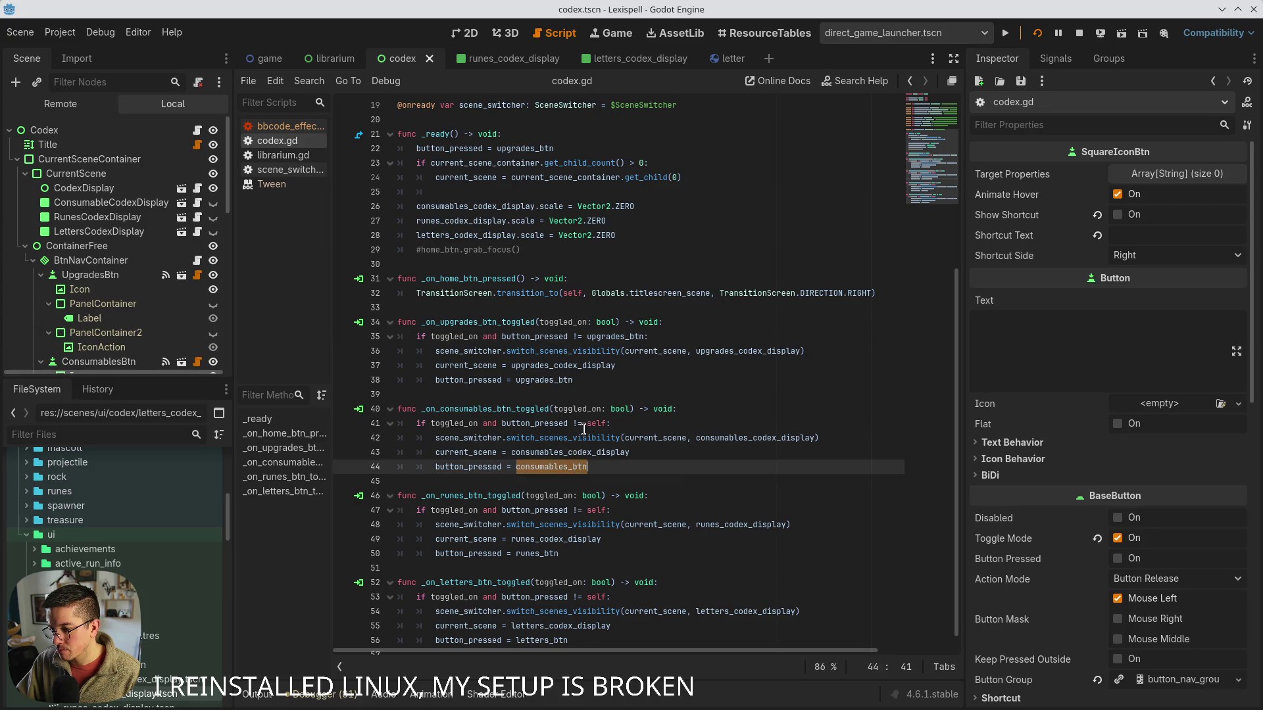
{"action": "double_click", "coordinate": [595, 424]}
{"action": "key", "text": "ctrl+v"}
{"action": "double_click", "coordinate": [531, 554]}
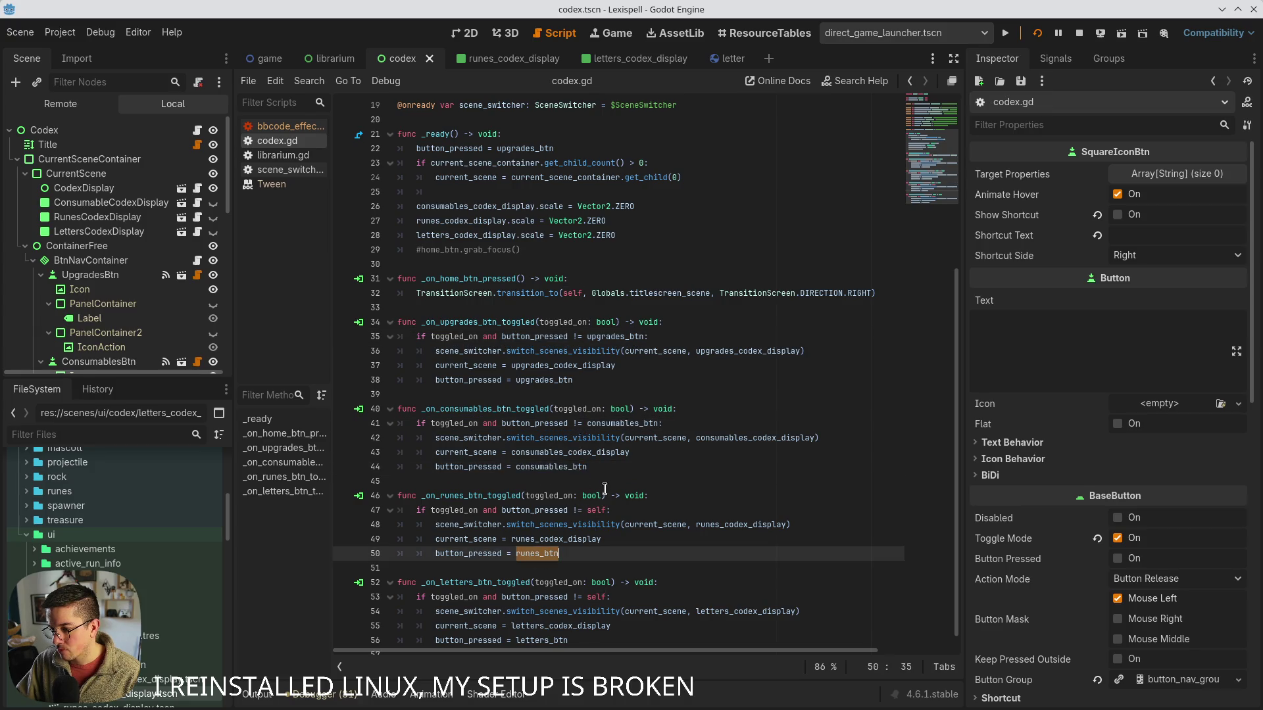
{"action": "key", "text": "ctrl+c"}
{"action": "double_click", "coordinate": [599, 511]}
{"action": "key", "text": "ctrl+v"}
Step: Replace self with letters_btn on line 53, save codex.gd, and return to the game view
{"action": "scroll", "coordinate": [591, 551], "scroll_direction": "down", "scroll_amount": 1}
{"action": "double_click", "coordinate": [541, 625]}
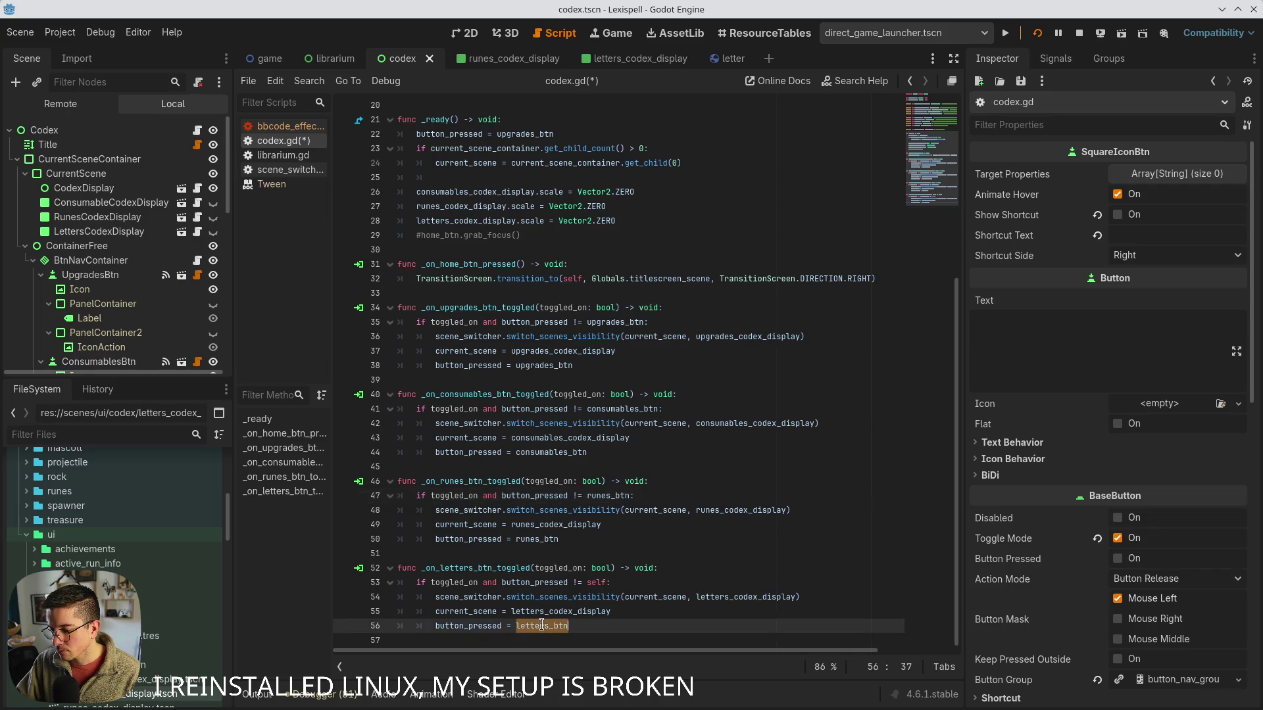
{"action": "key", "text": "ctrl+c"}
{"action": "double_click", "coordinate": [597, 583]}
{"action": "key", "text": "ctrl+v"}
{"action": "key", "text": "ctrl+s"}
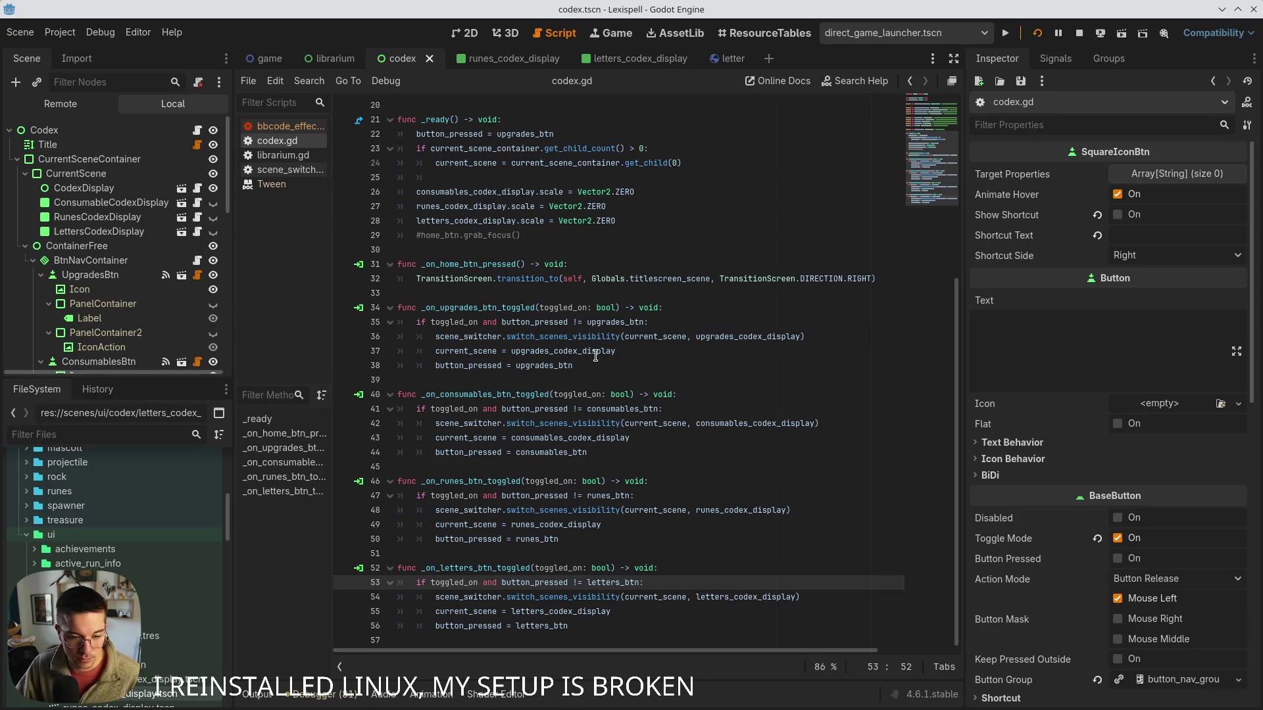
{"action": "left_click", "coordinate": [602, 33]}
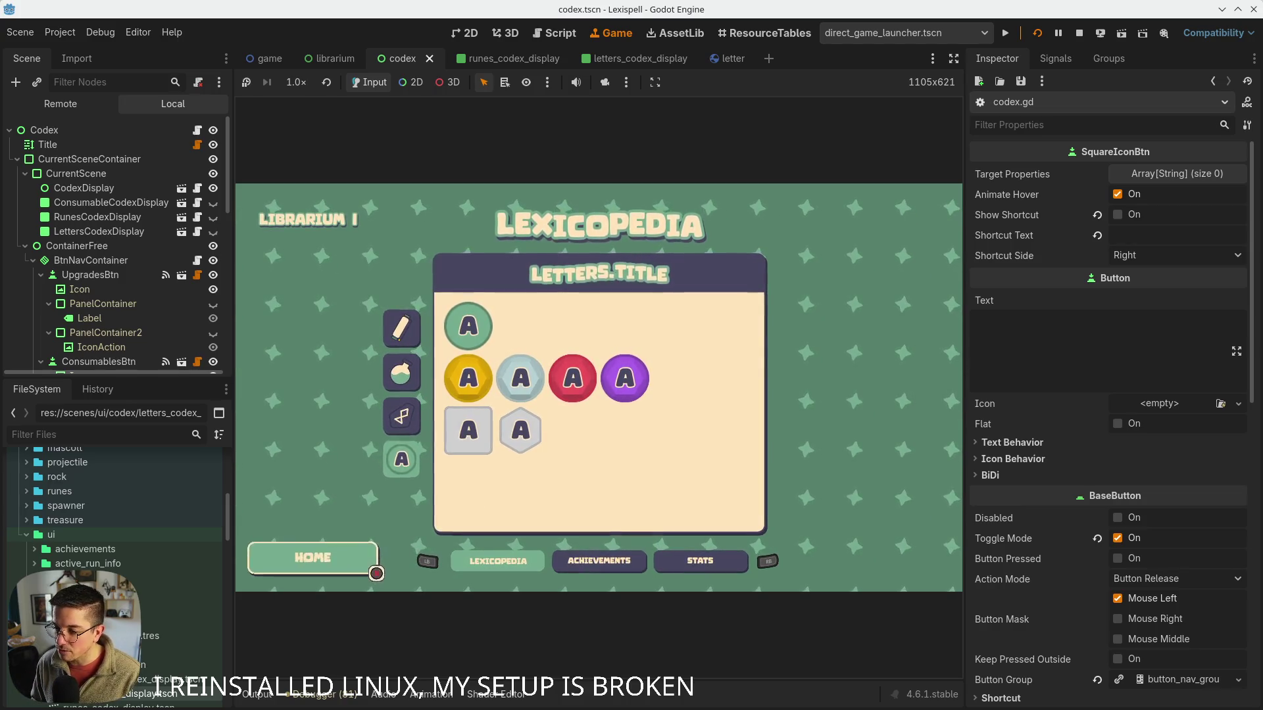
Step: Cycle the codex panels between runes and letters with arrow keys, then stop the game and return to 2D
{"action": "key", "text": "Up"}
{"action": "key", "text": "Up"}
{"action": "key", "text": "Down"}
{"action": "key", "text": "Down"}
{"action": "key", "text": "Down"}
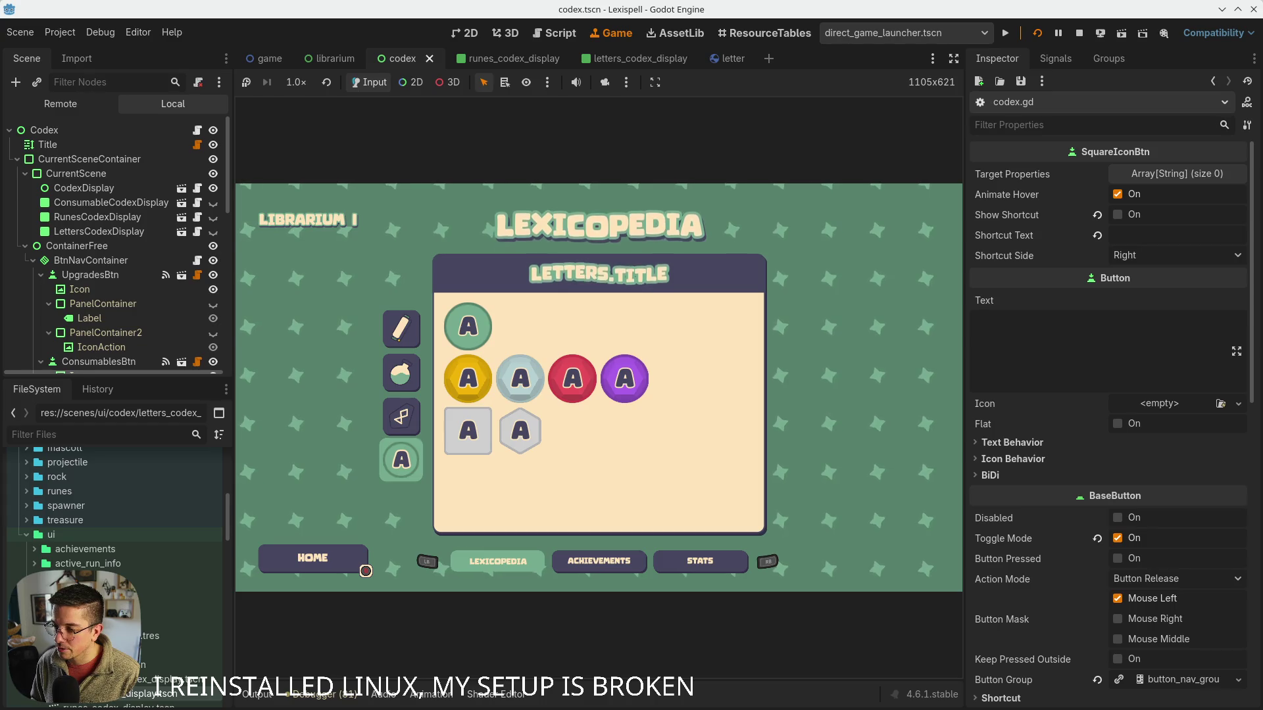
{"action": "key", "text": "Up"}
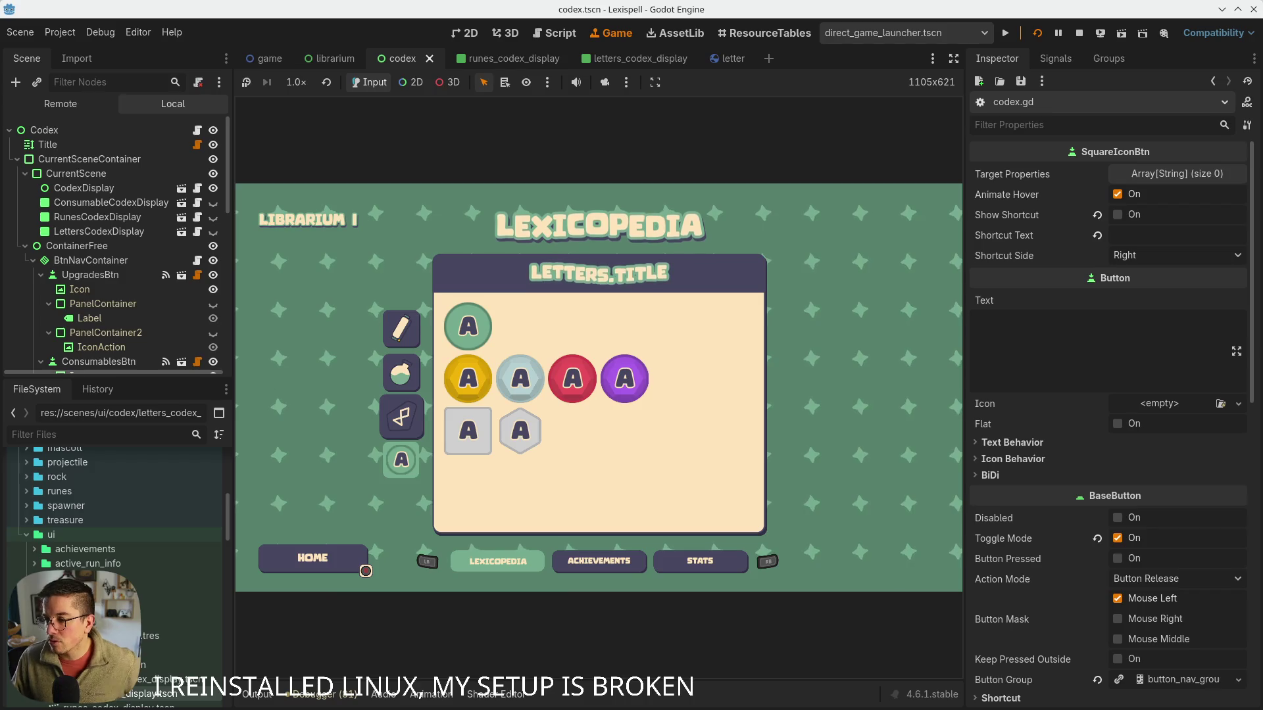
{"action": "left_click", "coordinate": [1078, 33]}
{"action": "left_click", "coordinate": [466, 37]}
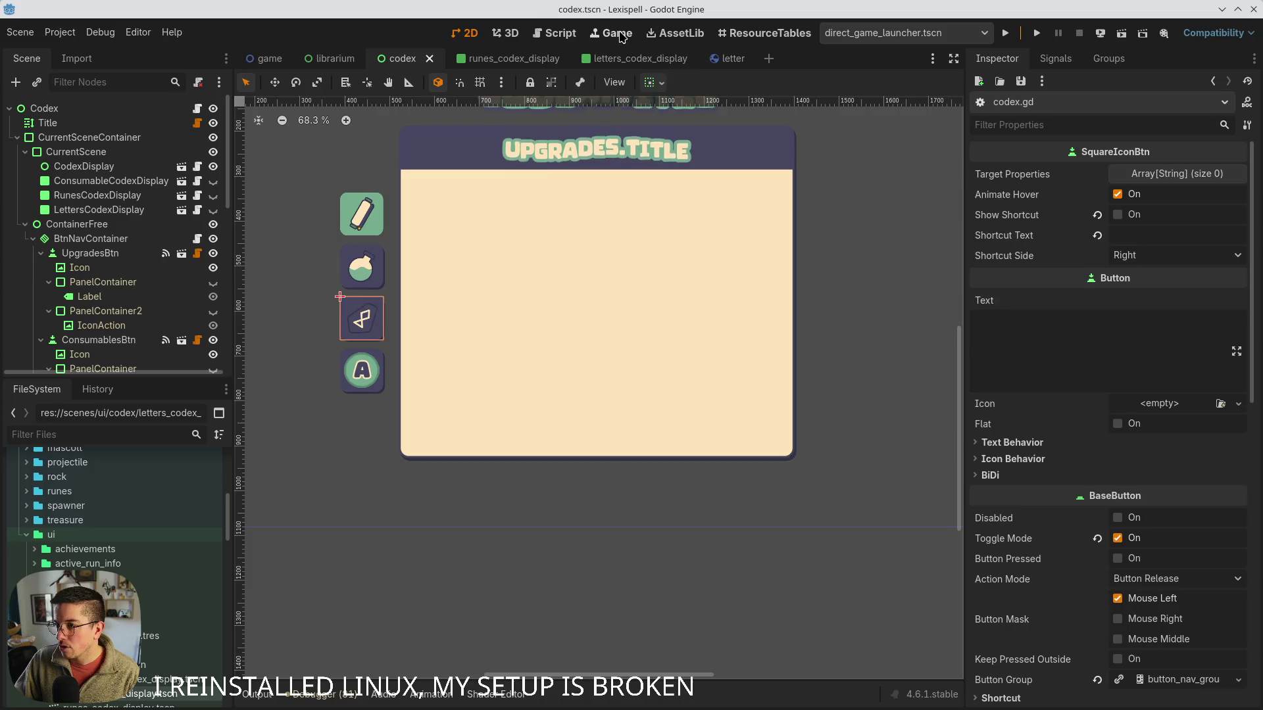
Step: Open letters_codex_display and delete the GridContainer and its letters
{"action": "left_click", "coordinate": [613, 59]}
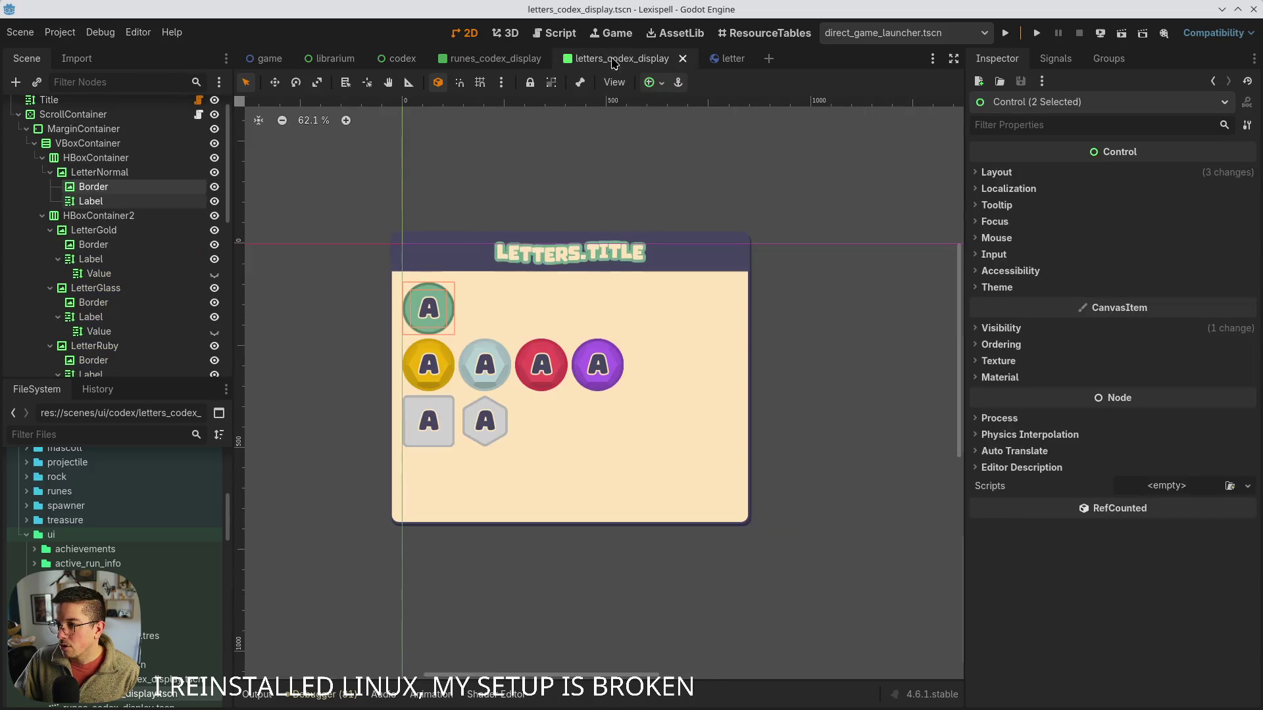
{"action": "left_click", "coordinate": [83, 128]}
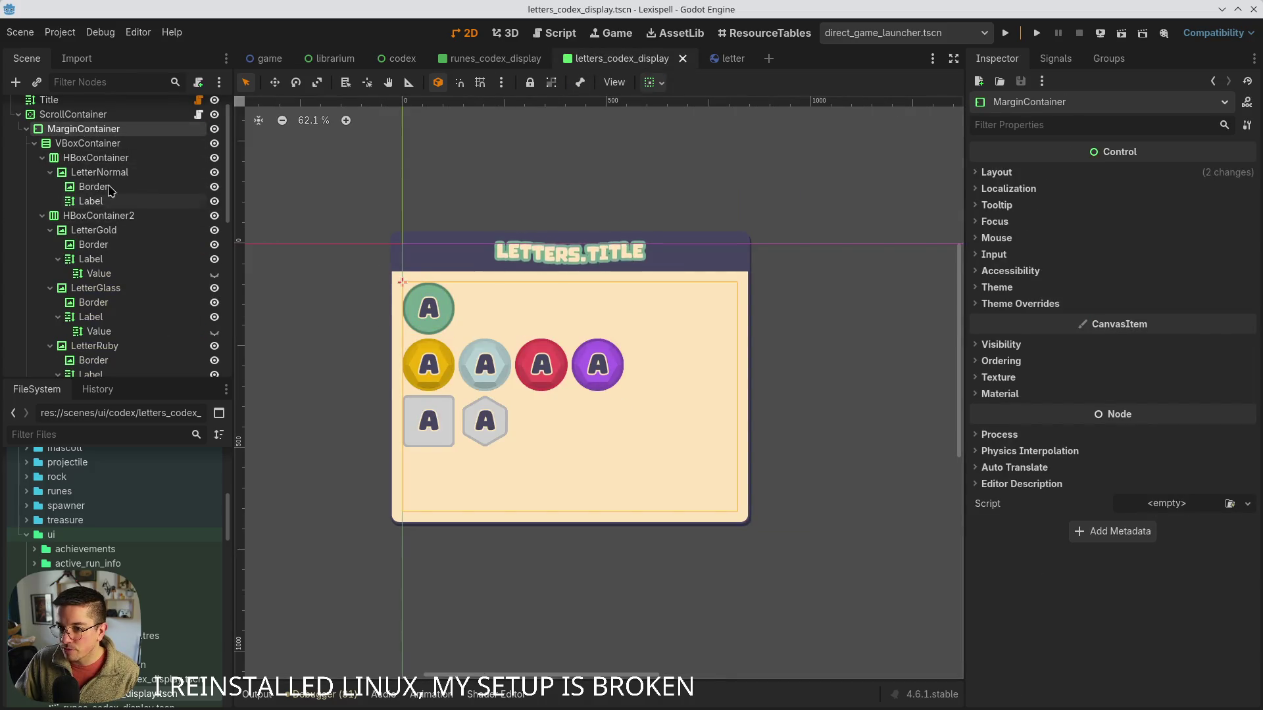
{"action": "left_click", "coordinate": [42, 216]}
{"action": "left_click", "coordinate": [42, 230]}
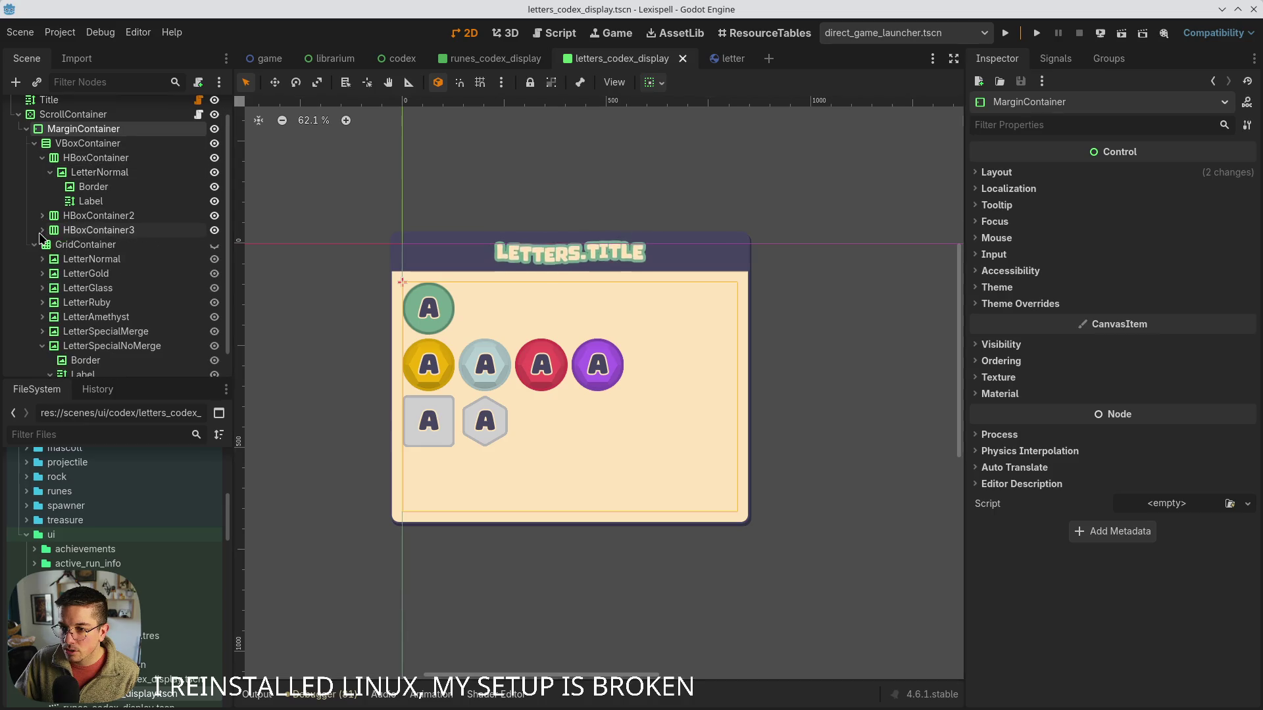
{"action": "left_click", "coordinate": [86, 245]}
{"action": "key", "text": "Delete"}
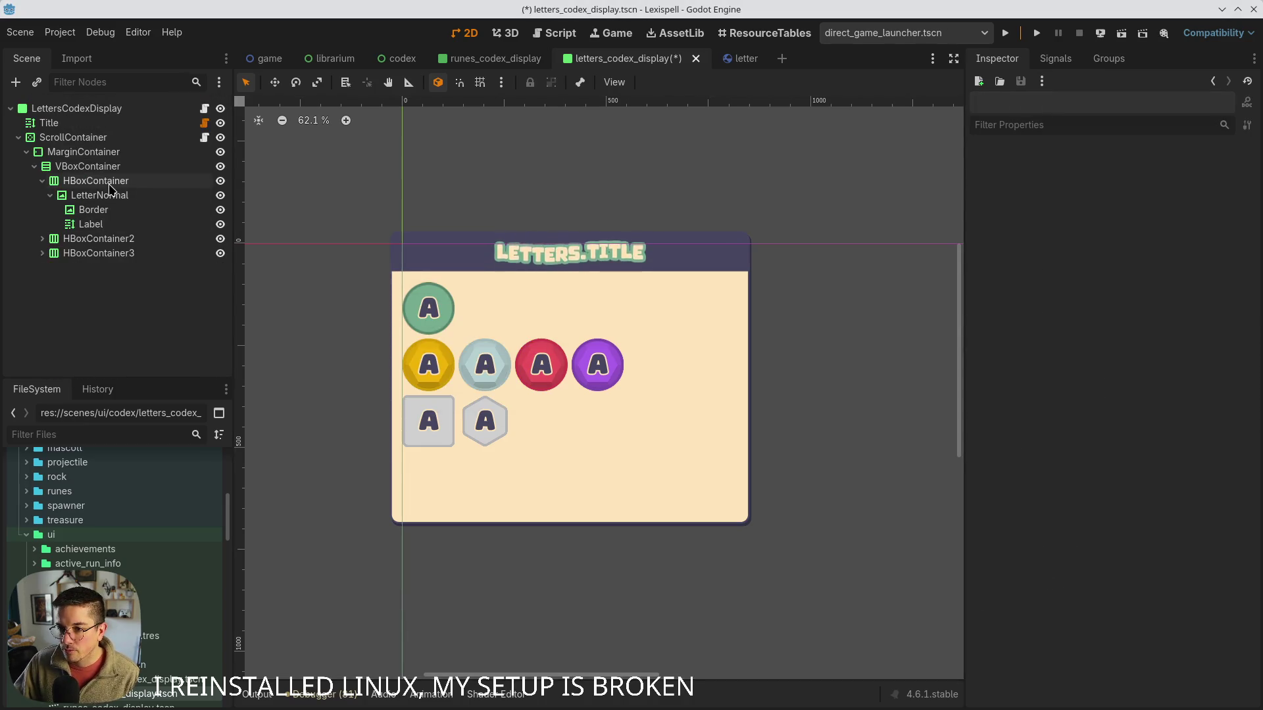
Step: Give the VBoxContainer and three HBoxContainers a Separation override of 30 and save the scene
{"action": "left_click", "coordinate": [92, 238]}
{"action": "left_click", "coordinate": [92, 252], "text": "shift"}
{"action": "left_click", "coordinate": [92, 181], "text": "ctrl"}
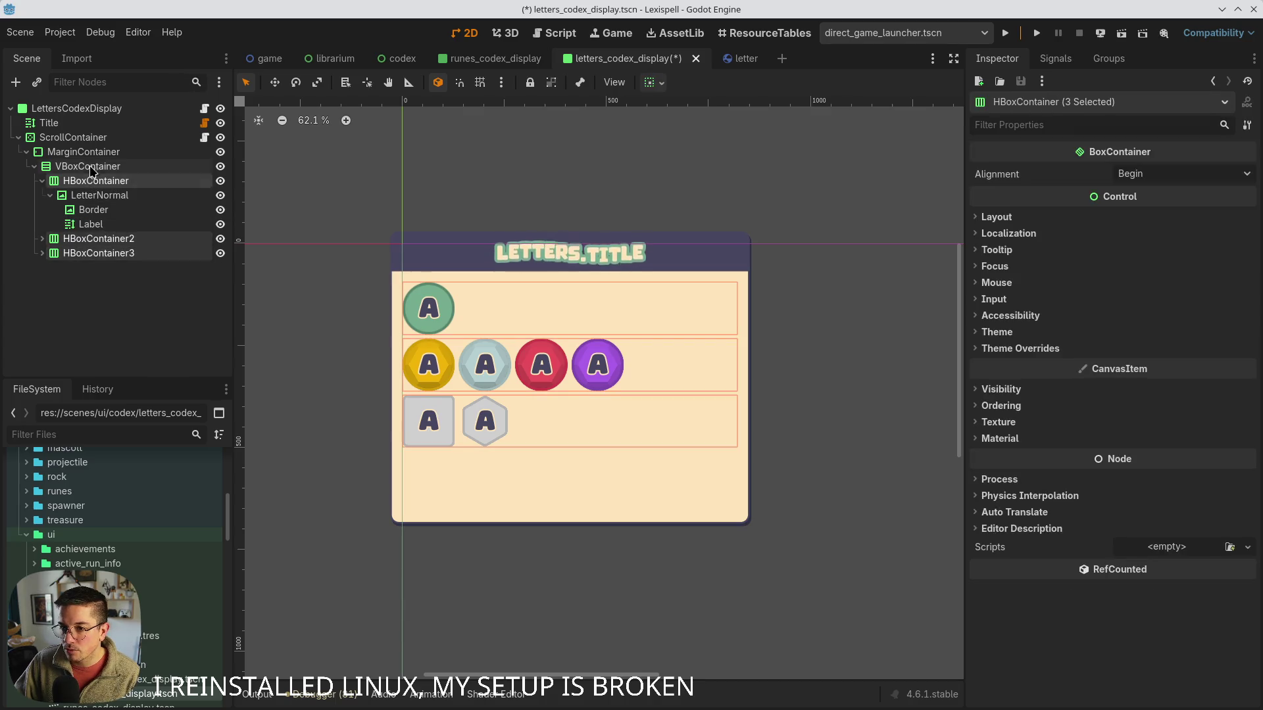
{"action": "left_click", "coordinate": [88, 165], "text": "ctrl"}
{"action": "left_click", "coordinate": [1017, 349]}
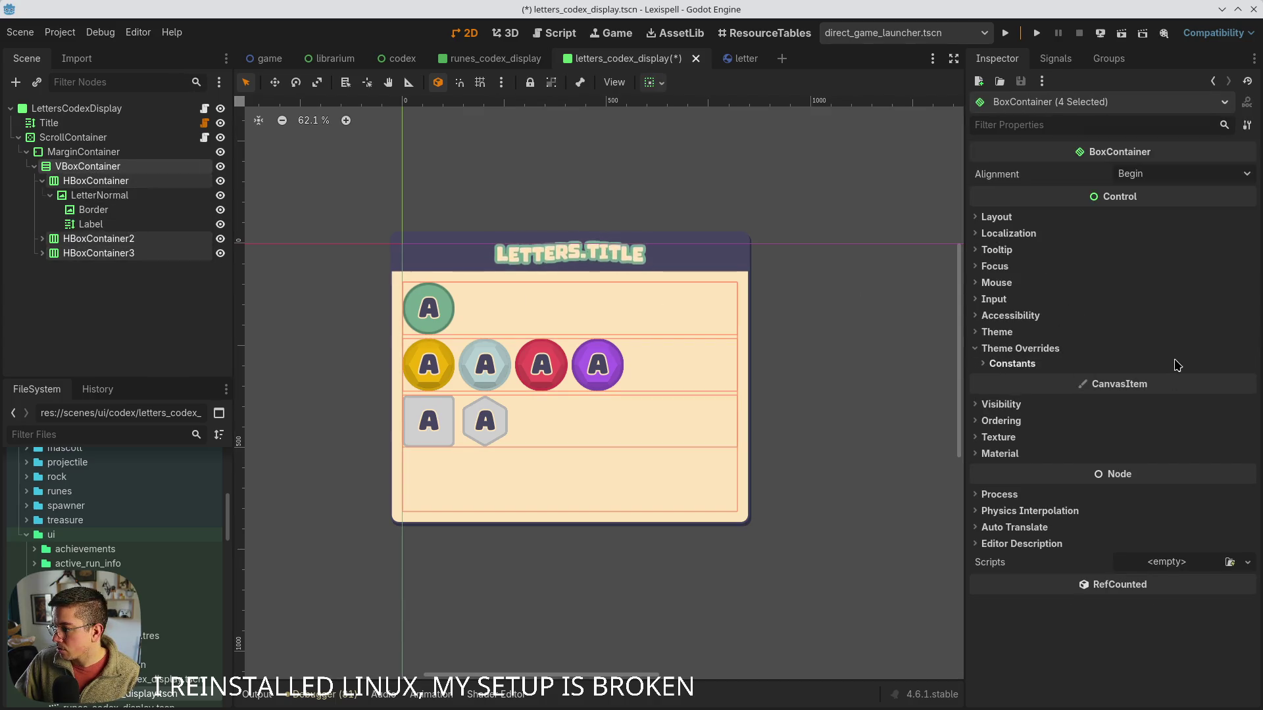
{"action": "left_click", "coordinate": [1013, 363]}
{"action": "left_click", "coordinate": [1166, 380]}
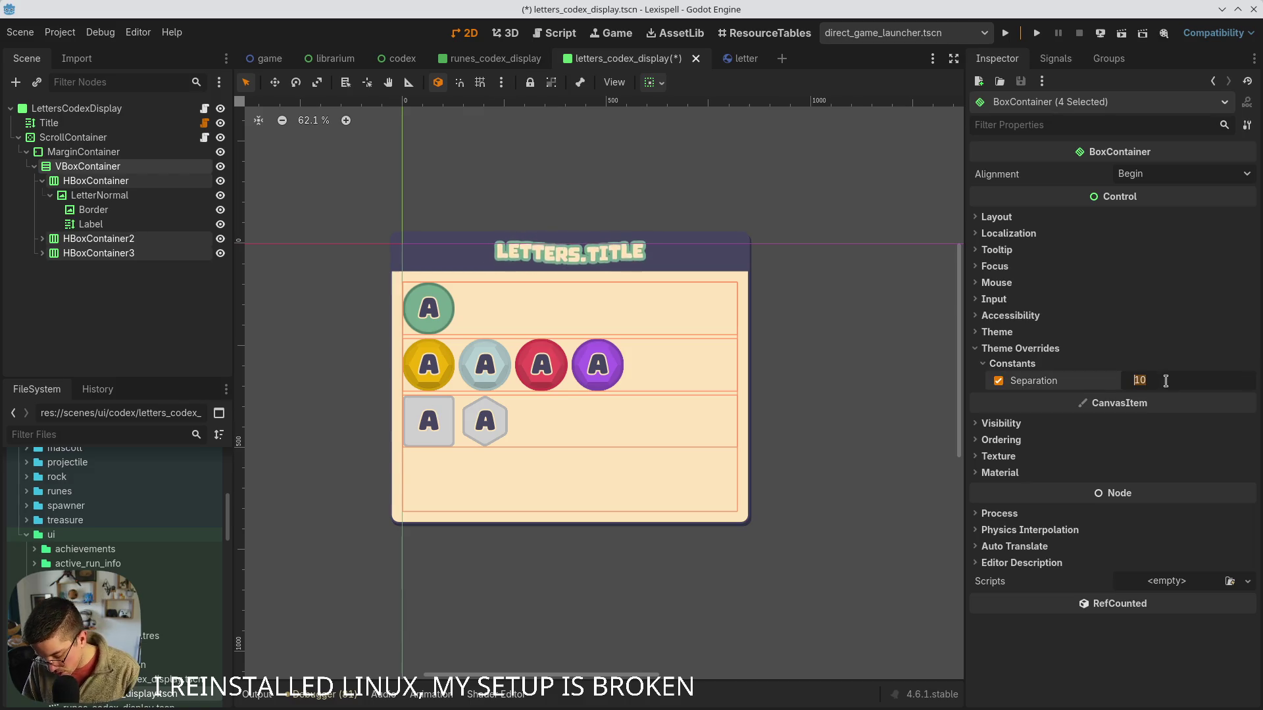
{"action": "key", "text": "Return"}
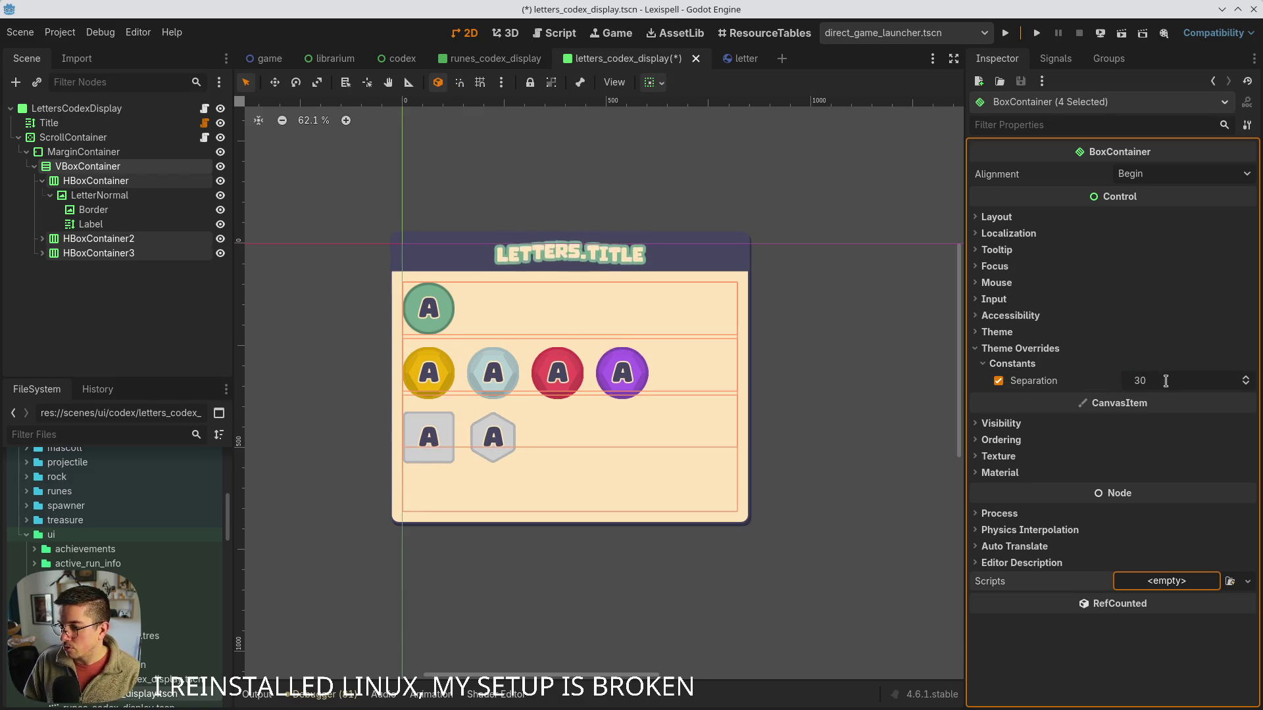
{"action": "left_click", "coordinate": [902, 375]}
{"action": "key", "text": "ctrl+s"}
{"action": "left_click", "coordinate": [84, 152]}
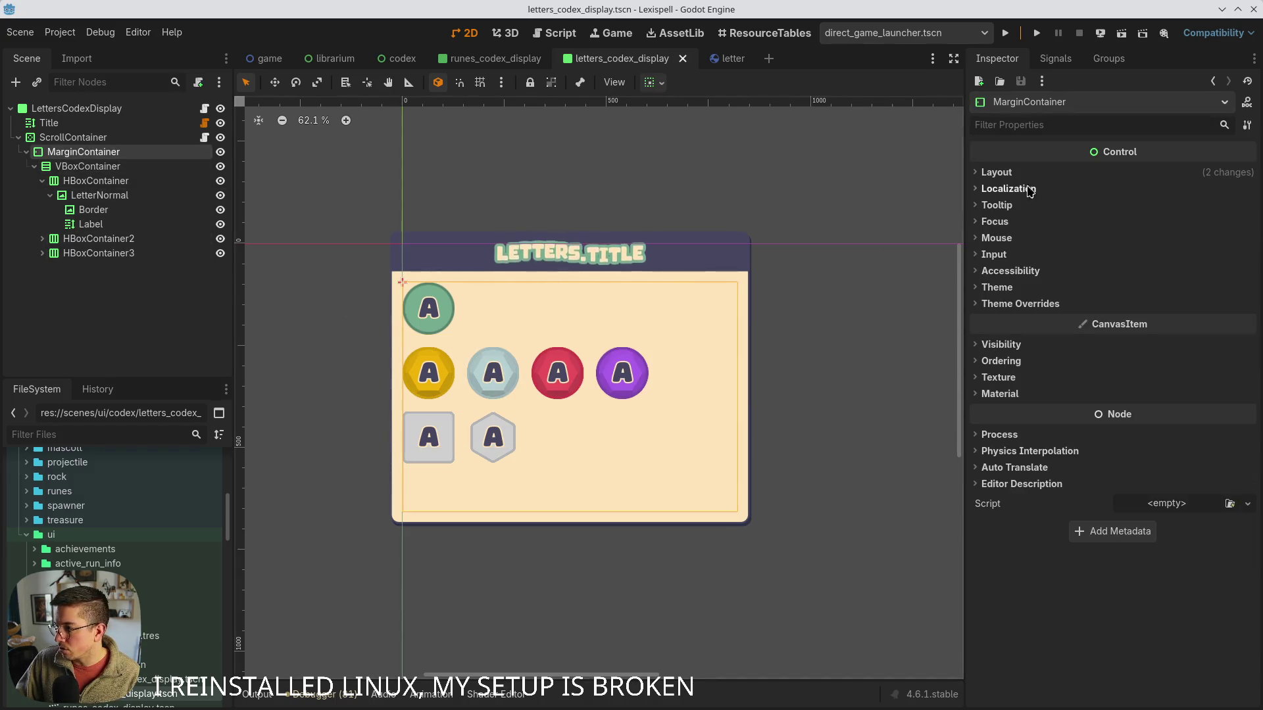
Step: Set the MarginContainer's Margin Left and Margin Top overrides to 30
{"action": "left_click", "coordinate": [1020, 304]}
{"action": "left_click", "coordinate": [1013, 319]}
{"action": "left_click", "coordinate": [1168, 342]}
{"action": "type", "text": "30"}
{"action": "key", "text": "Return"}
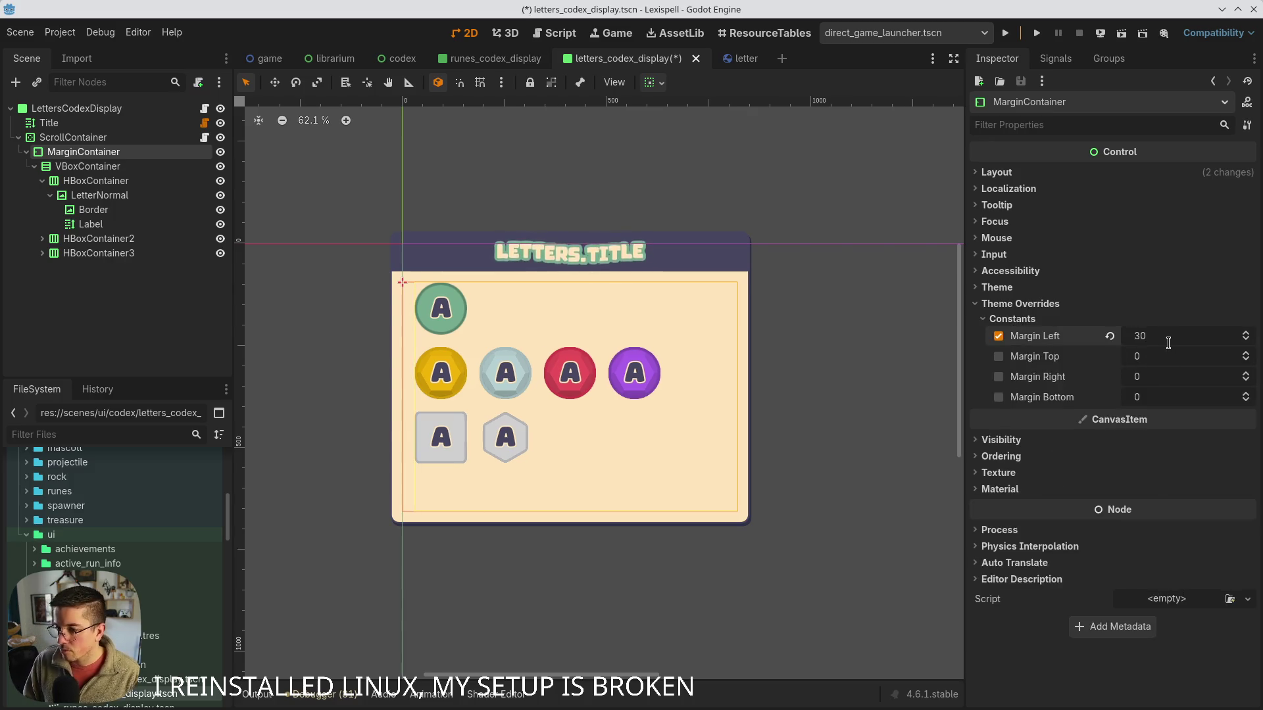
{"action": "left_click", "coordinate": [1177, 363]}
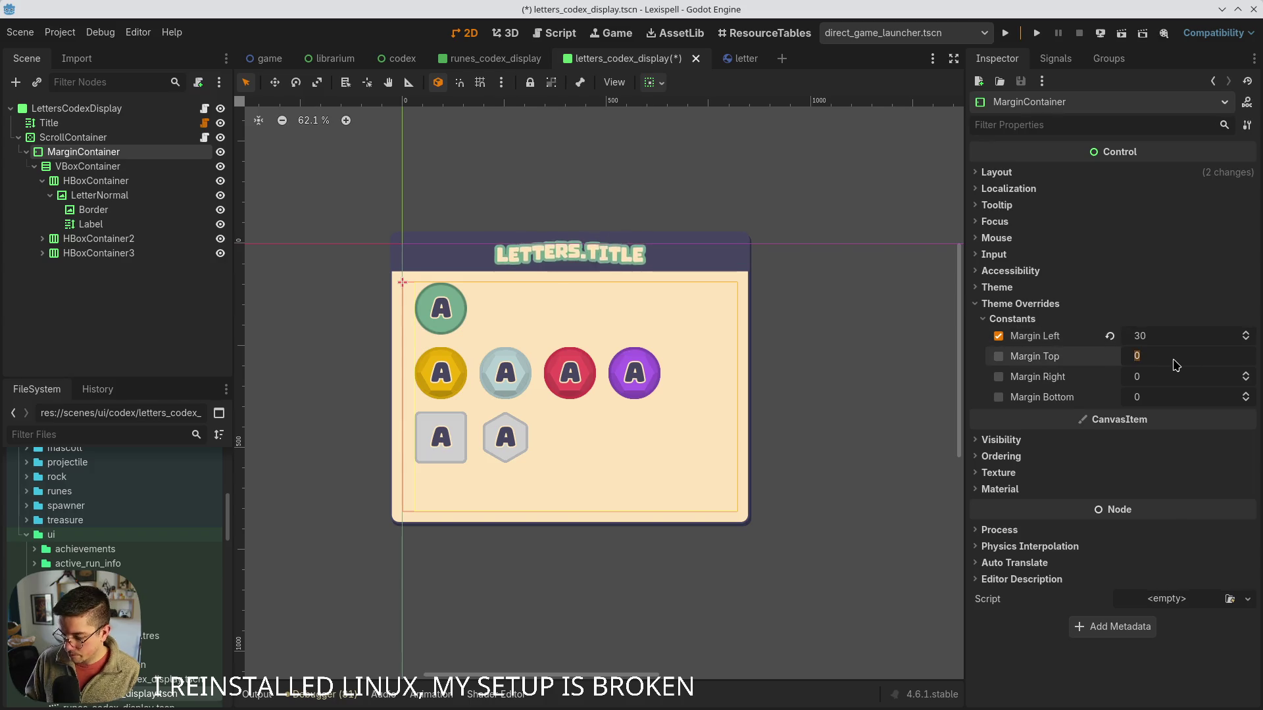
{"action": "type", "text": "30"}
{"action": "key", "text": "Return"}
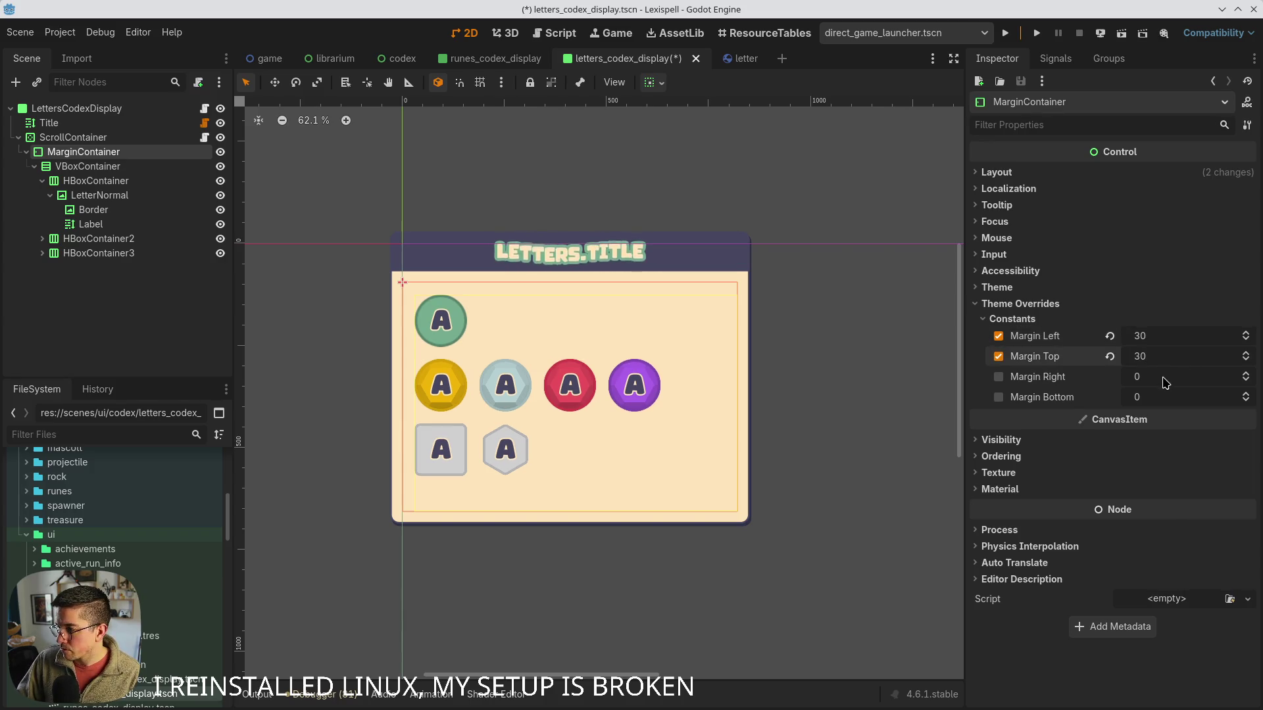
Step: Center the VBoxContainer's alignment and set the three letter rows' alignment to Begin
{"action": "left_click", "coordinate": [87, 166]}
{"action": "left_click", "coordinate": [1176, 173]}
{"action": "left_click", "coordinate": [1148, 210]}
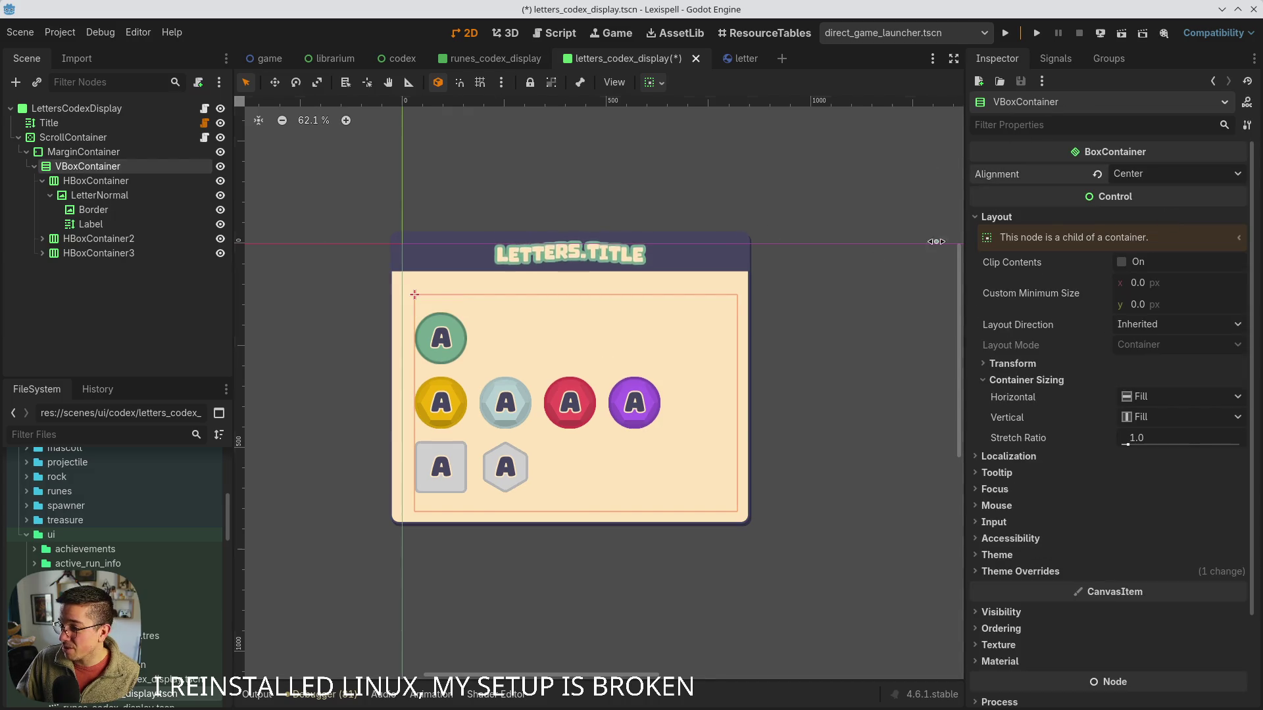
{"action": "left_click", "coordinate": [99, 238]}
{"action": "left_click", "coordinate": [99, 181], "text": "ctrl"}
{"action": "left_click", "coordinate": [99, 252], "text": "ctrl"}
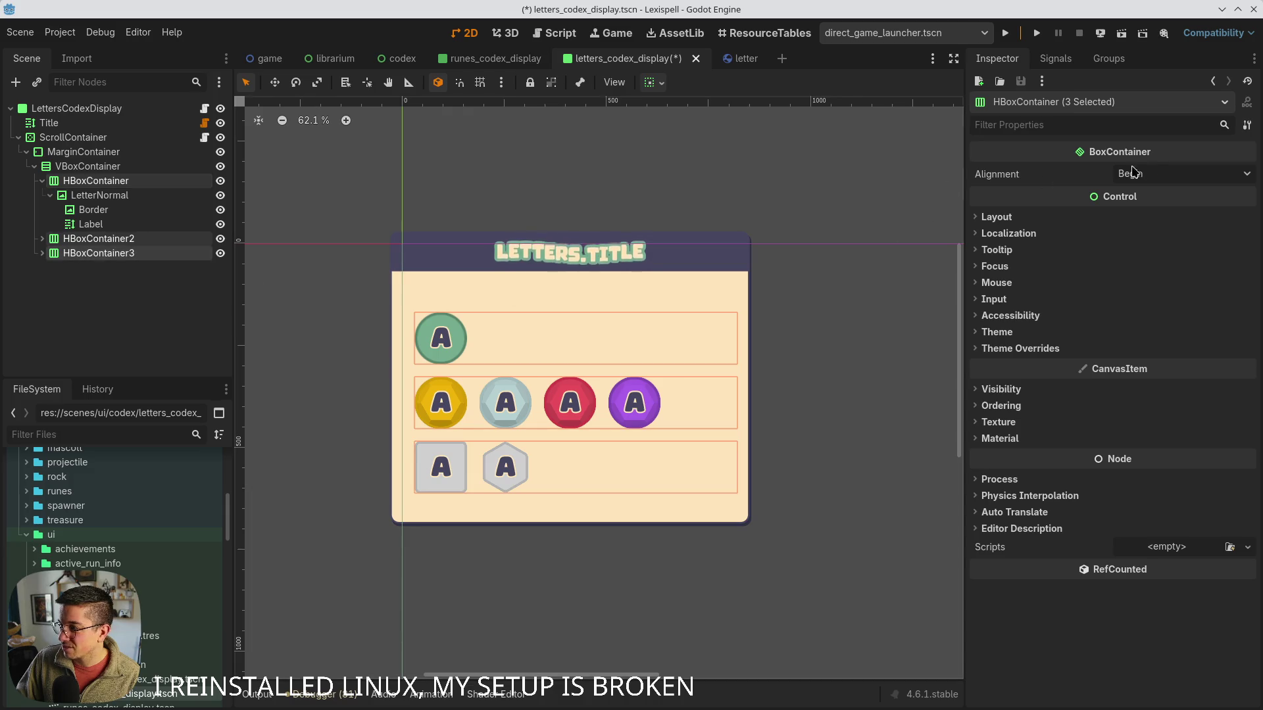
{"action": "left_click", "coordinate": [1177, 174]}
{"action": "left_click", "coordinate": [1161, 209]}
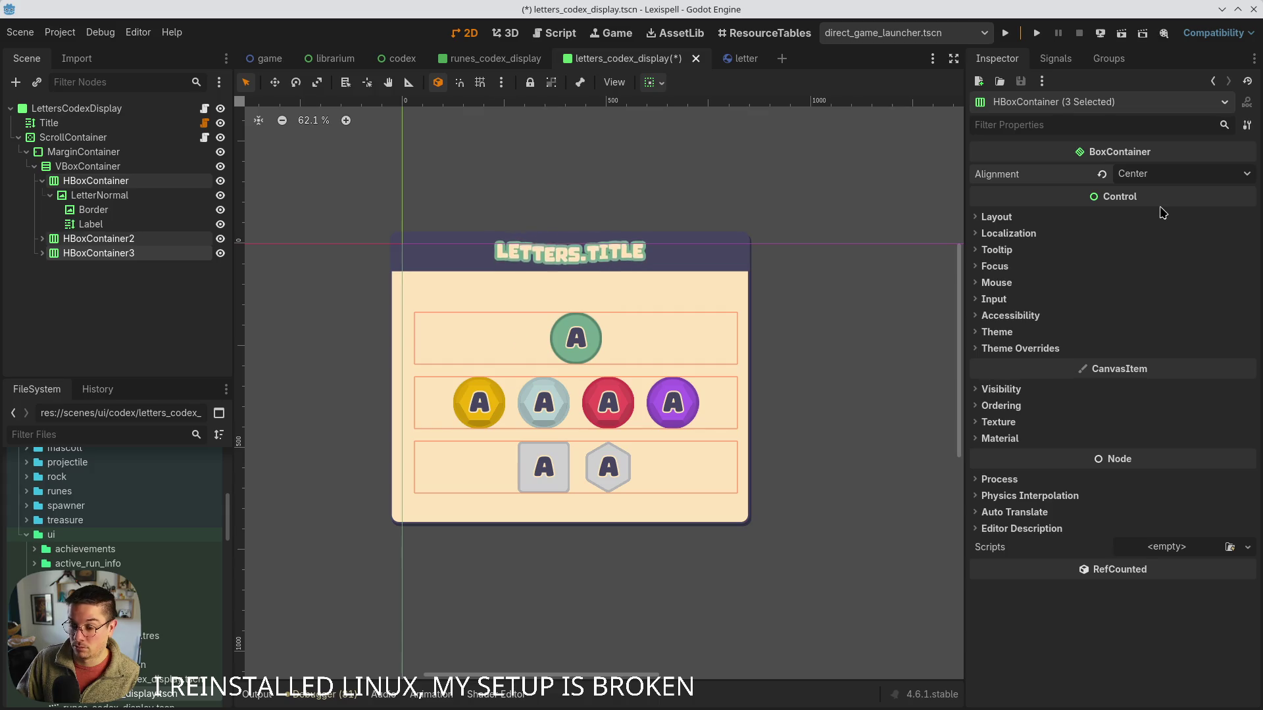
{"action": "left_click", "coordinate": [1150, 172]}
{"action": "left_click", "coordinate": [1135, 192]}
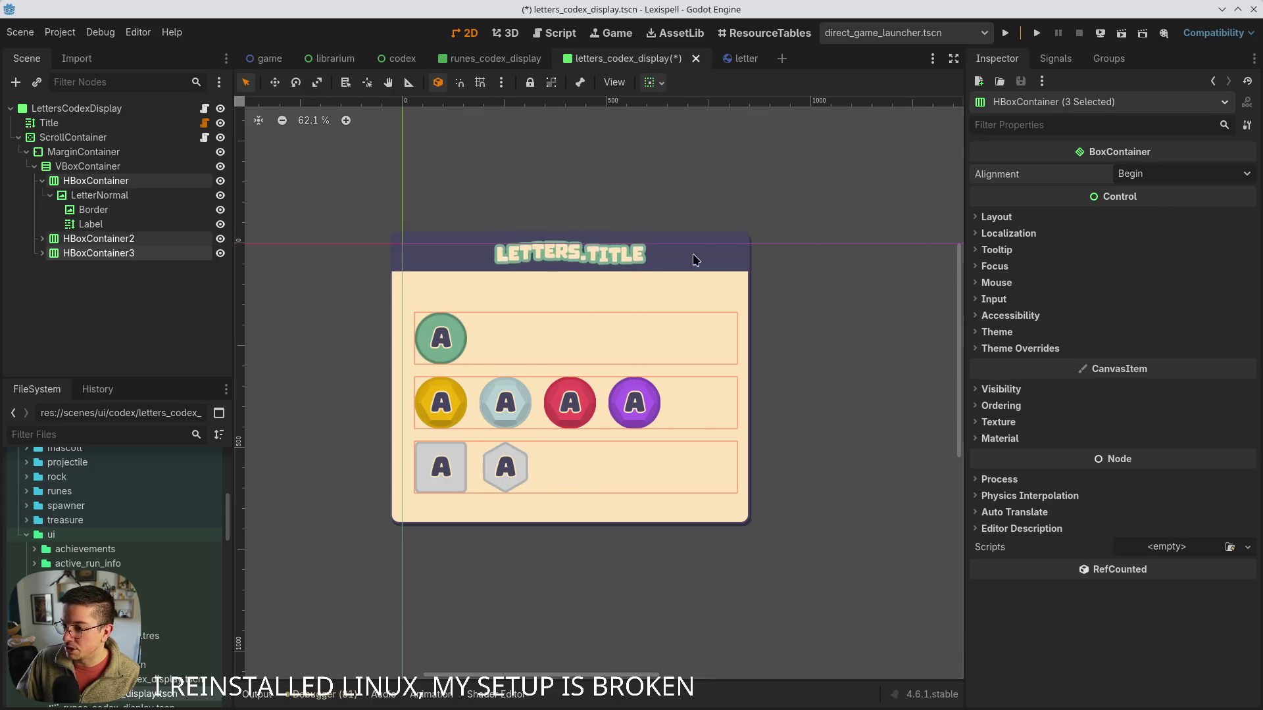
Step: Widen the MarginContainer's left margin to 60, reset the top margin, and save
{"action": "left_click", "coordinate": [99, 152]}
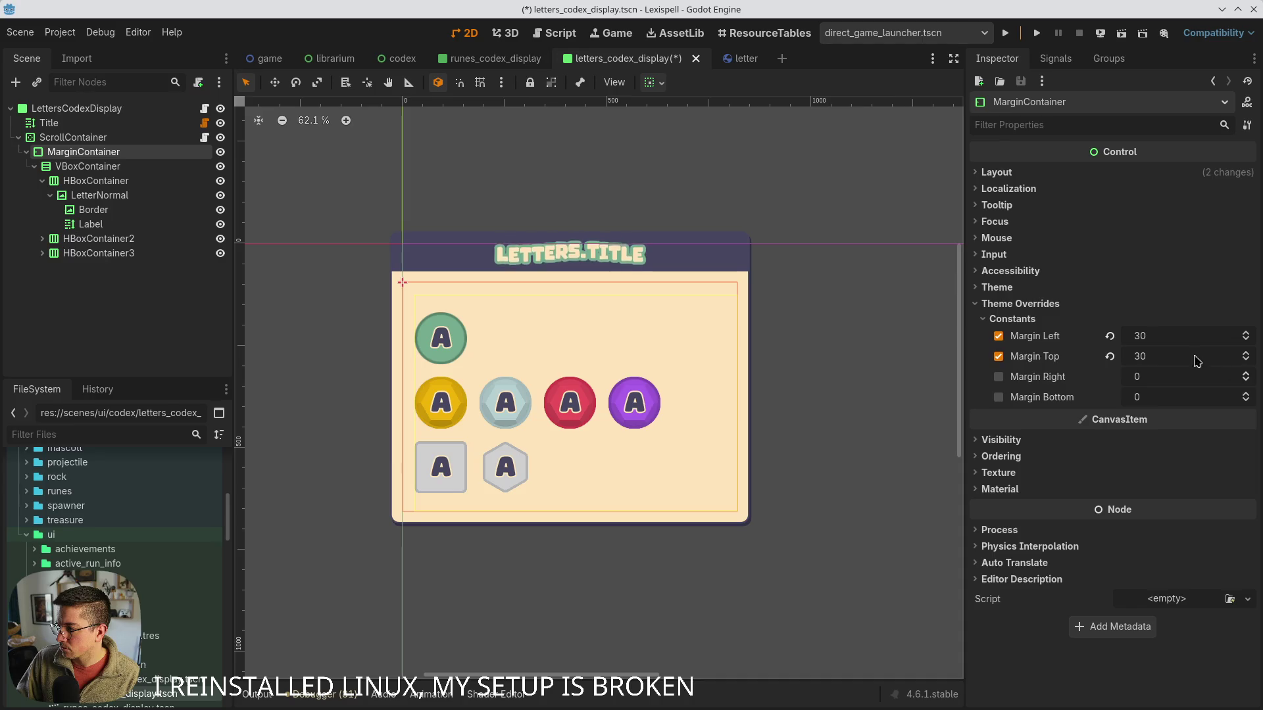
{"action": "left_click", "coordinate": [1170, 339]}
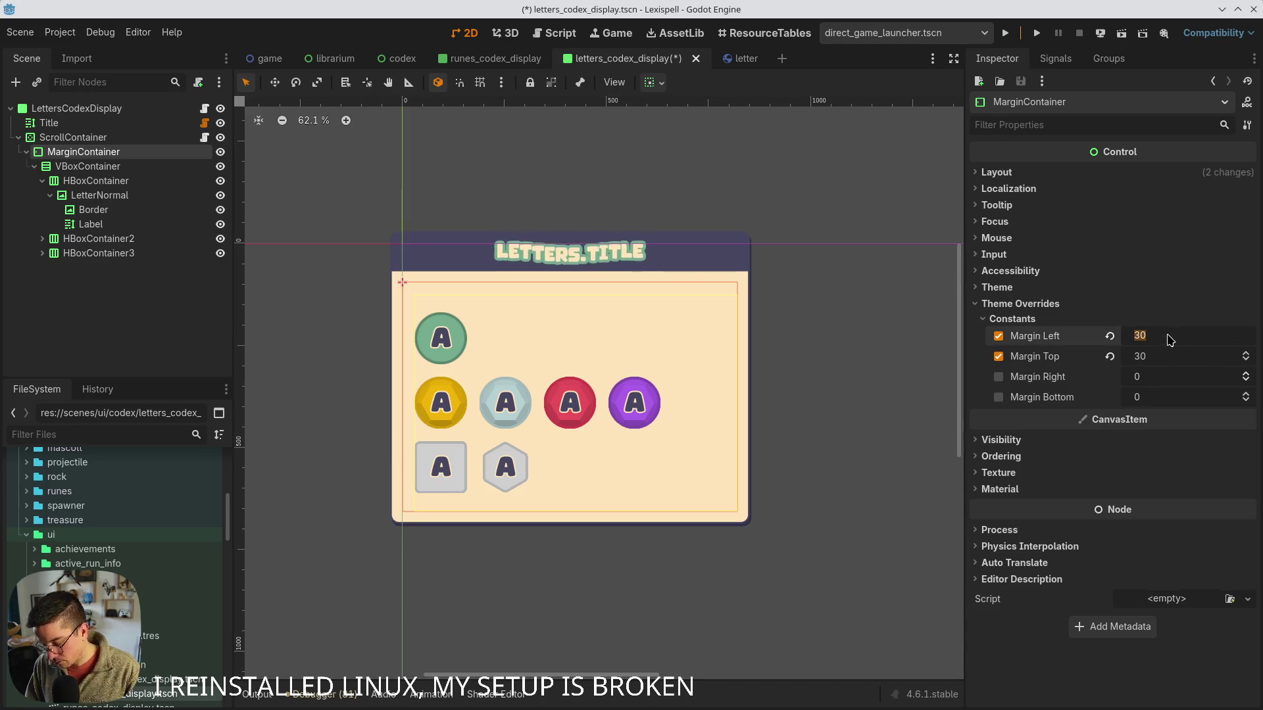
{"action": "type", "text": "60"}
{"action": "key", "text": "Return"}
{"action": "left_click", "coordinate": [1177, 360]}
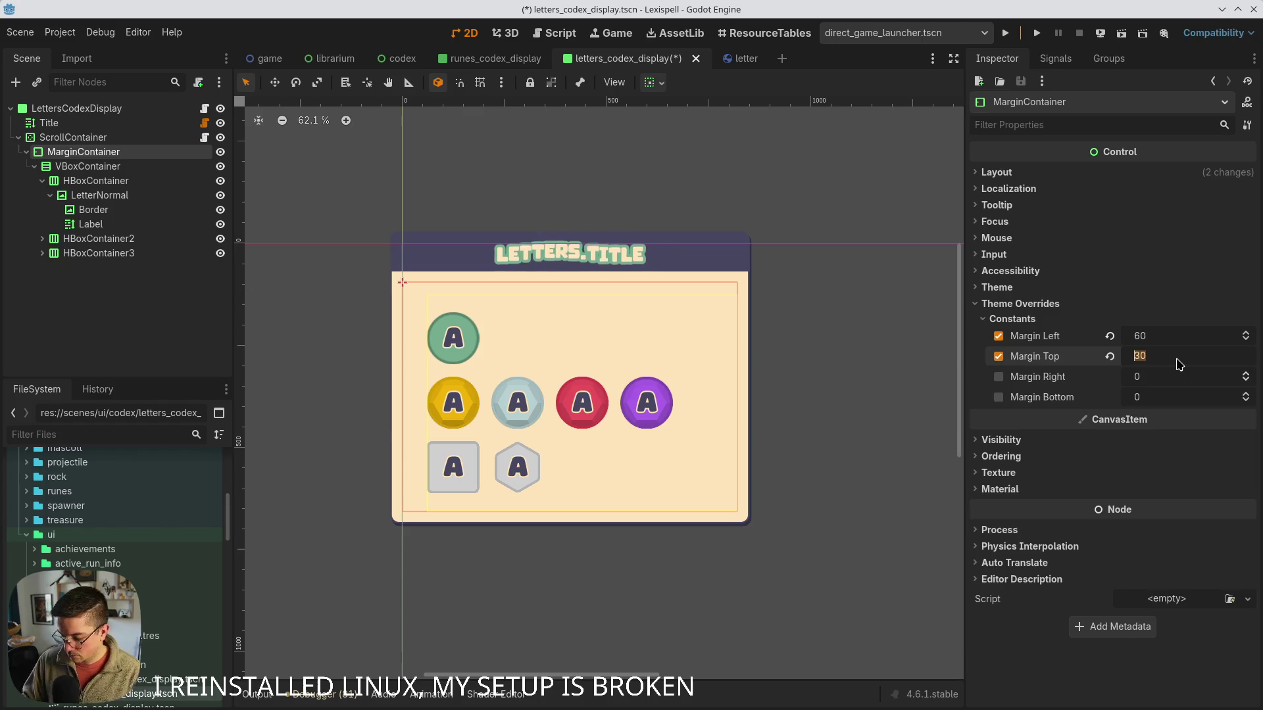
{"action": "key", "text": "Return"}
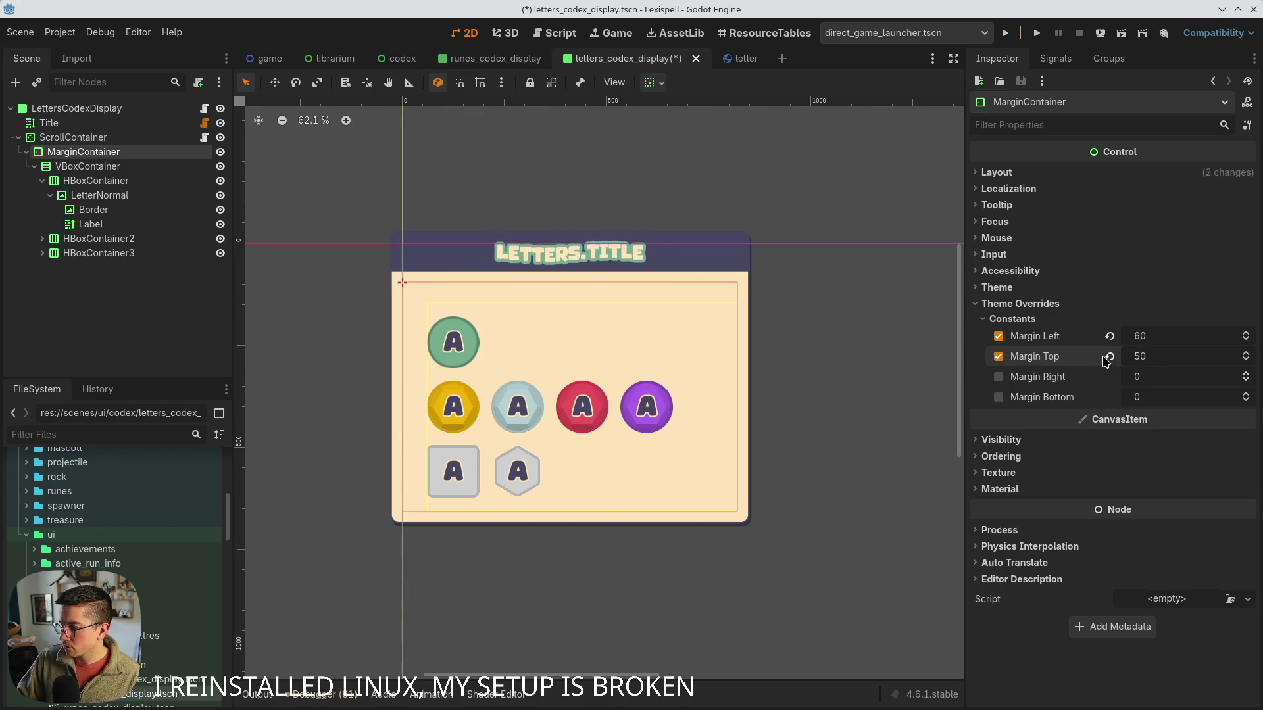
{"action": "left_click", "coordinate": [1109, 357]}
{"action": "left_click", "coordinate": [1155, 381]}
{"action": "left_click", "coordinate": [888, 367]}
{"action": "key", "text": "ctrl+s"}
{"action": "scroll", "coordinate": [302, 338], "scroll_direction": "down", "scroll_amount": 2}
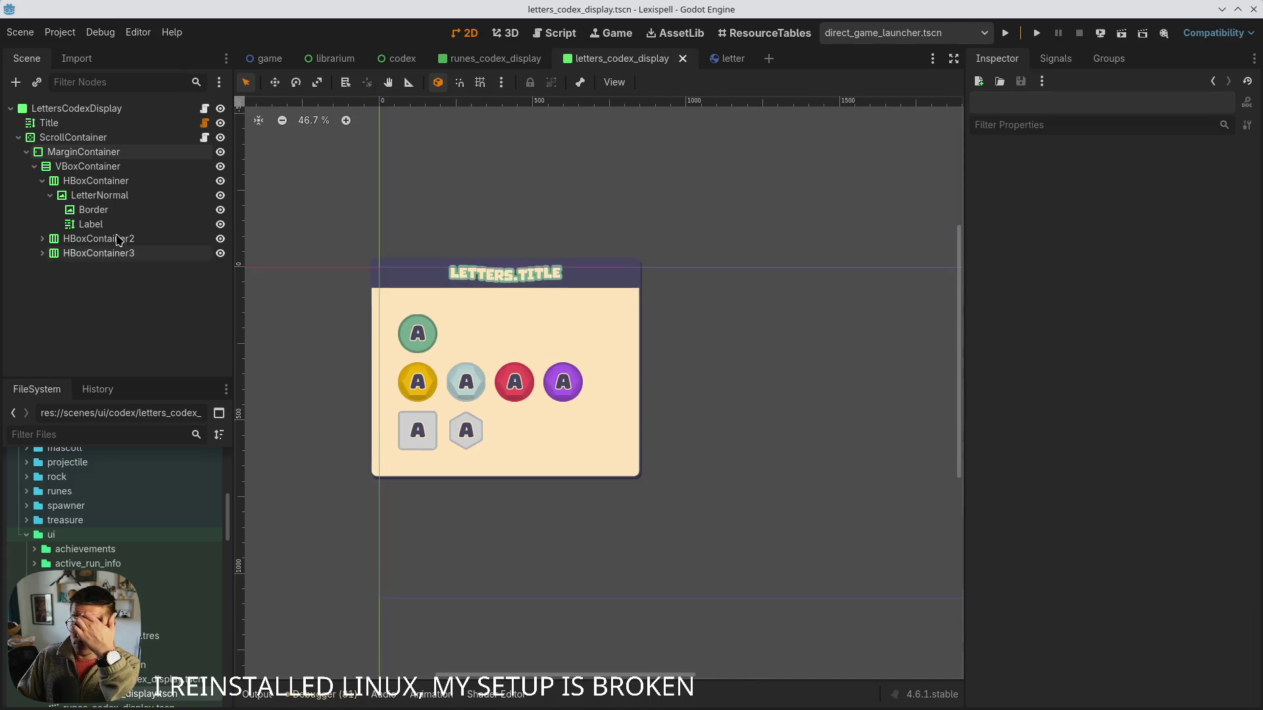
Step: Increase the MarginContainer's left margin to 80 and save the letters scene
{"action": "left_click", "coordinate": [83, 152]}
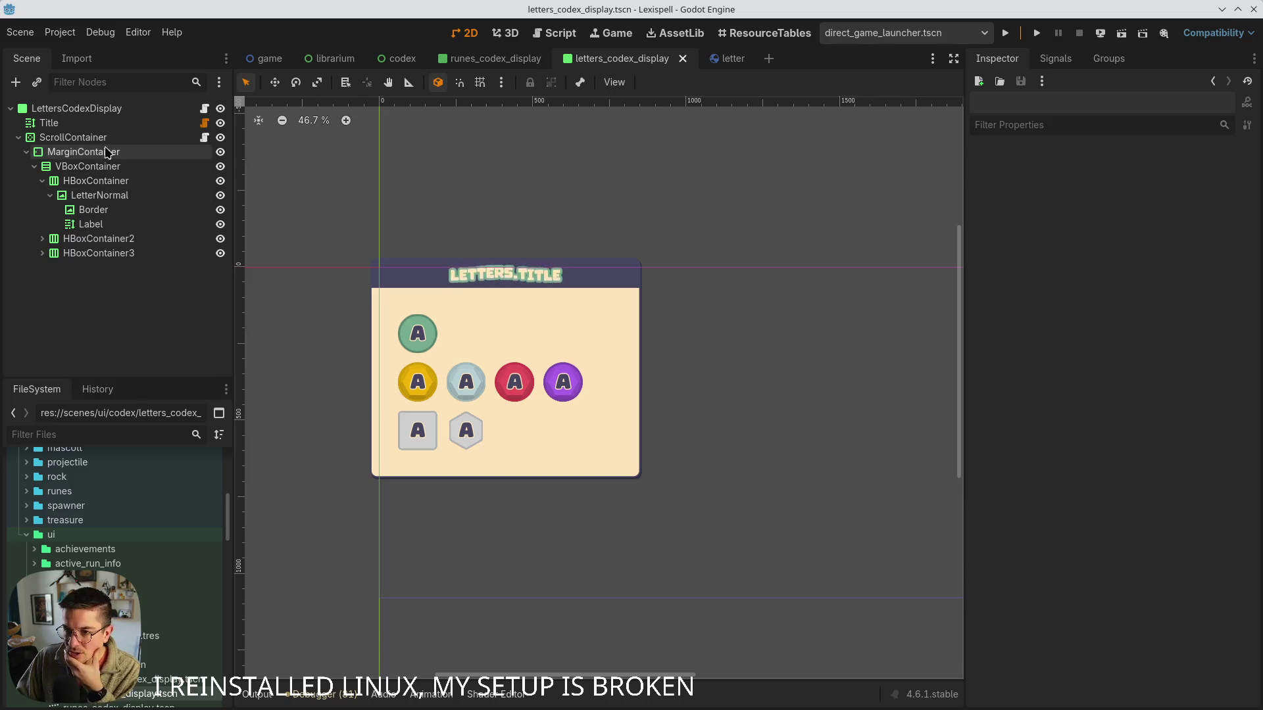
{"action": "left_click", "coordinate": [87, 166]}
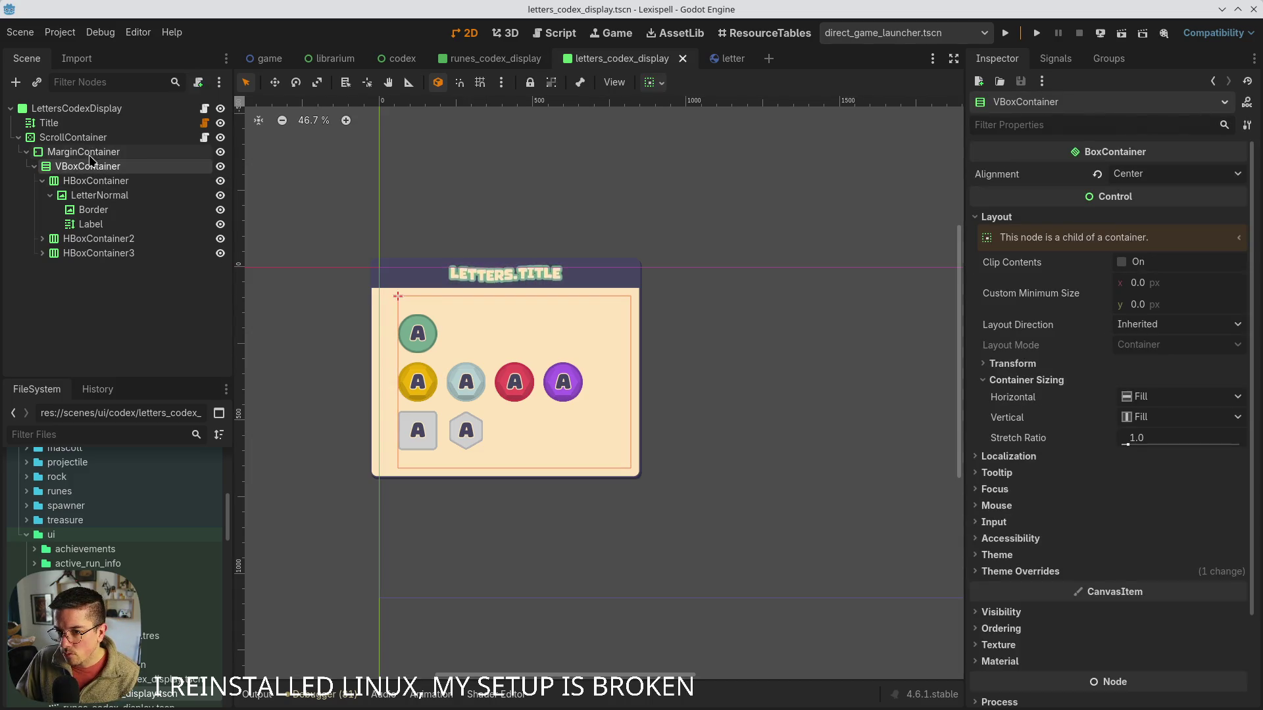
{"action": "left_click", "coordinate": [89, 152]}
{"action": "scroll", "coordinate": [451, 349], "scroll_direction": "up", "scroll_amount": 5}
{"action": "left_click", "coordinate": [1196, 341]}
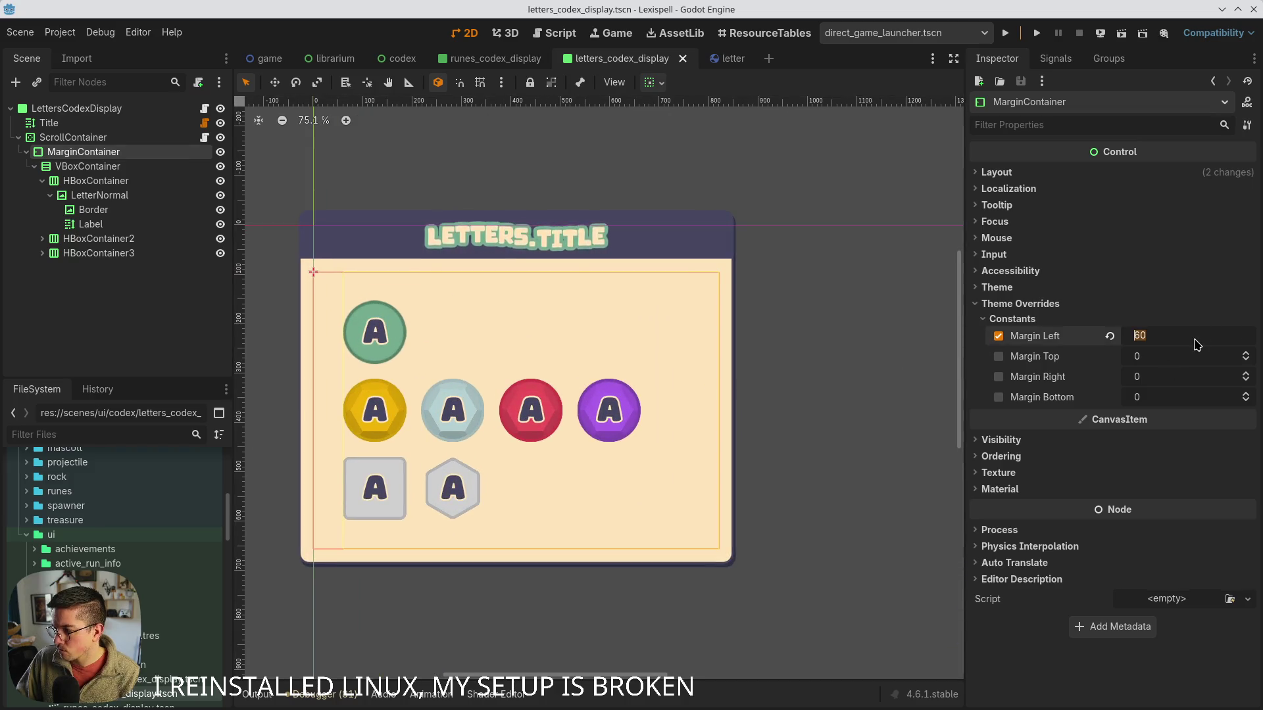
{"action": "type", "text": "80"}
{"action": "key", "text": "Return"}
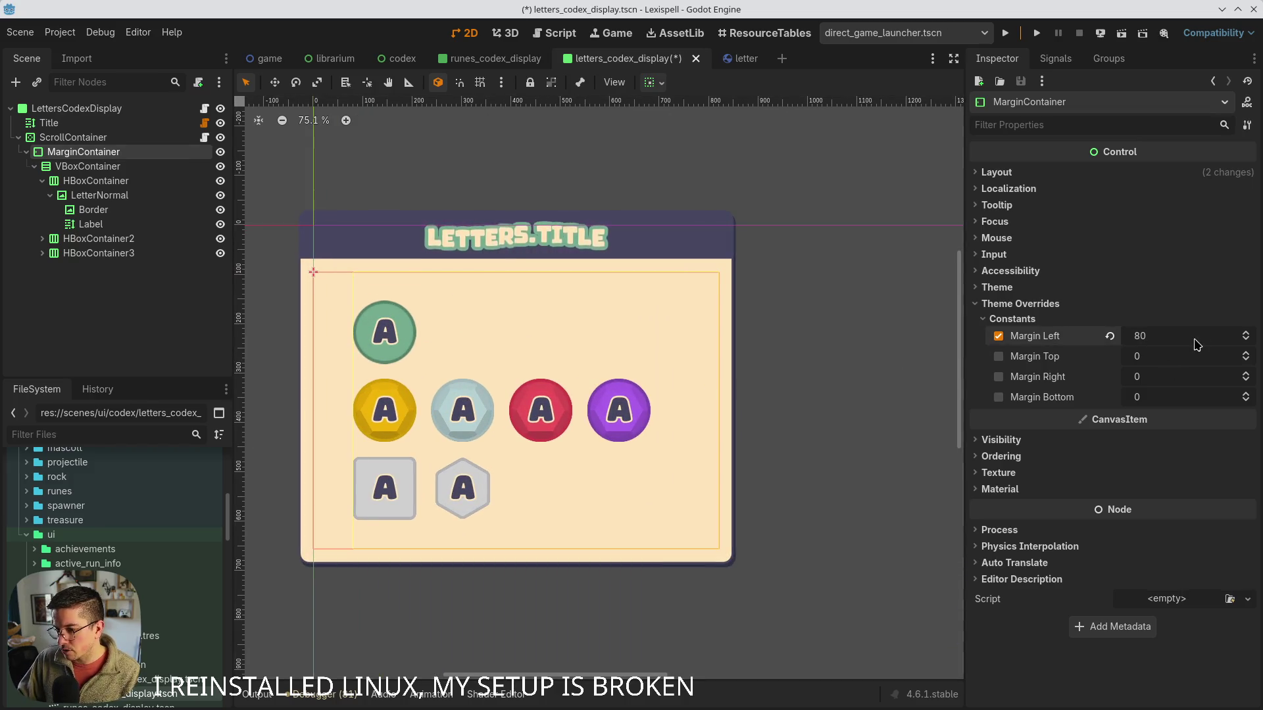
{"action": "left_click", "coordinate": [1174, 339]}
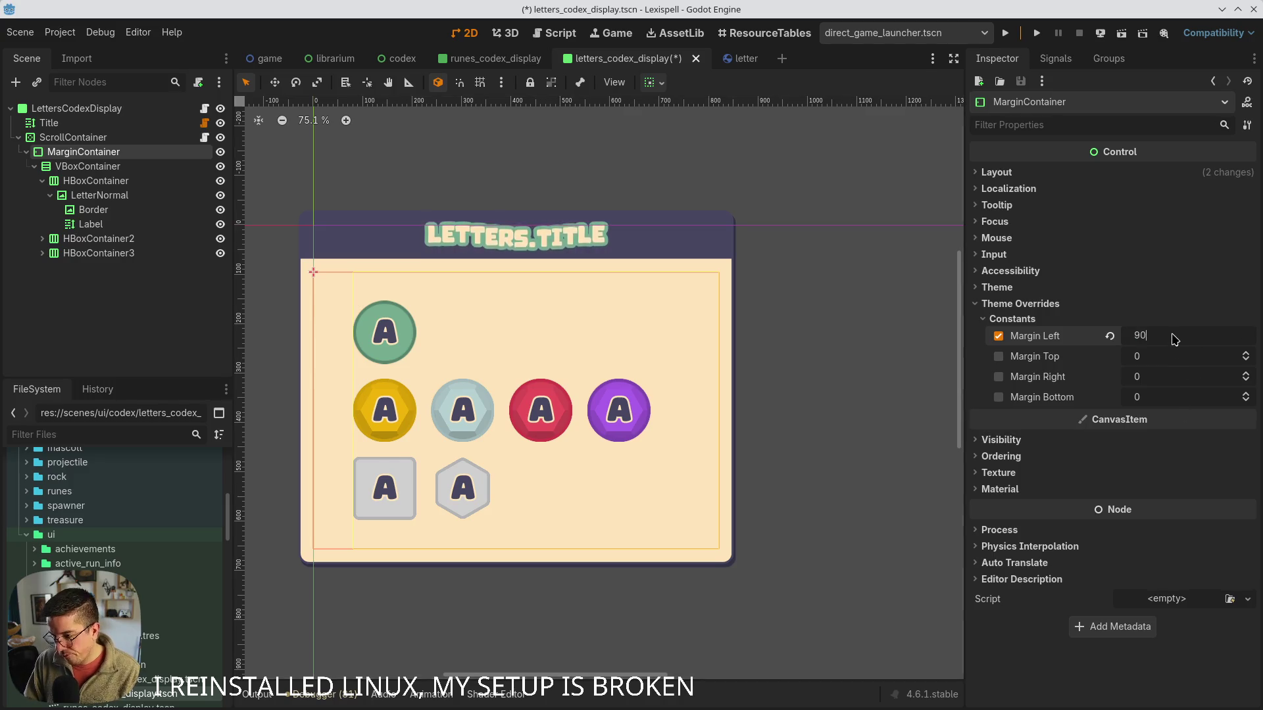
{"action": "left_click", "coordinate": [334, 306]}
{"action": "scroll", "coordinate": [334, 305], "scroll_direction": "down", "scroll_amount": 7}
{"action": "scroll", "coordinate": [336, 304], "scroll_direction": "down", "scroll_amount": 1}
{"action": "key", "text": "ctrl+s"}
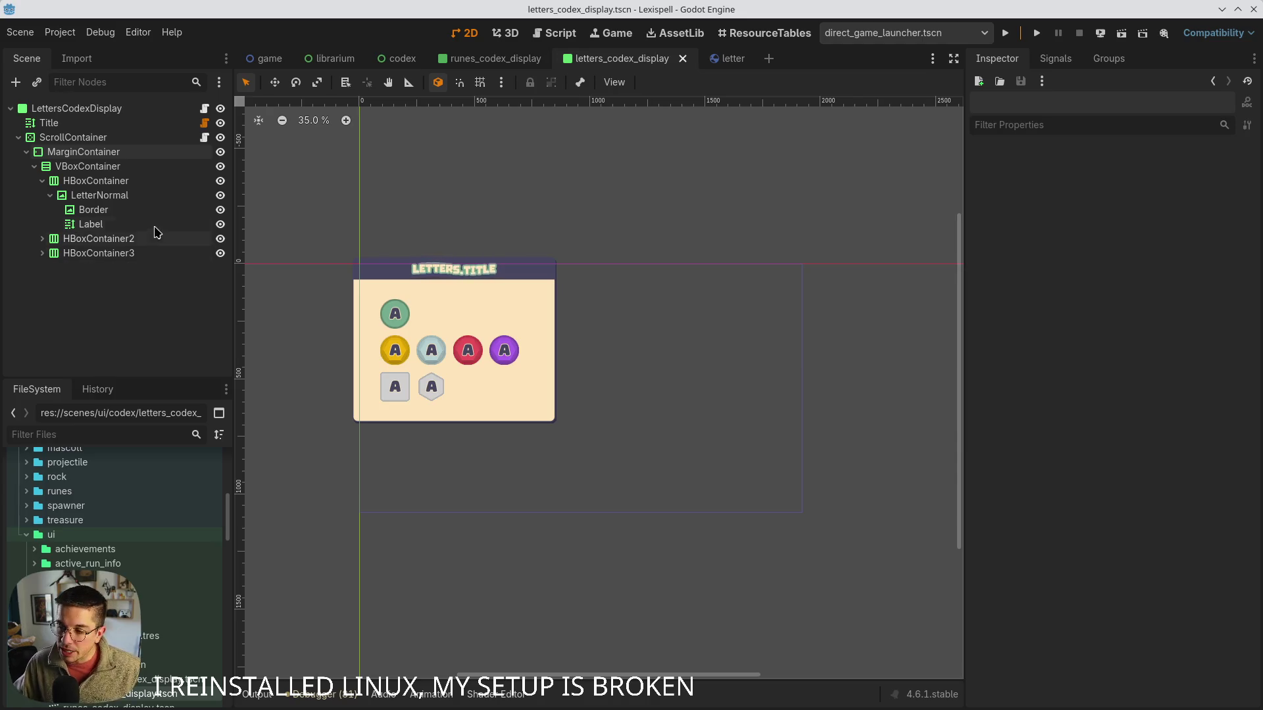
{"action": "scroll", "coordinate": [358, 318], "scroll_direction": "up", "scroll_amount": 4}
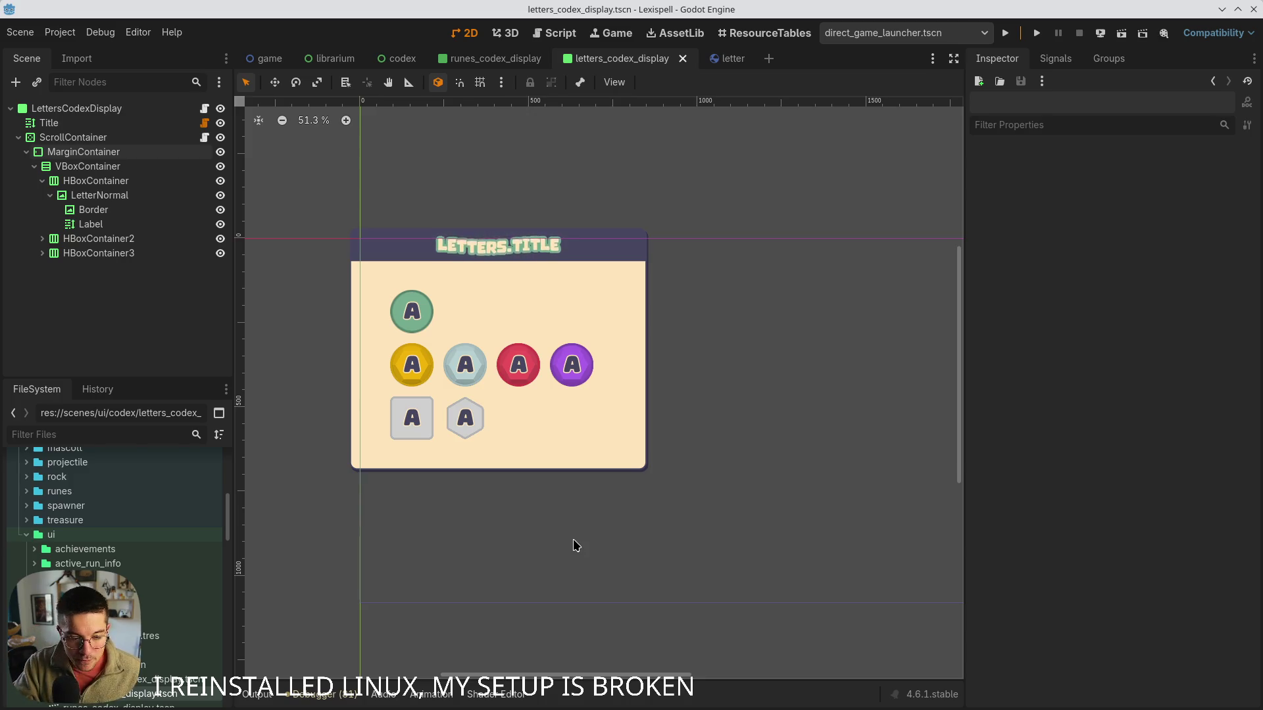
Step: Run the game from the codex scene, inspect the null add_child error on line 45, then stop
{"action": "left_click", "coordinate": [495, 59]}
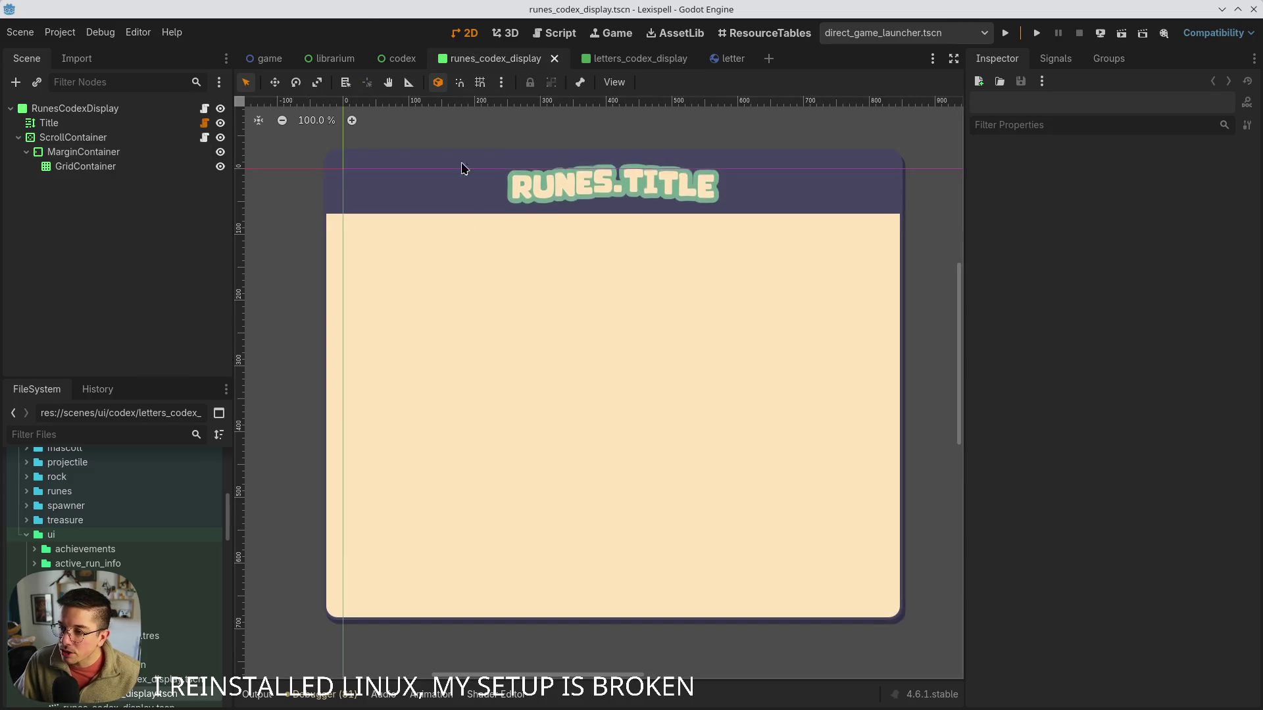
{"action": "left_click", "coordinate": [398, 59]}
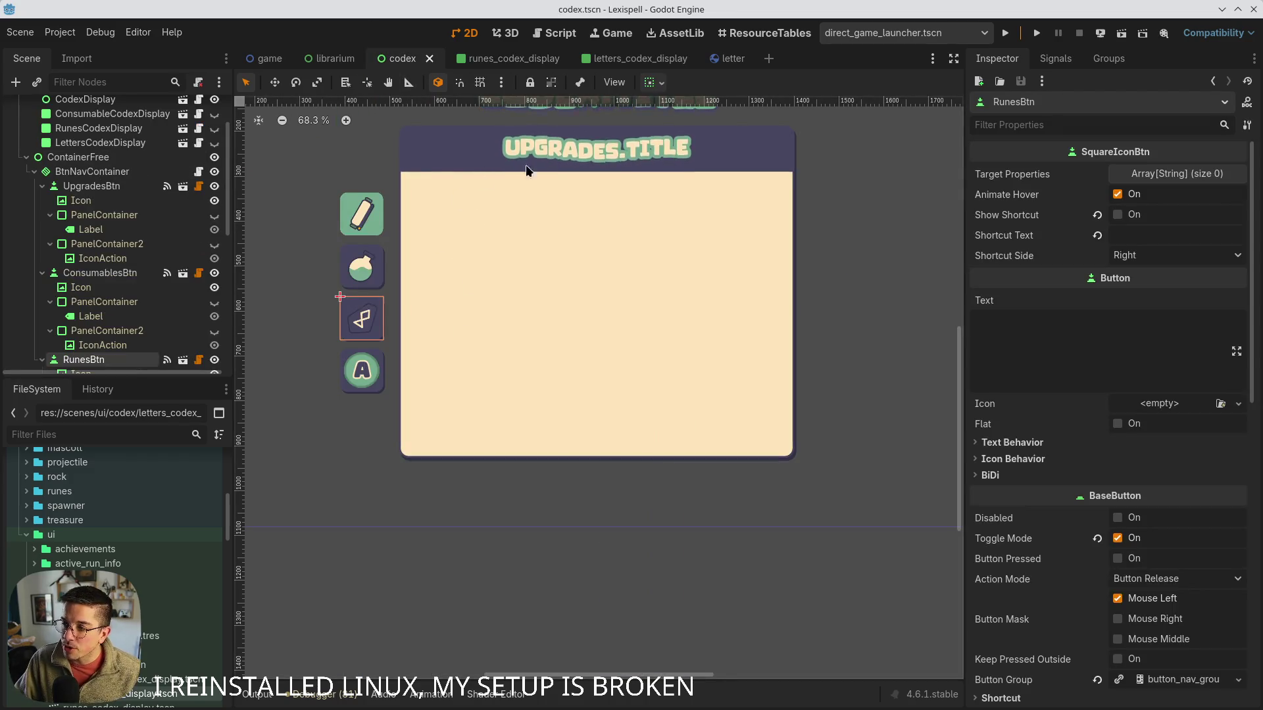
{"action": "left_click", "coordinate": [604, 38]}
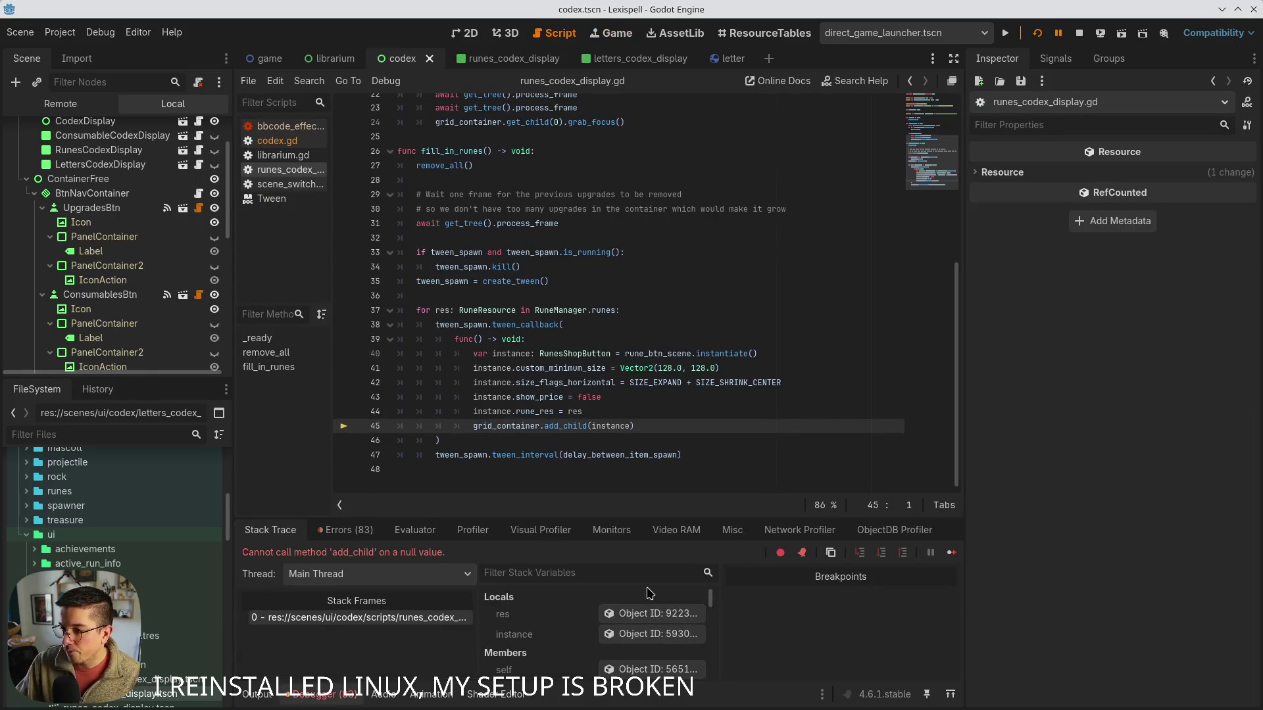
{"action": "mouse_move", "coordinate": [517, 391]}
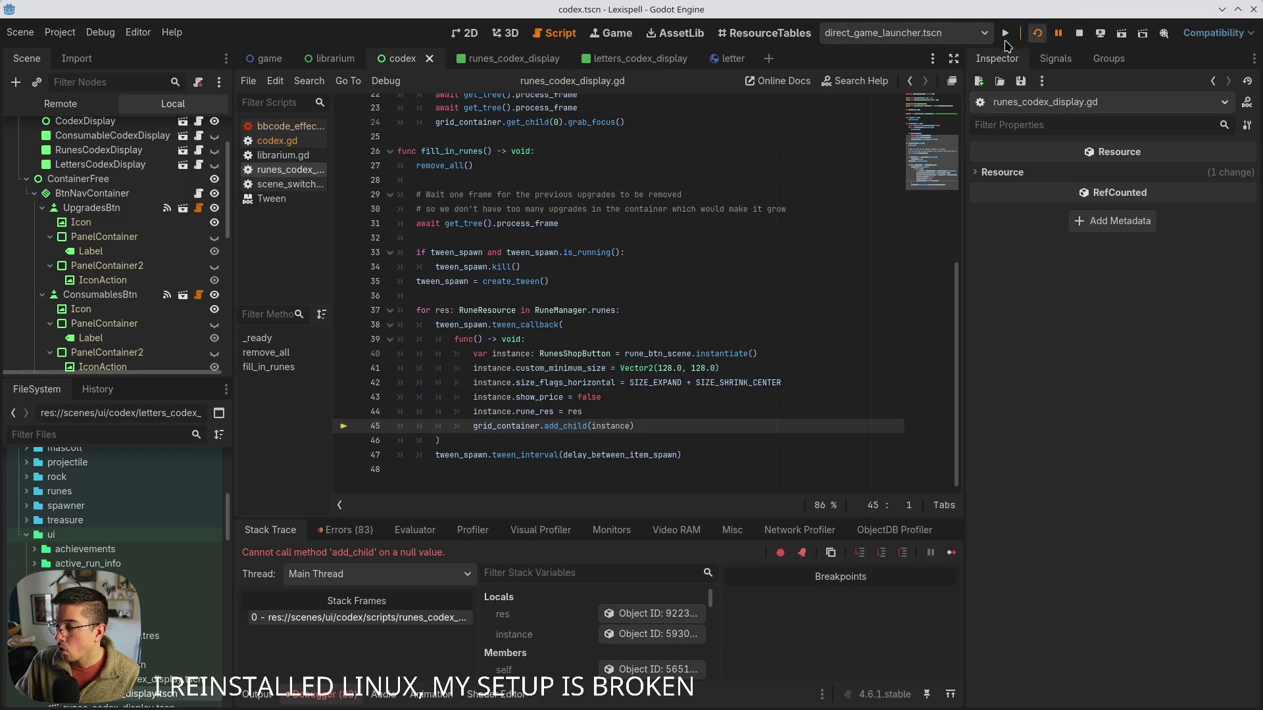
{"action": "left_click", "coordinate": [1073, 34]}
{"action": "left_click", "coordinate": [465, 33]}
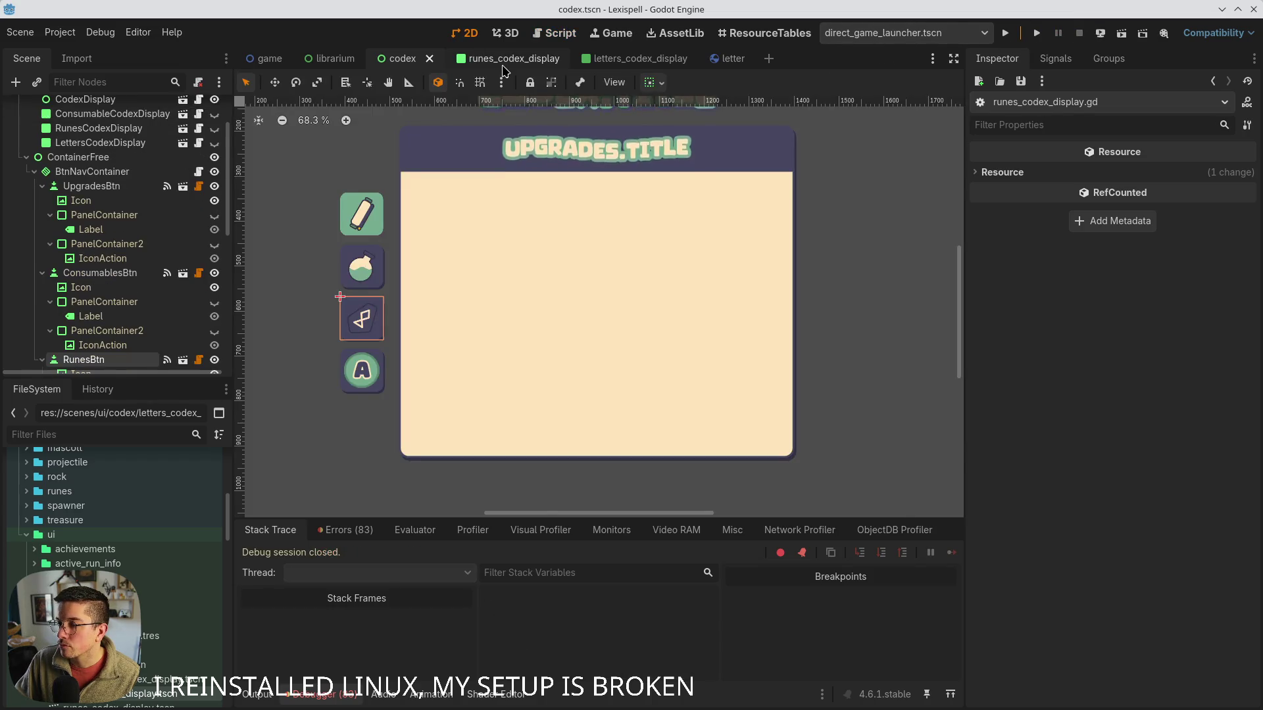
Step: Detach runes_codex_display.gd from the LettersCodexDisplay root node and run the project
{"action": "left_click", "coordinate": [500, 58]}
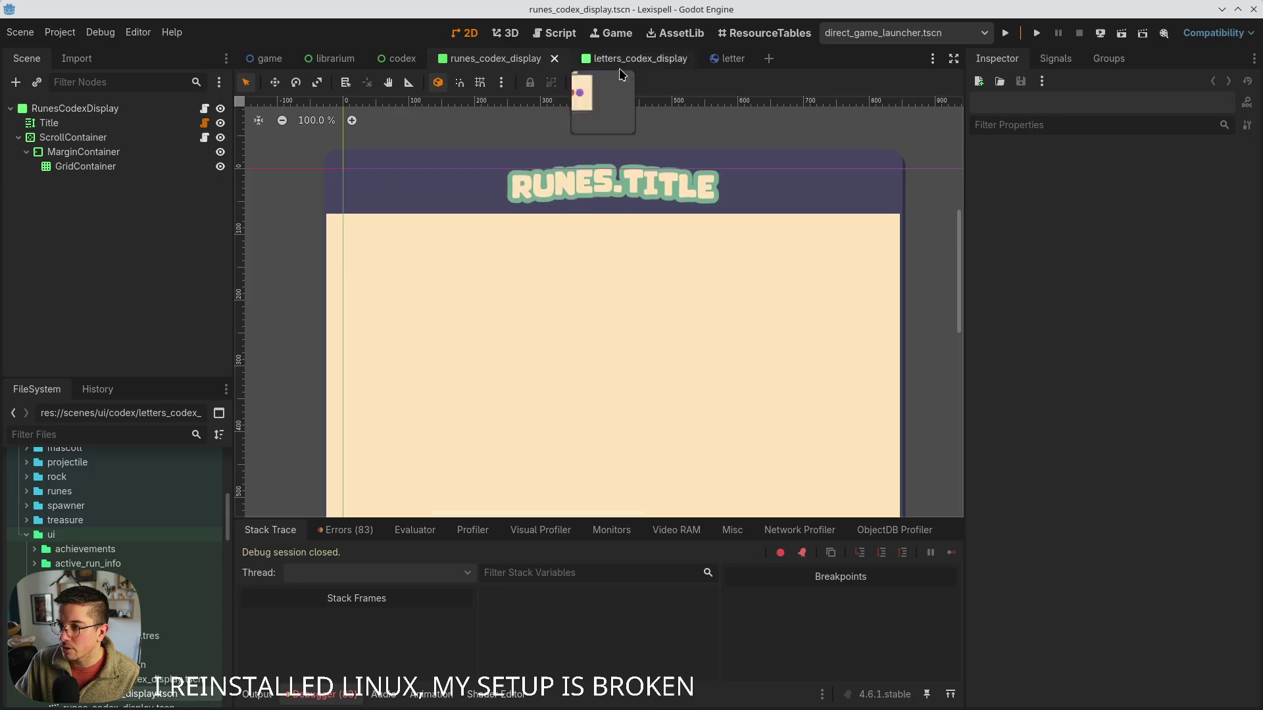
{"action": "left_click", "coordinate": [612, 59]}
{"action": "left_click", "coordinate": [148, 109]}
{"action": "right_click", "coordinate": [147, 109]}
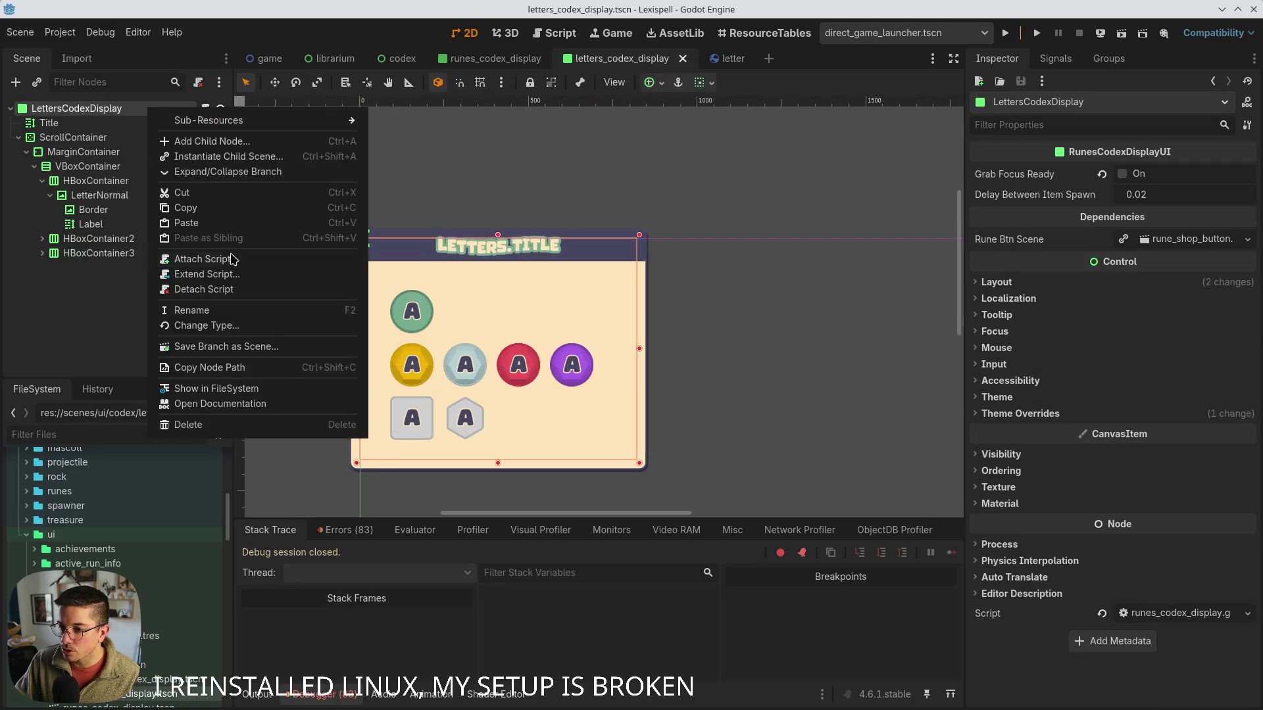
{"action": "key", "text": "Escape"}
{"action": "left_click", "coordinate": [205, 108]}
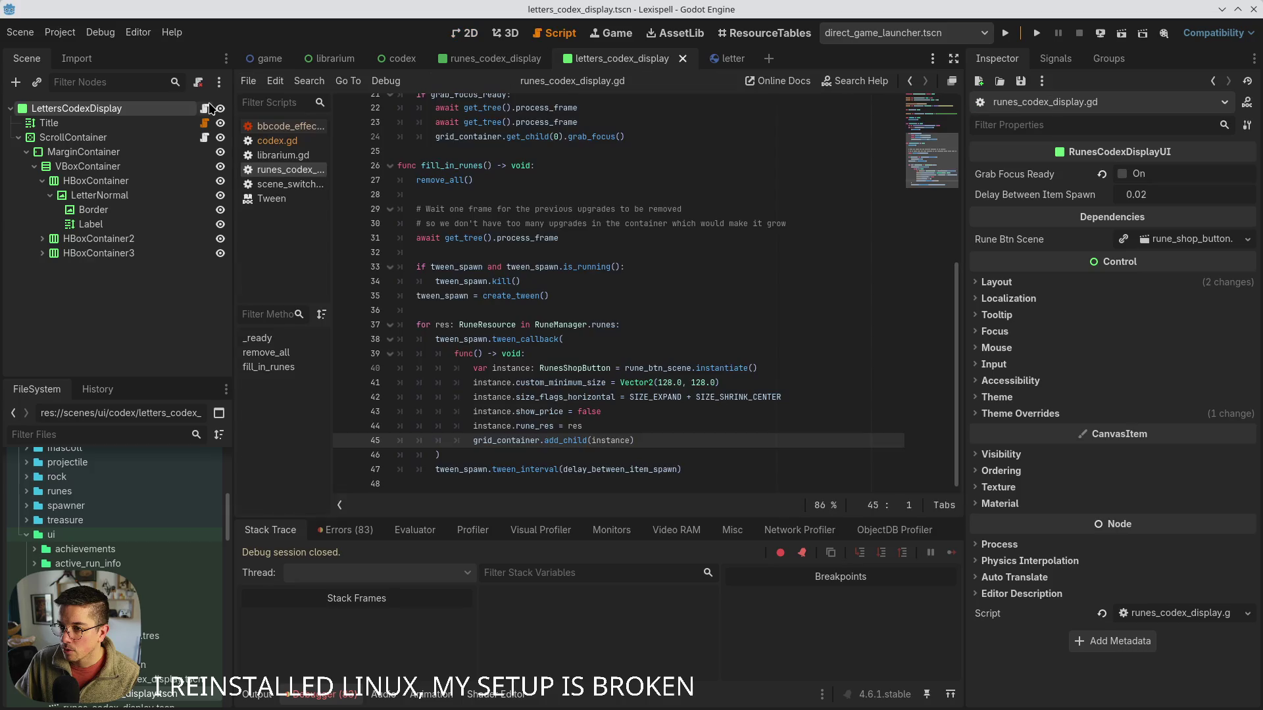
{"action": "scroll", "coordinate": [545, 197], "scroll_direction": "up", "scroll_amount": 5}
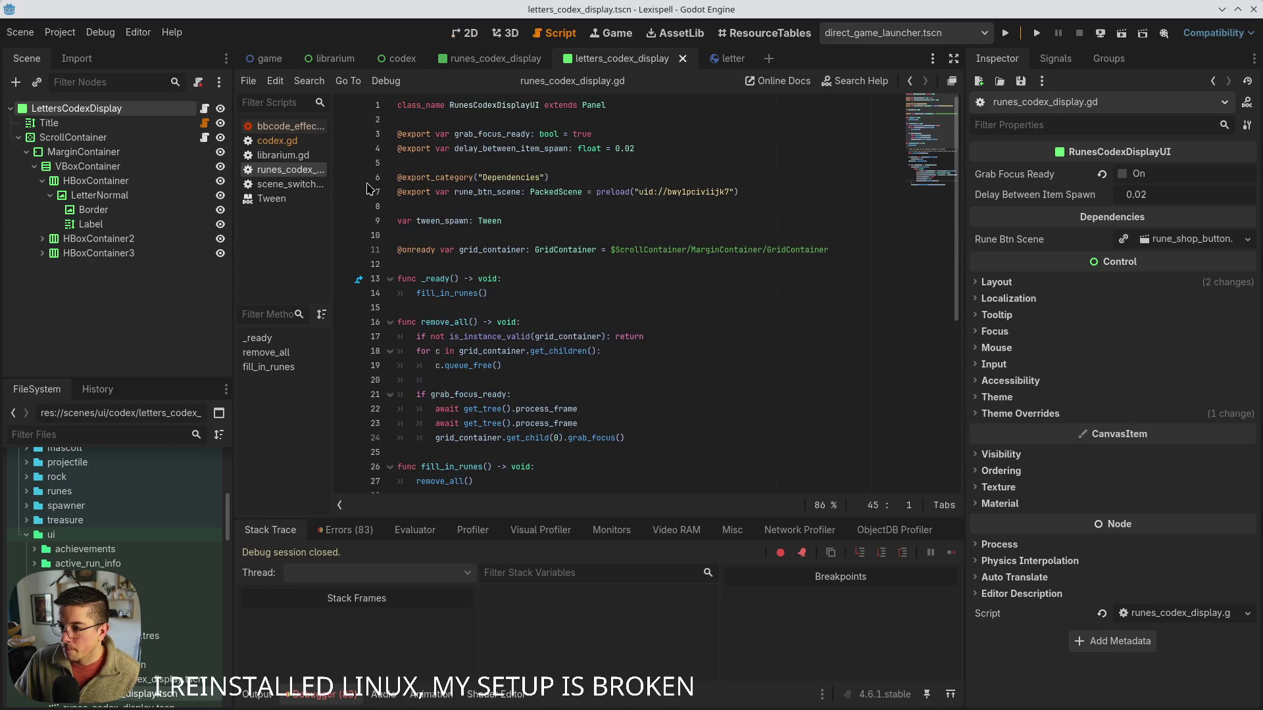
{"action": "right_click", "coordinate": [162, 108]}
{"action": "left_click", "coordinate": [227, 292]}
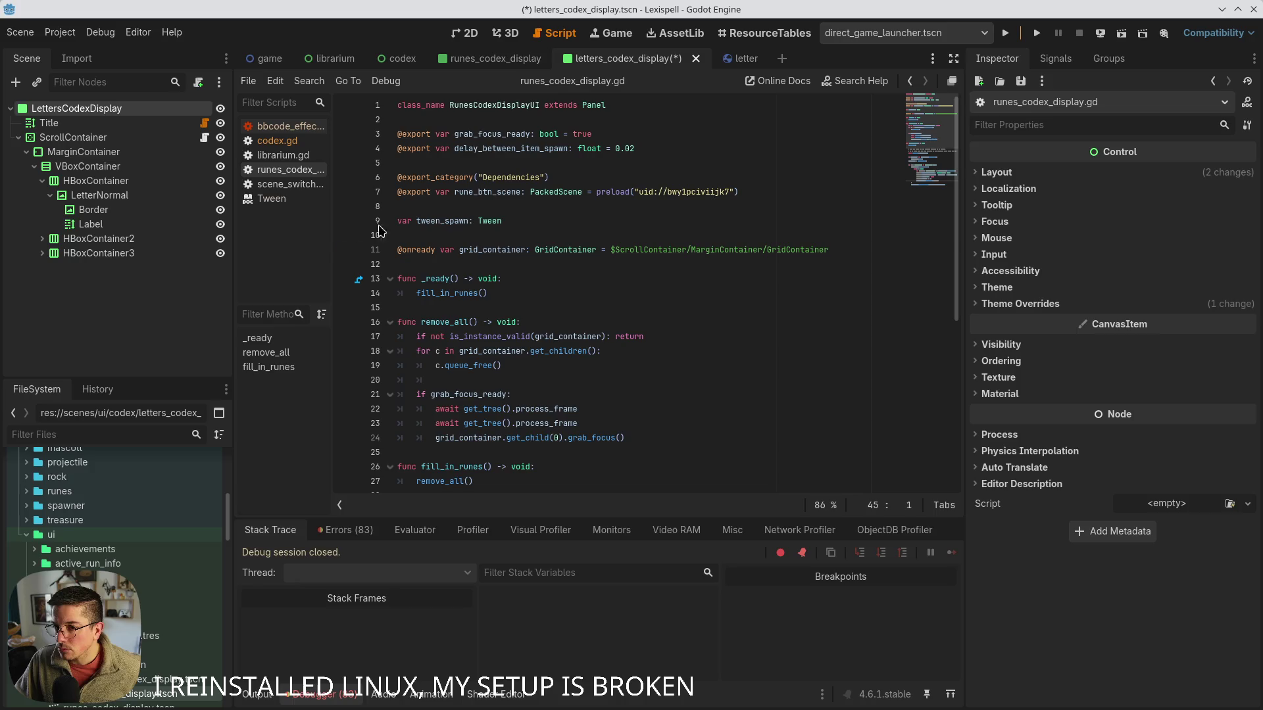
{"action": "left_click", "coordinate": [1034, 34]}
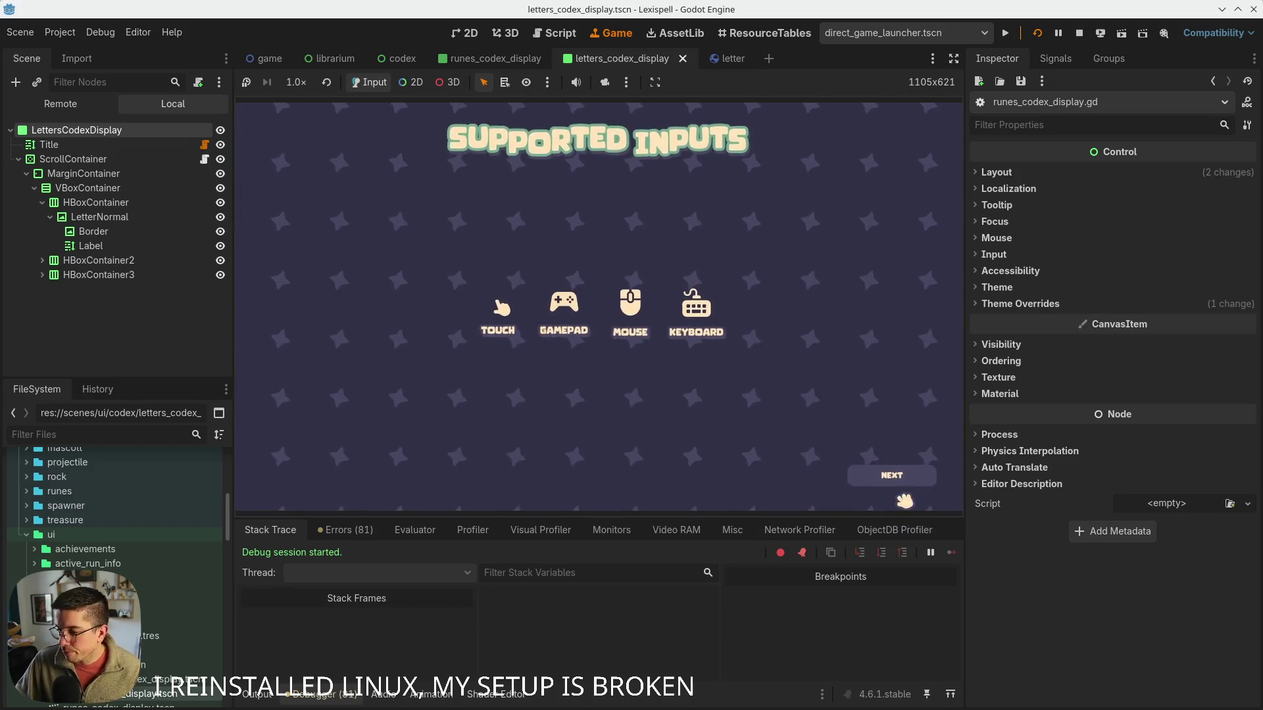
Step: Collapse the bottom panel and dismiss the game's welcome and resume-run prompts
{"action": "left_click", "coordinate": [257, 694]}
{"action": "left_click", "coordinate": [257, 694]}
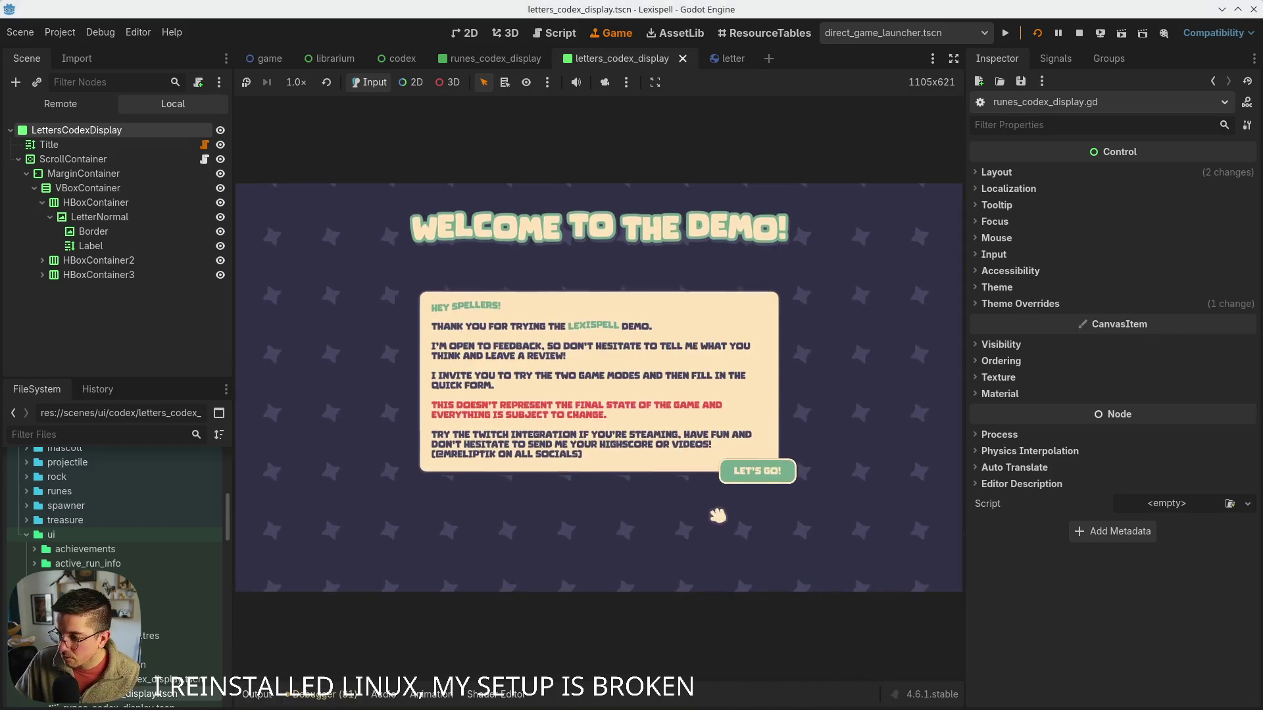
{"action": "left_click", "coordinate": [758, 385]}
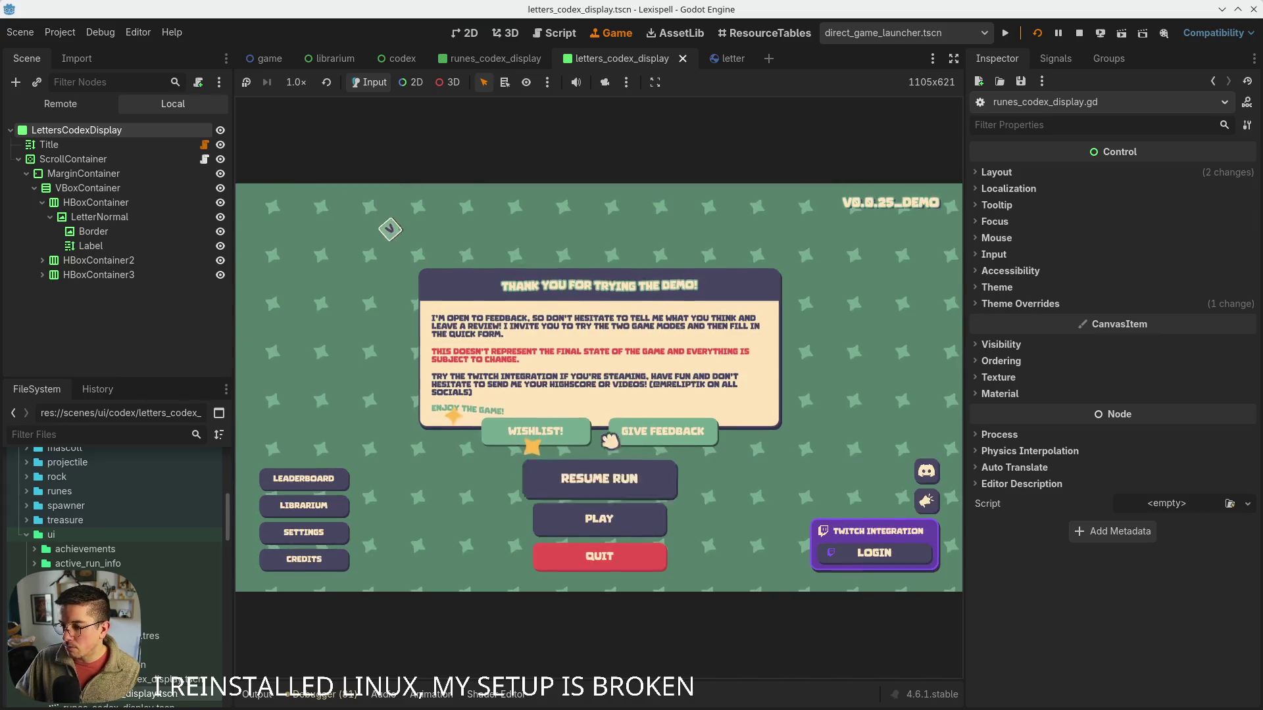
{"action": "left_click", "coordinate": [601, 490]}
{"action": "left_click", "coordinate": [601, 492]}
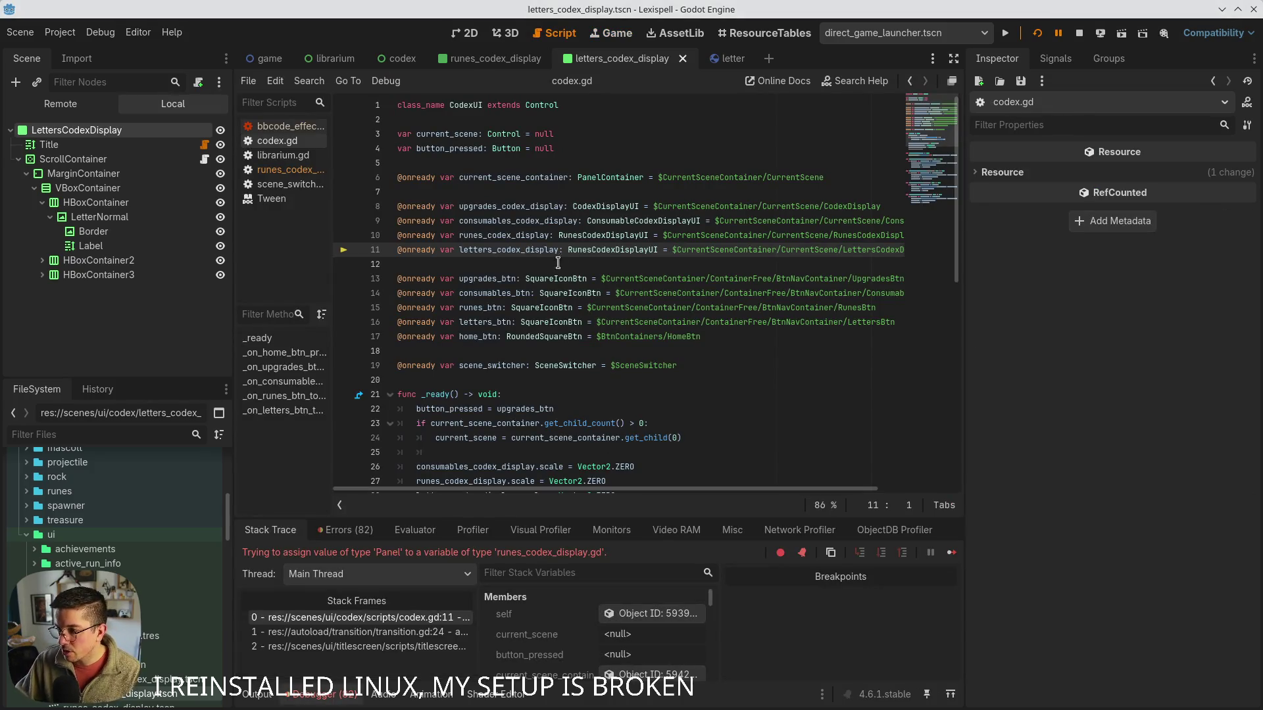
Step: Change letters_codex_display's type on line 11 from RunesCodexDisplayUI to Control, then relaunch the game
{"action": "double_click", "coordinate": [600, 251]}
{"action": "type", "text": "Control"}
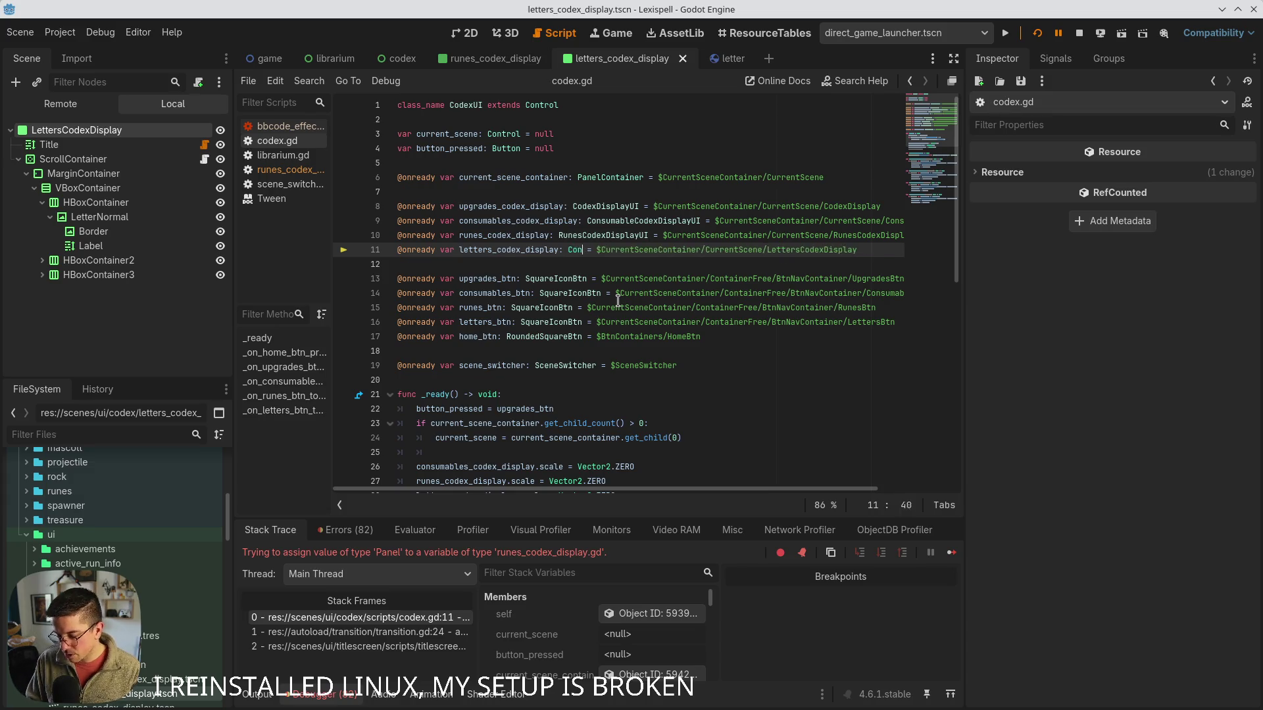
{"action": "key", "text": "F8"}
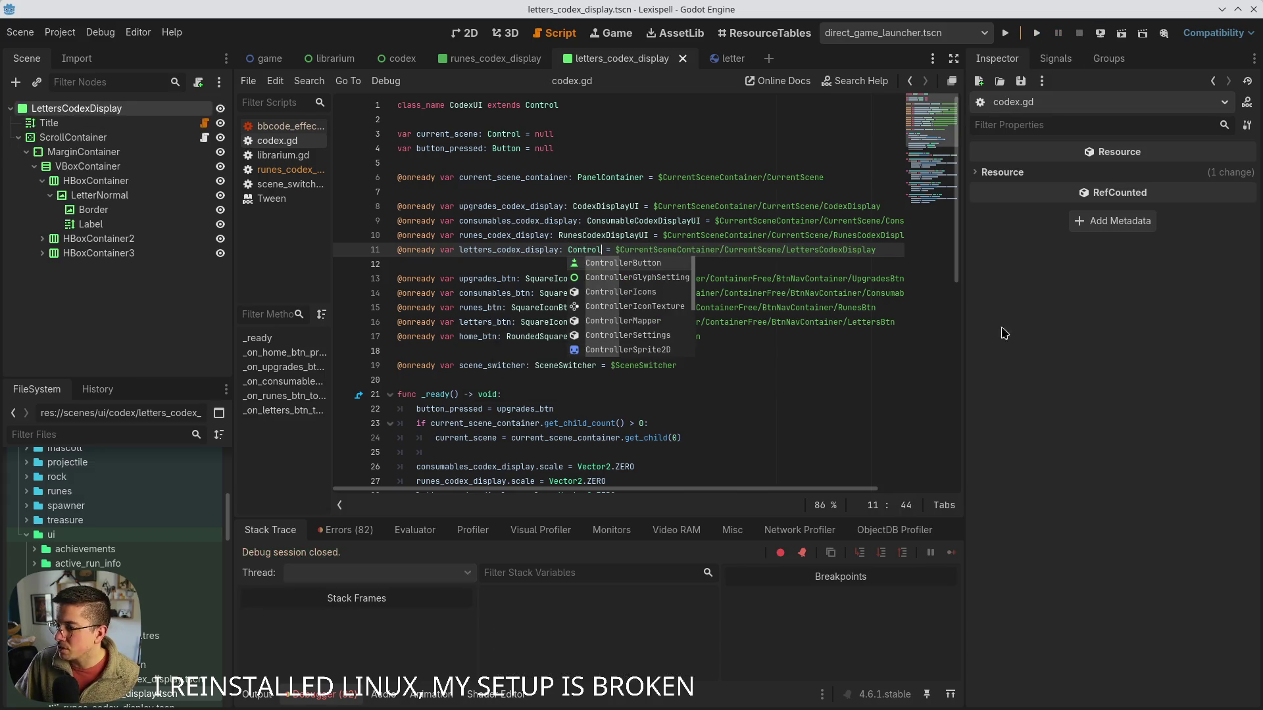
{"action": "left_click", "coordinate": [1036, 32]}
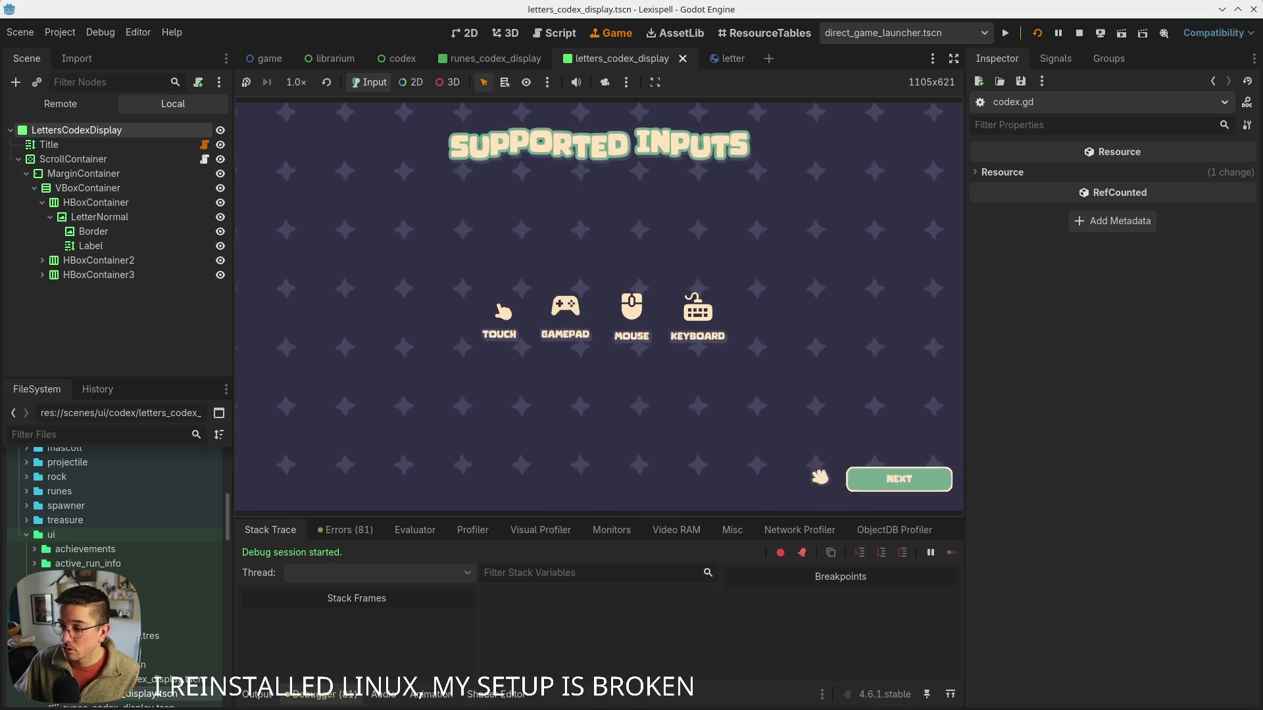
Step: Enter the Lexicopedia and cycle between the Letters, Runes and Potions & Wands categories
{"action": "left_click", "coordinate": [879, 480]}
{"action": "left_click", "coordinate": [757, 387]}
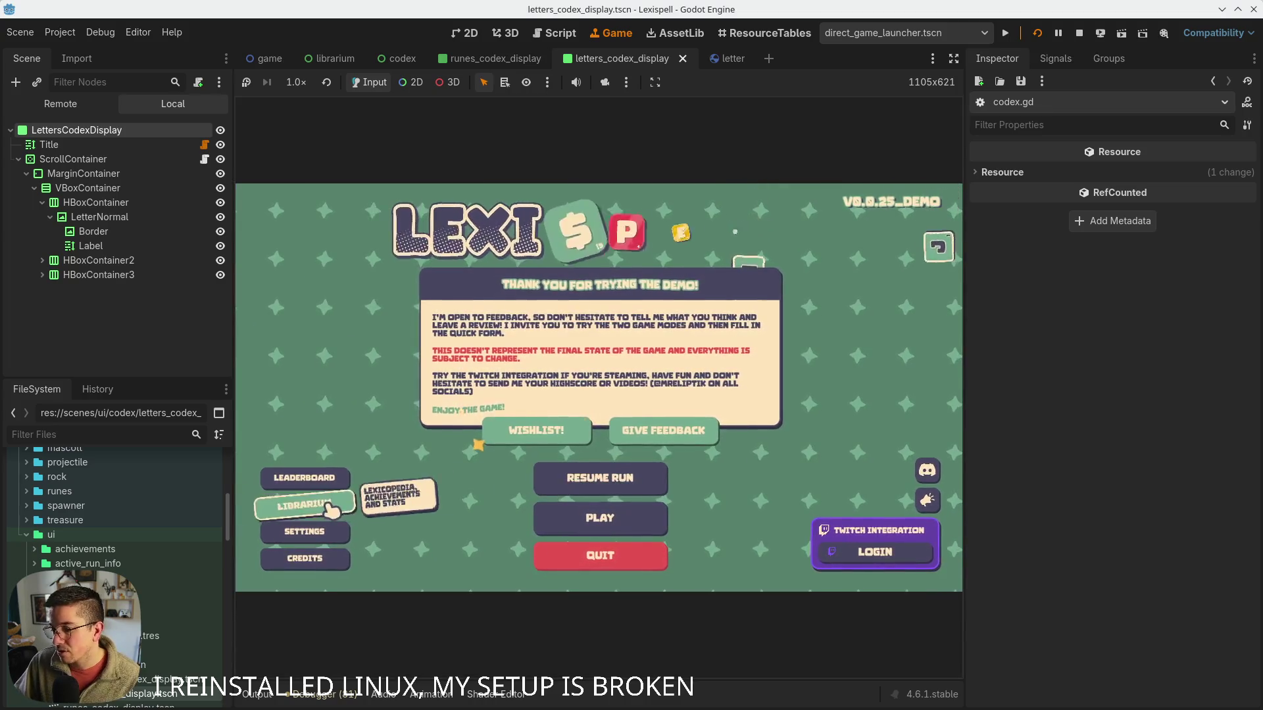
{"action": "left_click", "coordinate": [306, 505]}
{"action": "key", "text": "Down"}
{"action": "key", "text": "Down"}
{"action": "key", "text": "Down"}
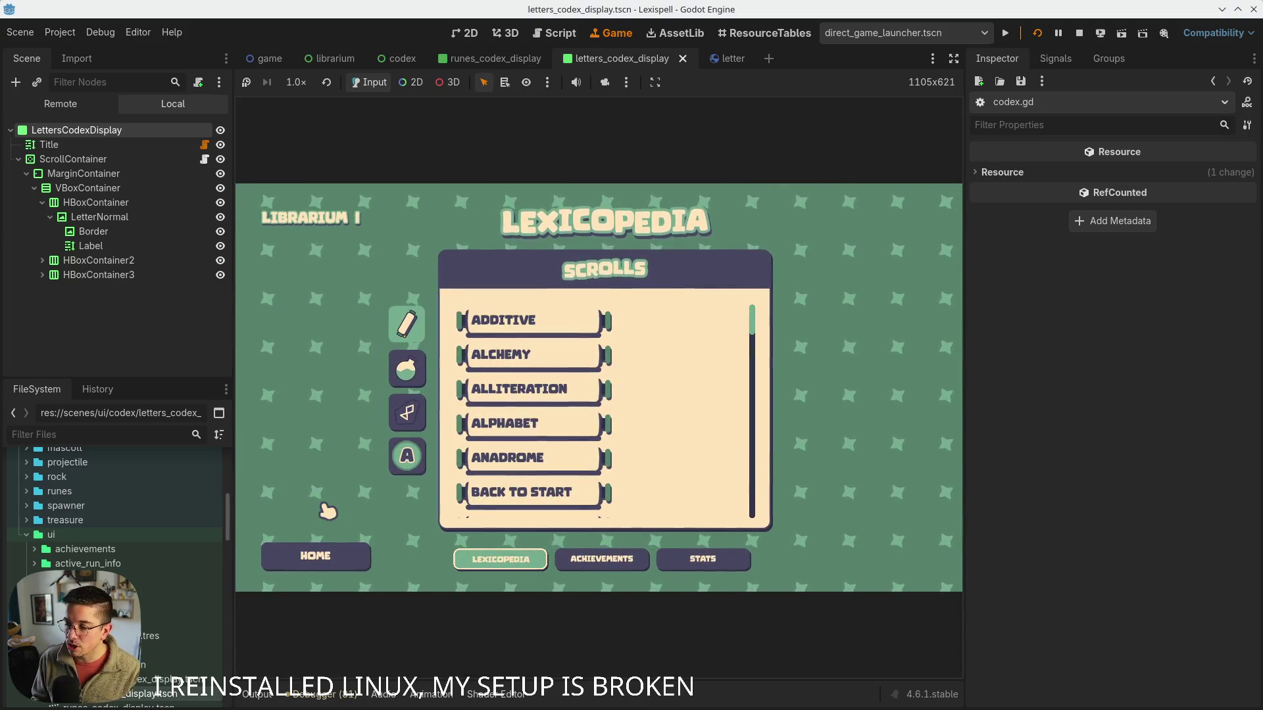
{"action": "key", "text": "Left"}
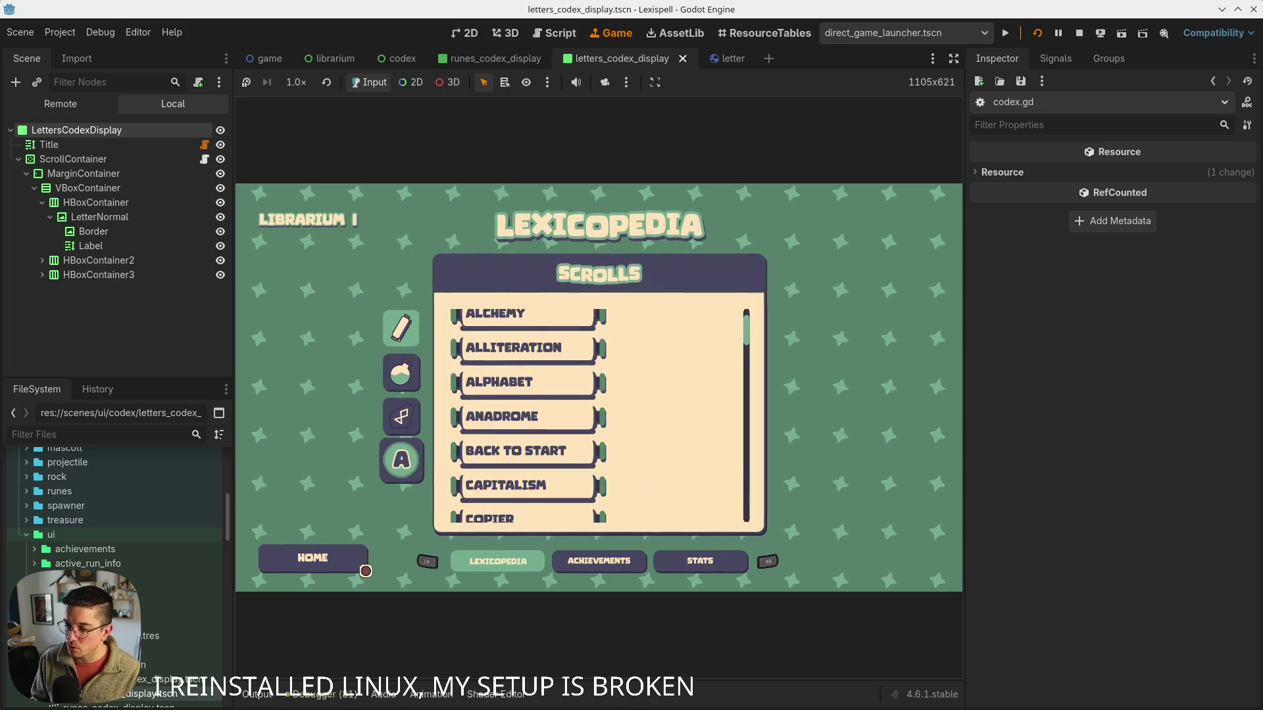
{"action": "key", "text": "Up"}
{"action": "key", "text": "Up"}
{"action": "key", "text": "Up"}
{"action": "key", "text": "Down"}
{"action": "key", "text": "Down"}
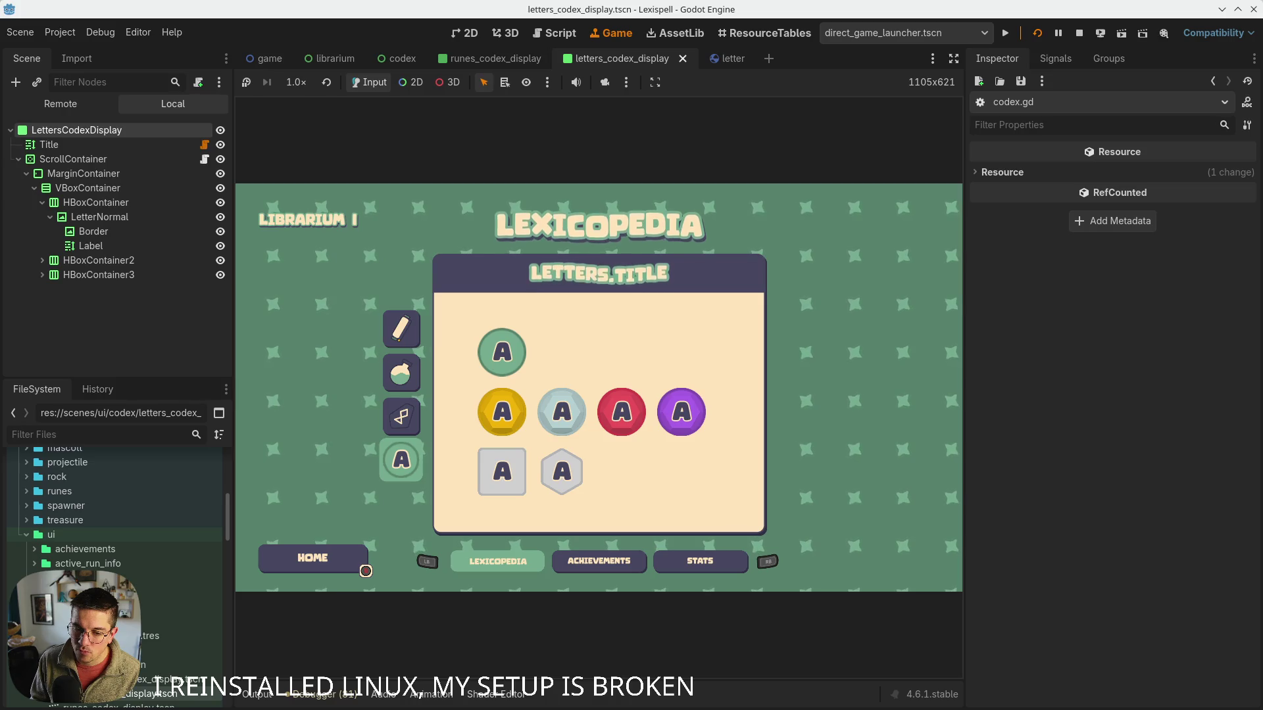
{"action": "key", "text": "Up"}
{"action": "key", "text": "Up"}
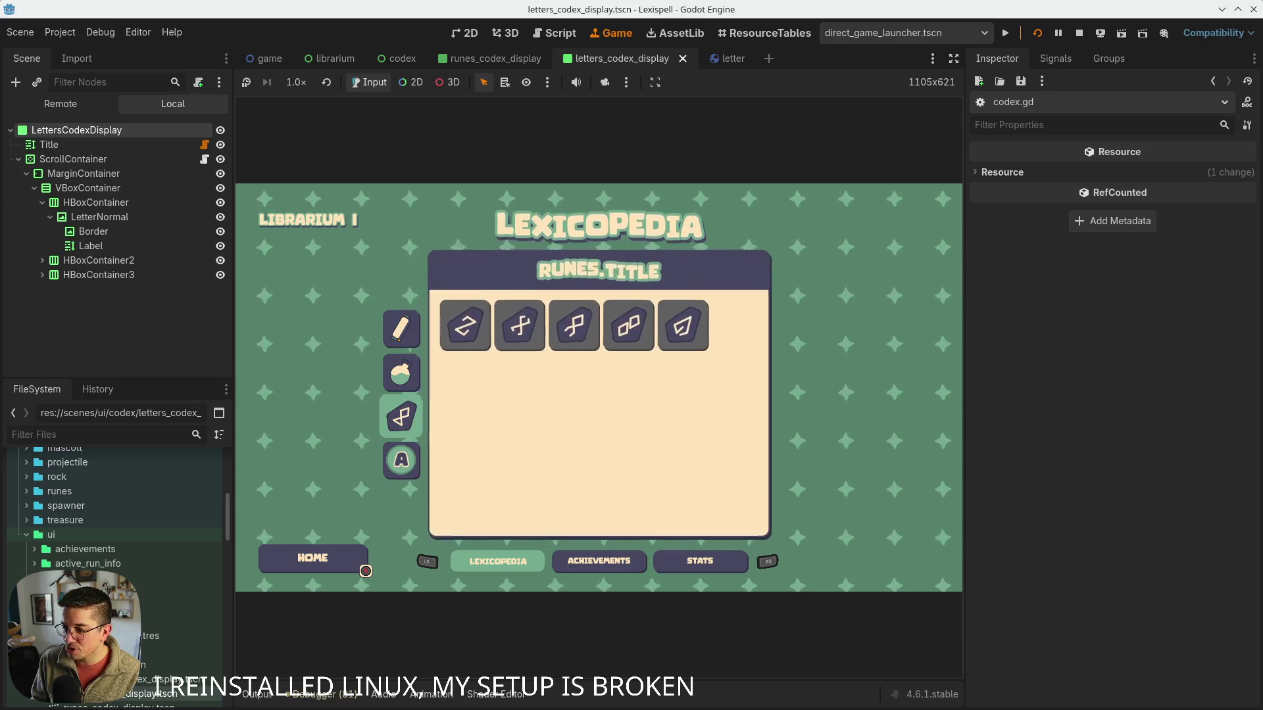
{"action": "key", "text": "Down"}
{"action": "key", "text": "Down"}
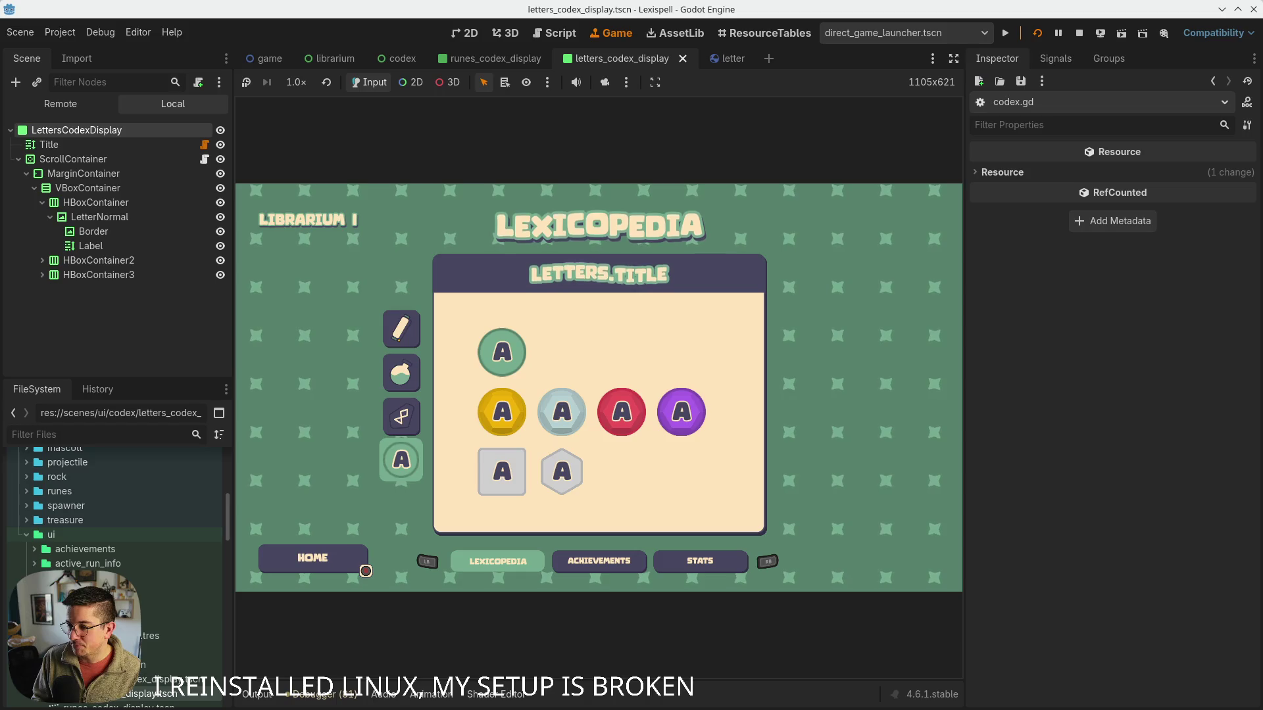
{"action": "key", "text": "Up"}
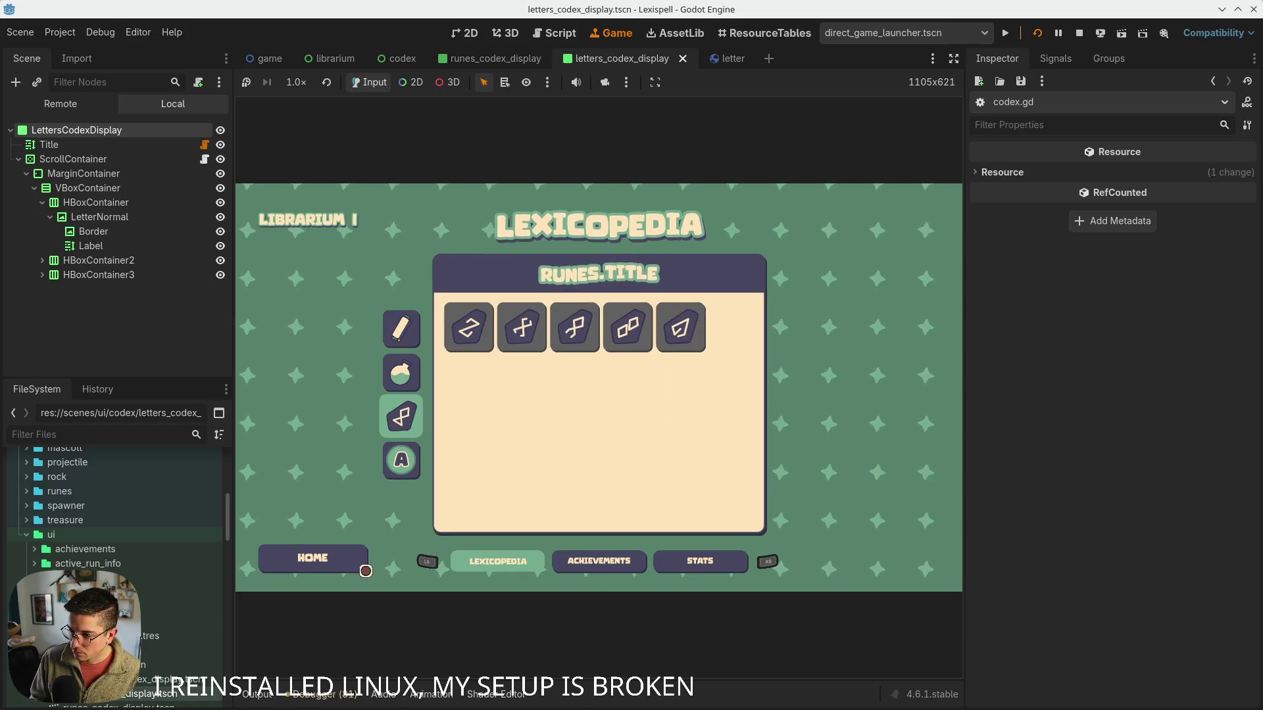
{"action": "key", "text": "Up"}
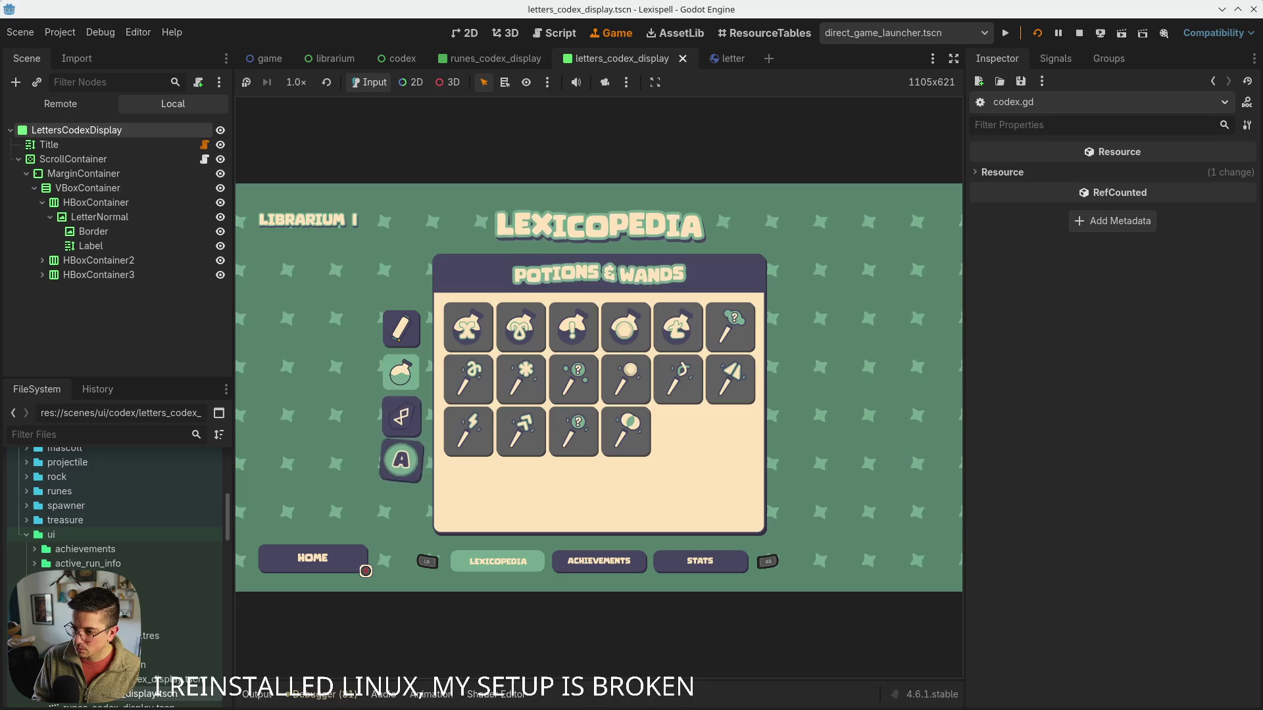
{"action": "key", "text": "Down"}
{"action": "key", "text": "Down"}
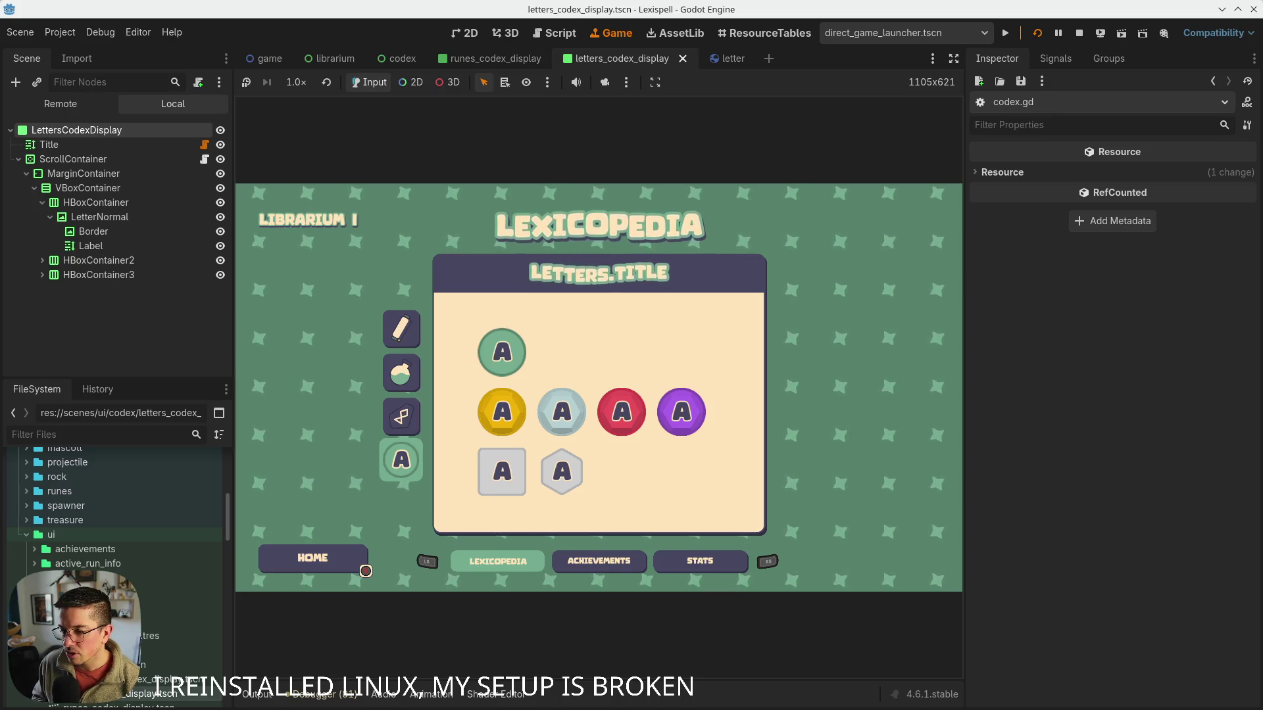
Step: Browse the wand grid, return to Letters, cycle categories again, and inspect the MarginContainer
{"action": "key", "text": "Up"}
{"action": "key", "text": "Up"}
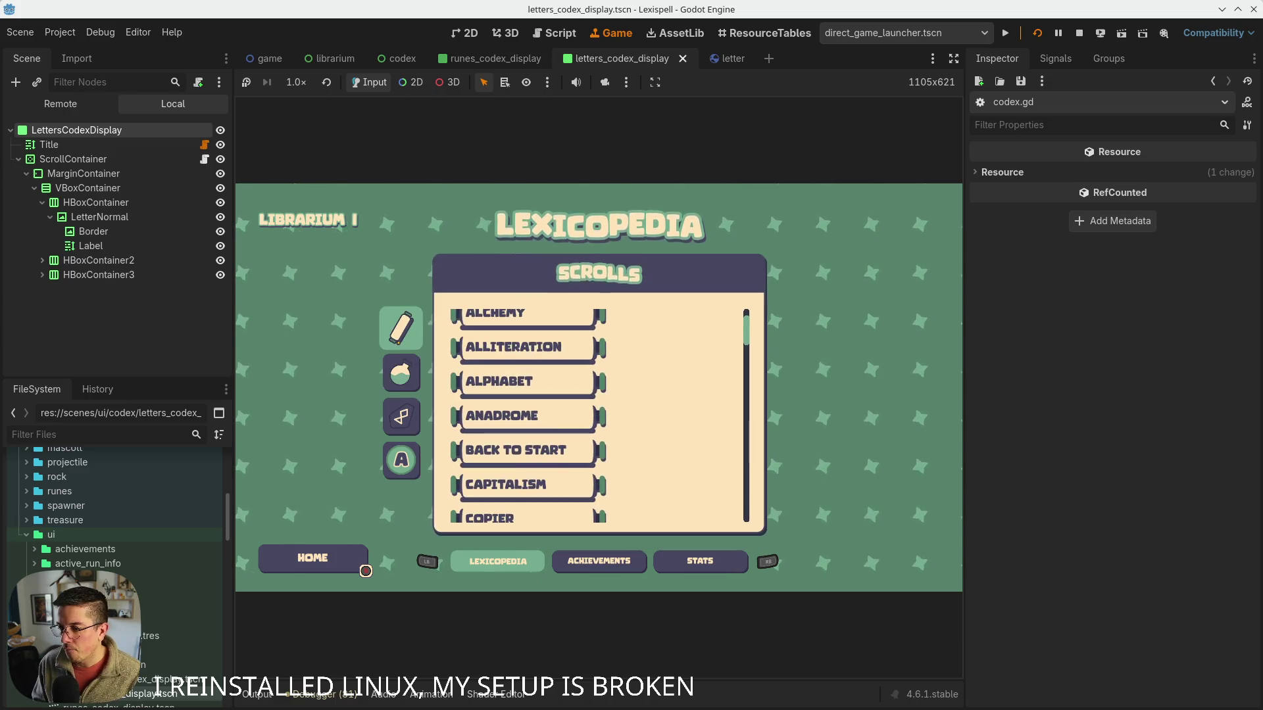
{"action": "key", "text": "Down"}
{"action": "key", "text": "Right"}
{"action": "key", "text": "Right"}
{"action": "key", "text": "Right"}
{"action": "key", "text": "Right"}
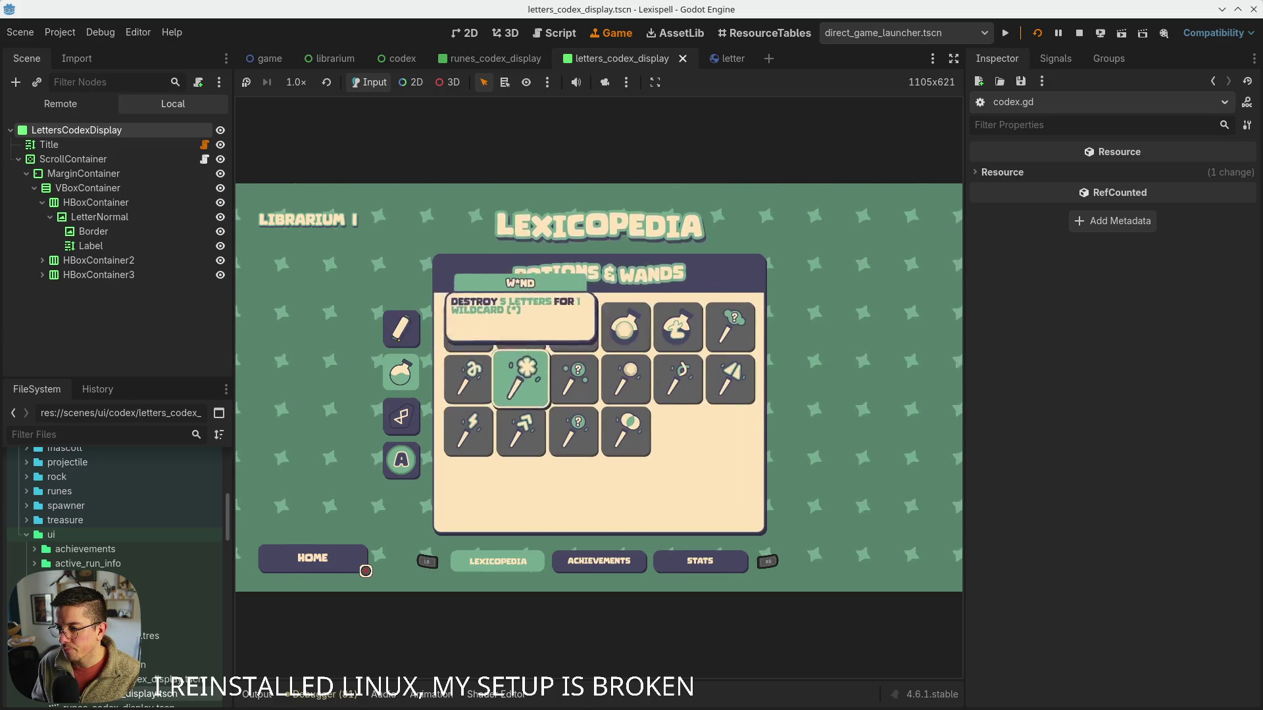
{"action": "key", "text": "Left"}
{"action": "key", "text": "Left"}
{"action": "key", "text": "Left"}
{"action": "key", "text": "Left"}
{"action": "key", "text": "Down"}
{"action": "key", "text": "Left"}
{"action": "key", "text": "Left"}
{"action": "key", "text": "Return"}
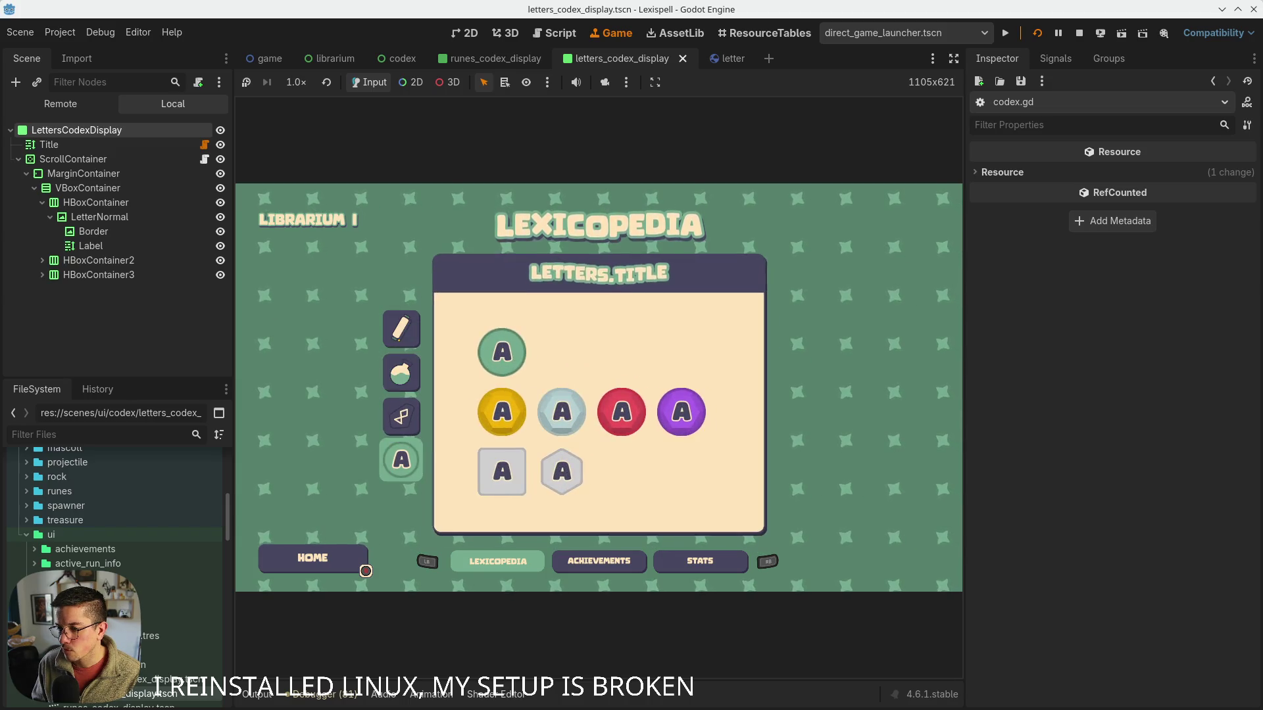
{"action": "key", "text": "Return"}
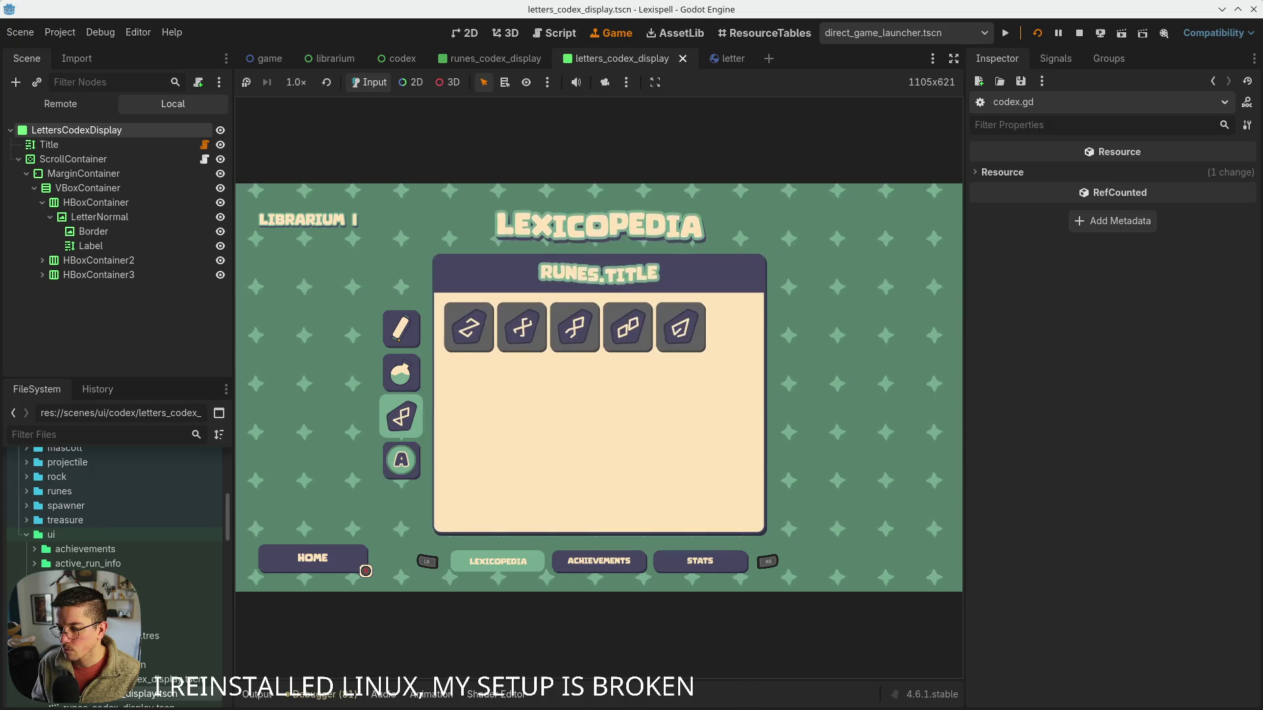
{"action": "key", "text": "Return"}
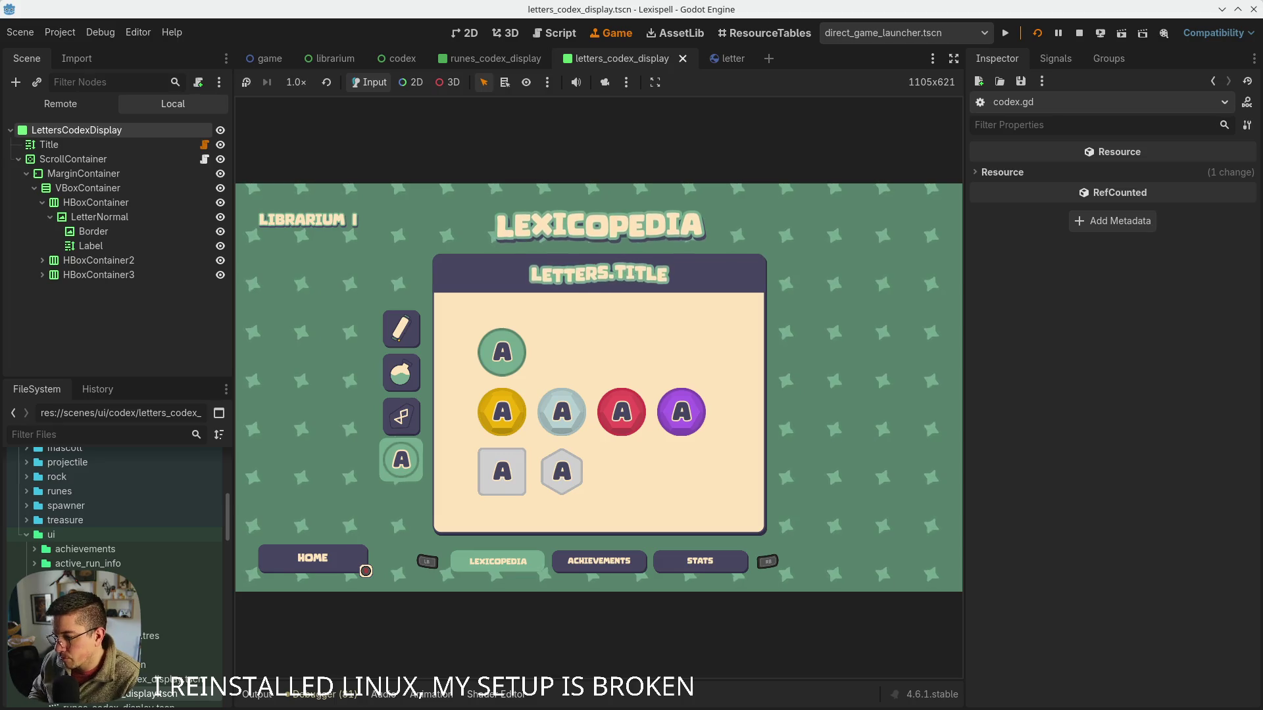
{"action": "left_click", "coordinate": [83, 173]}
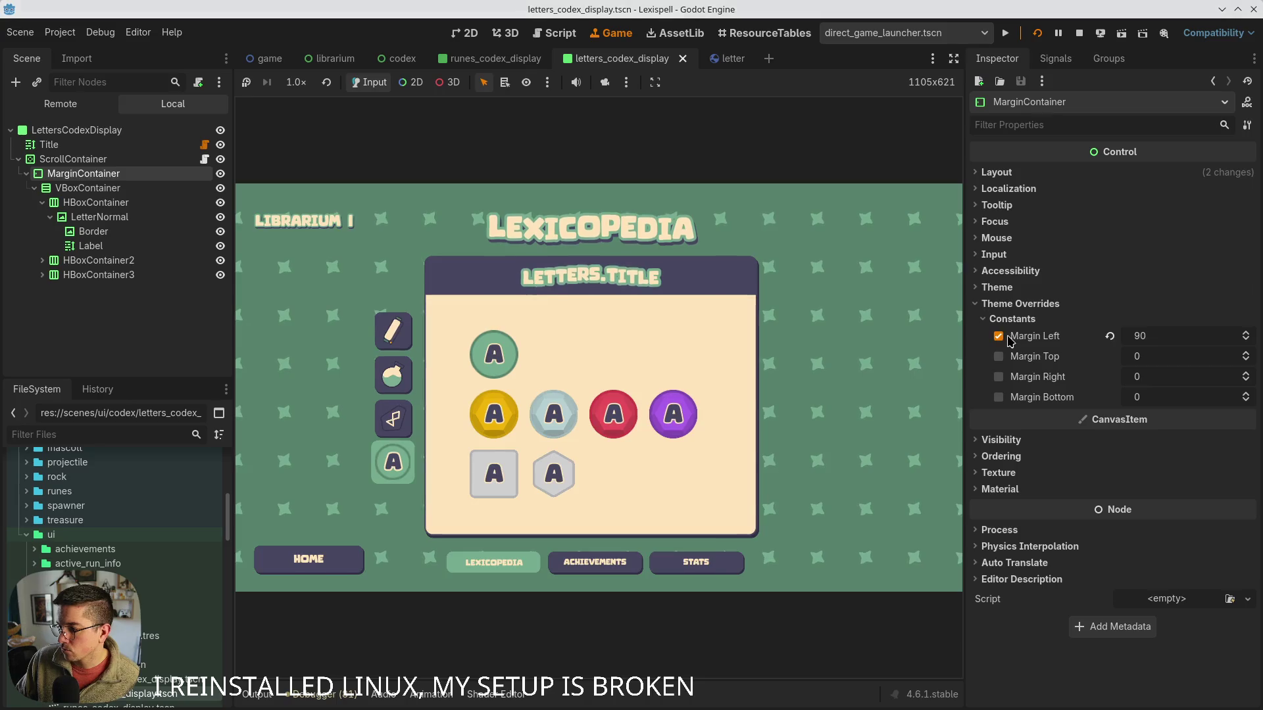
Step: Remove the 90 px left margin and give the three letter rows a Separation override of 10
{"action": "left_click", "coordinate": [92, 188]}
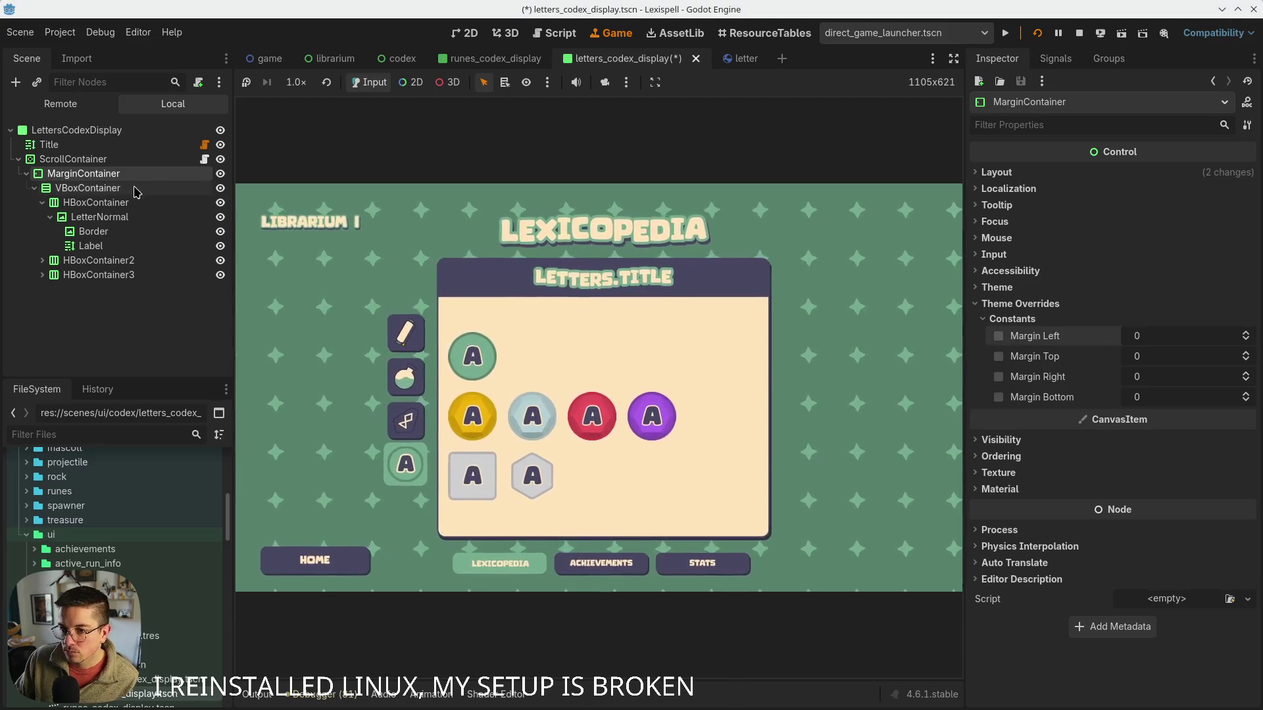
{"action": "left_click", "coordinate": [104, 263], "text": "ctrl"}
{"action": "left_click", "coordinate": [99, 275], "text": "ctrl"}
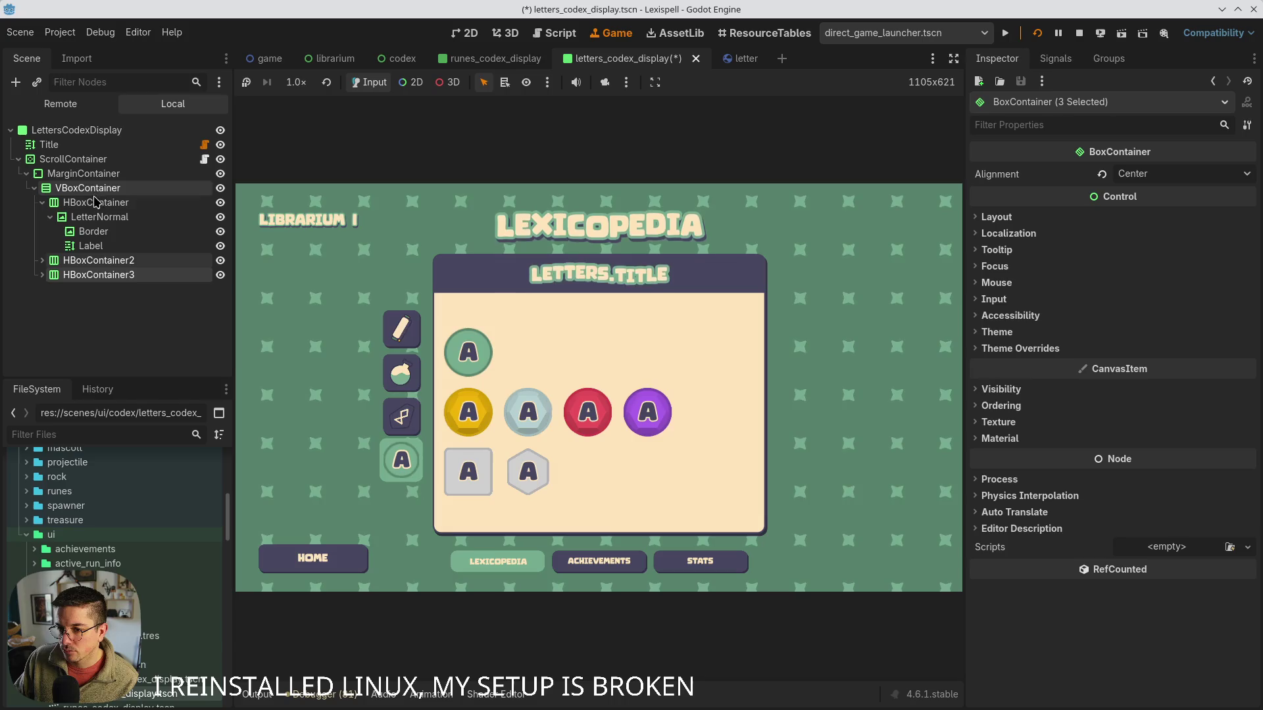
{"action": "left_click", "coordinate": [96, 202], "text": "ctrl"}
{"action": "left_click", "coordinate": [995, 348]}
{"action": "left_click", "coordinate": [1017, 364]}
{"action": "left_click", "coordinate": [1169, 381]}
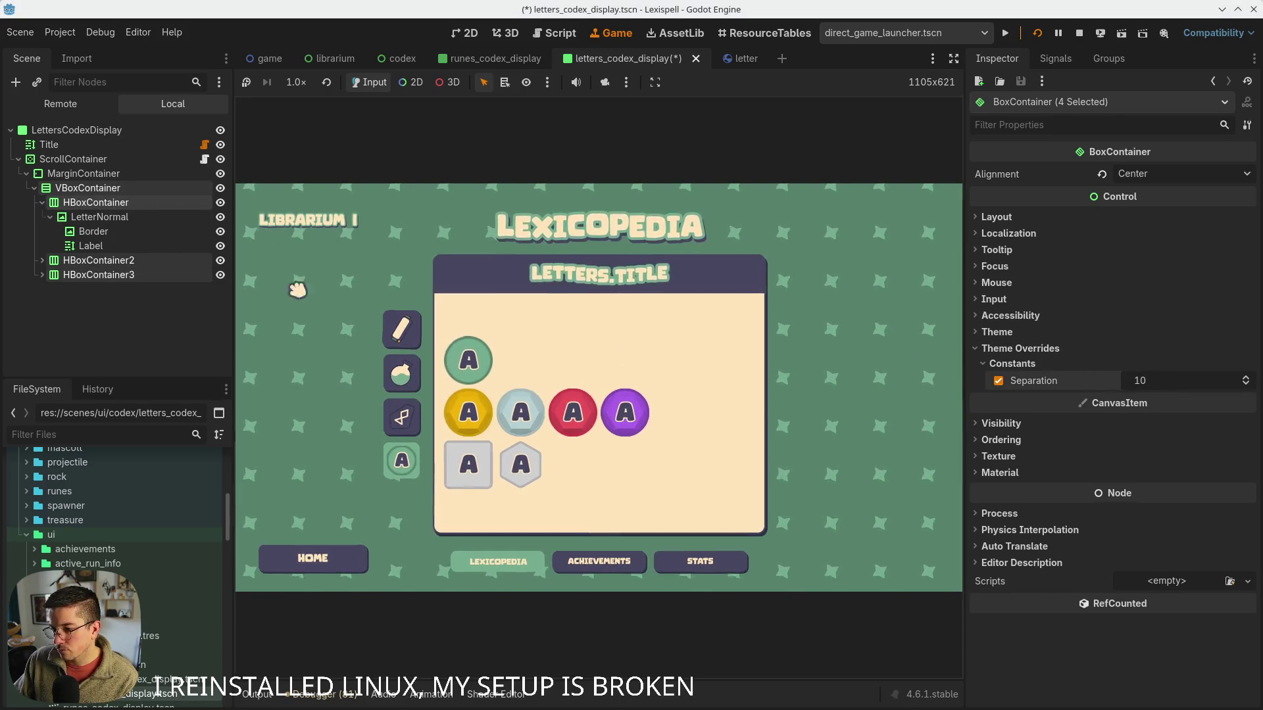
Step: Set the VBoxContainer's alignment to Begin
{"action": "left_click", "coordinate": [135, 190]}
{"action": "left_click", "coordinate": [1161, 174]}
{"action": "left_click", "coordinate": [1155, 197]}
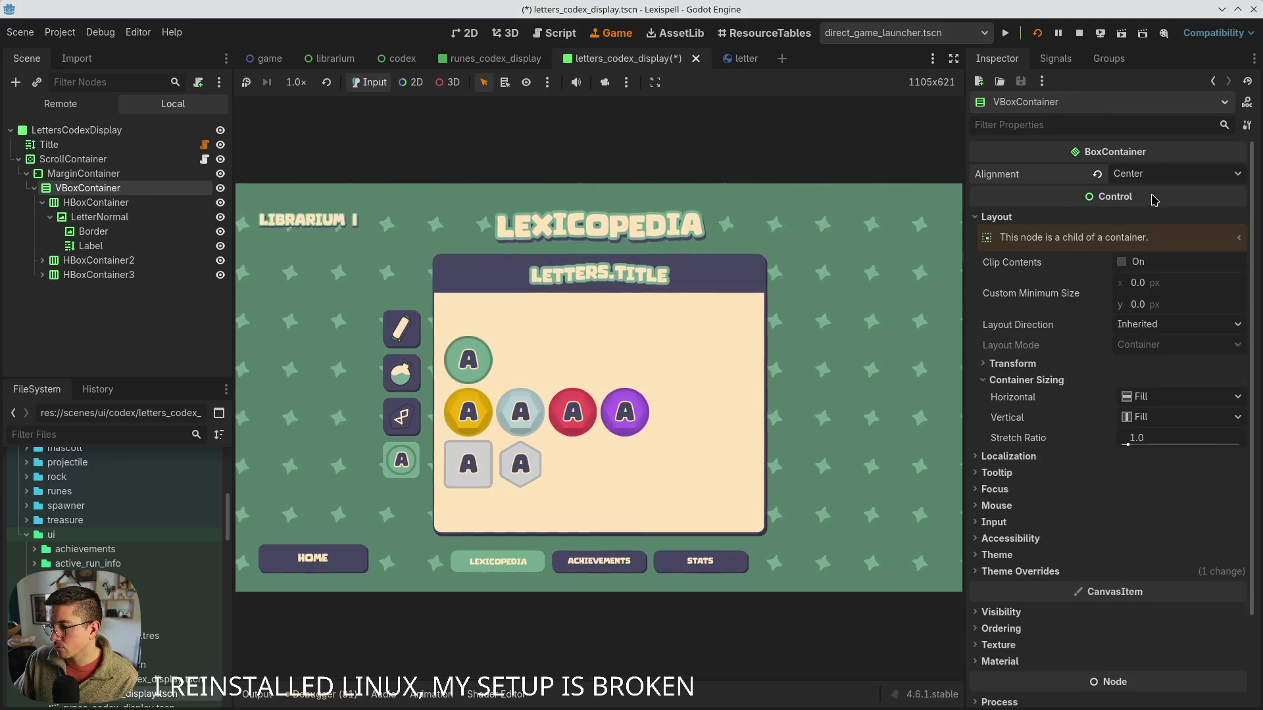
{"action": "left_click", "coordinate": [1154, 174]}
{"action": "left_click", "coordinate": [1154, 197]}
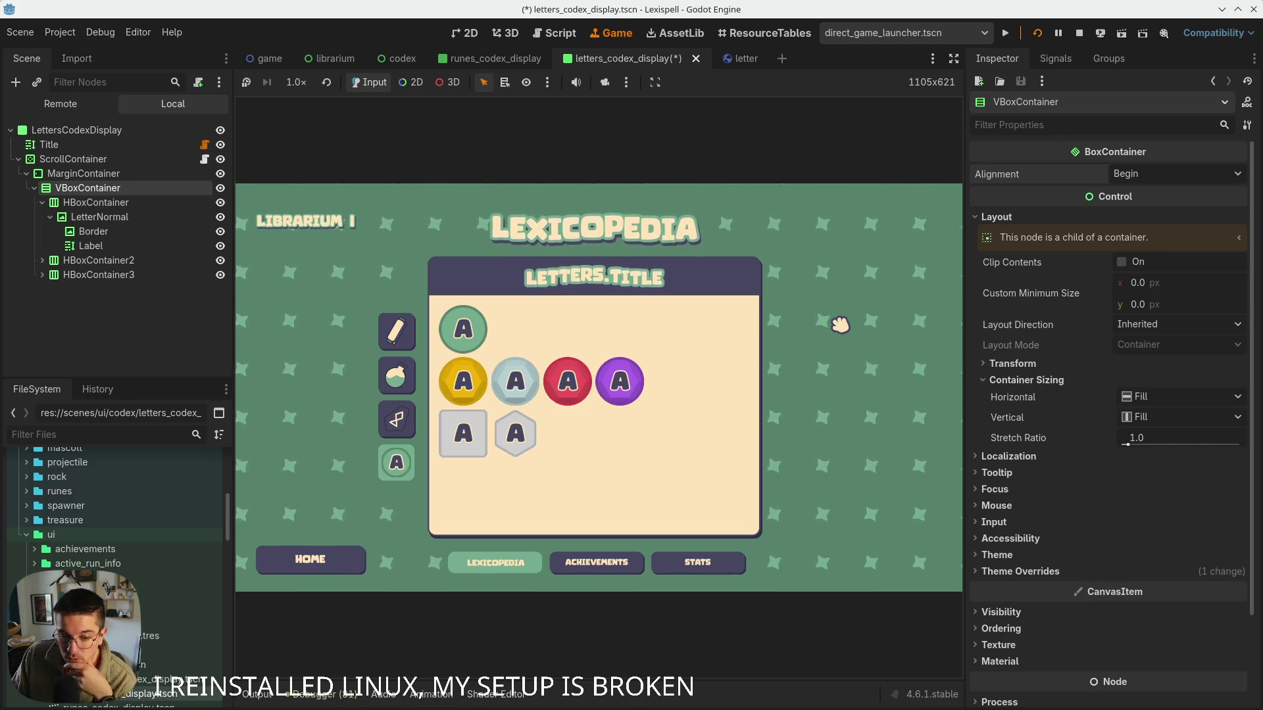
{"action": "mouse_move", "coordinate": [925, 696]}
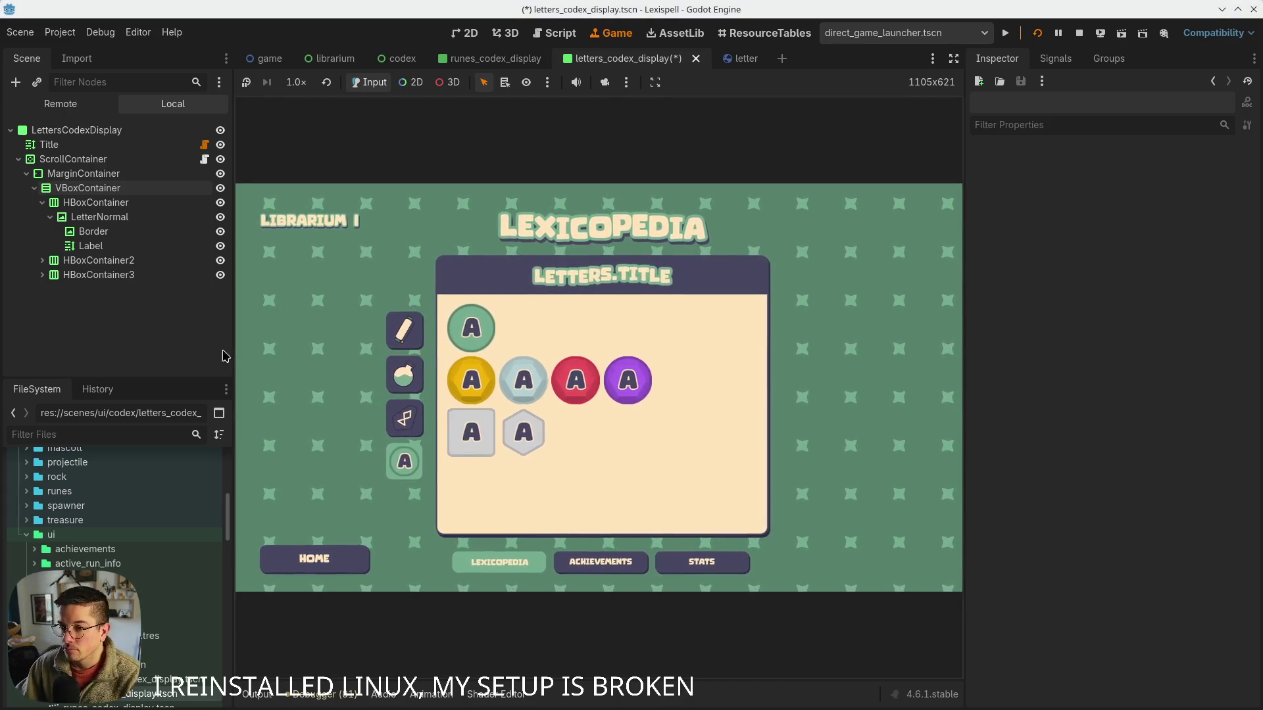
{"action": "key", "text": "ctrl+s"}
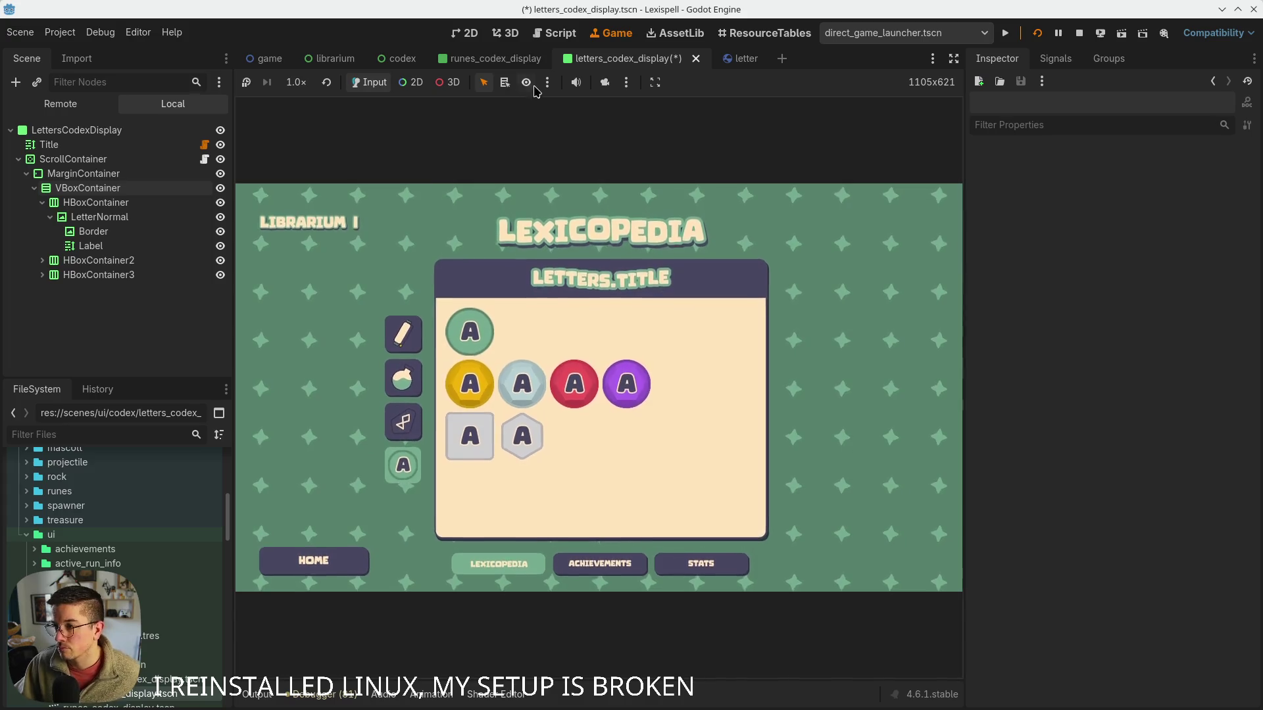
Step: Return to the 2D editor and bring up the codex scene's tab
{"action": "left_click", "coordinate": [488, 65]}
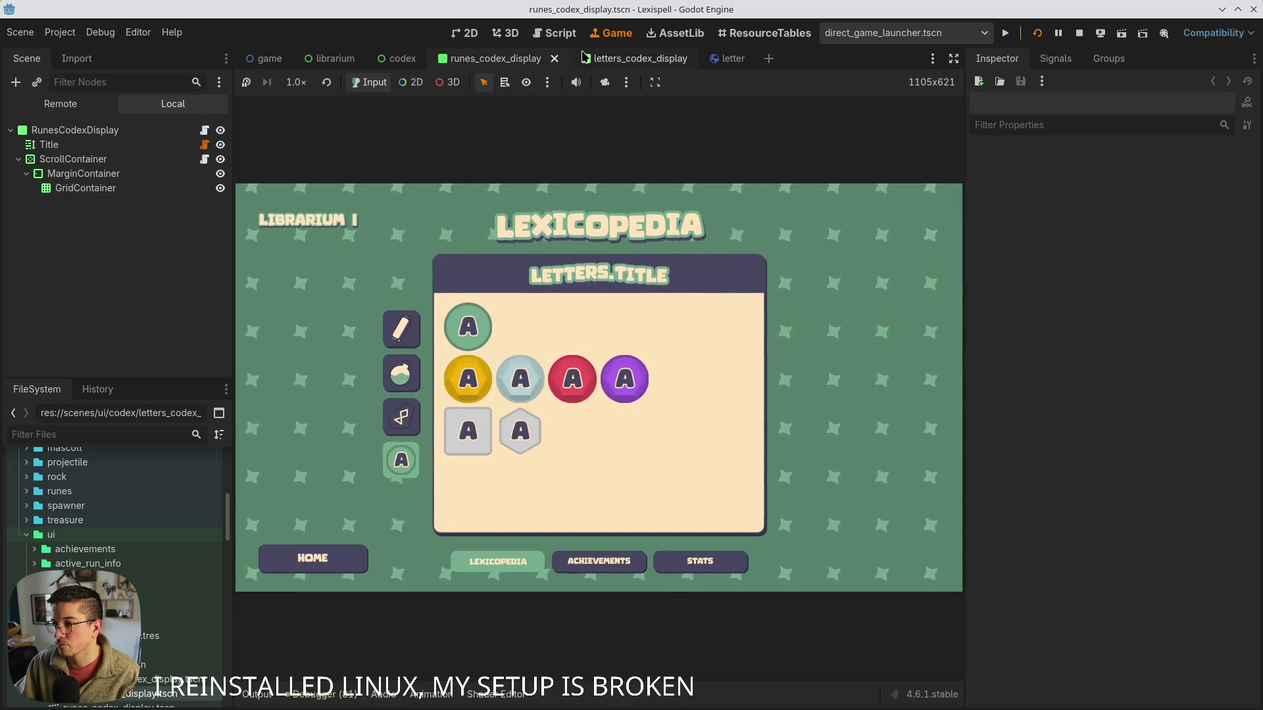
{"action": "key", "text": "ctrl+Tab"}
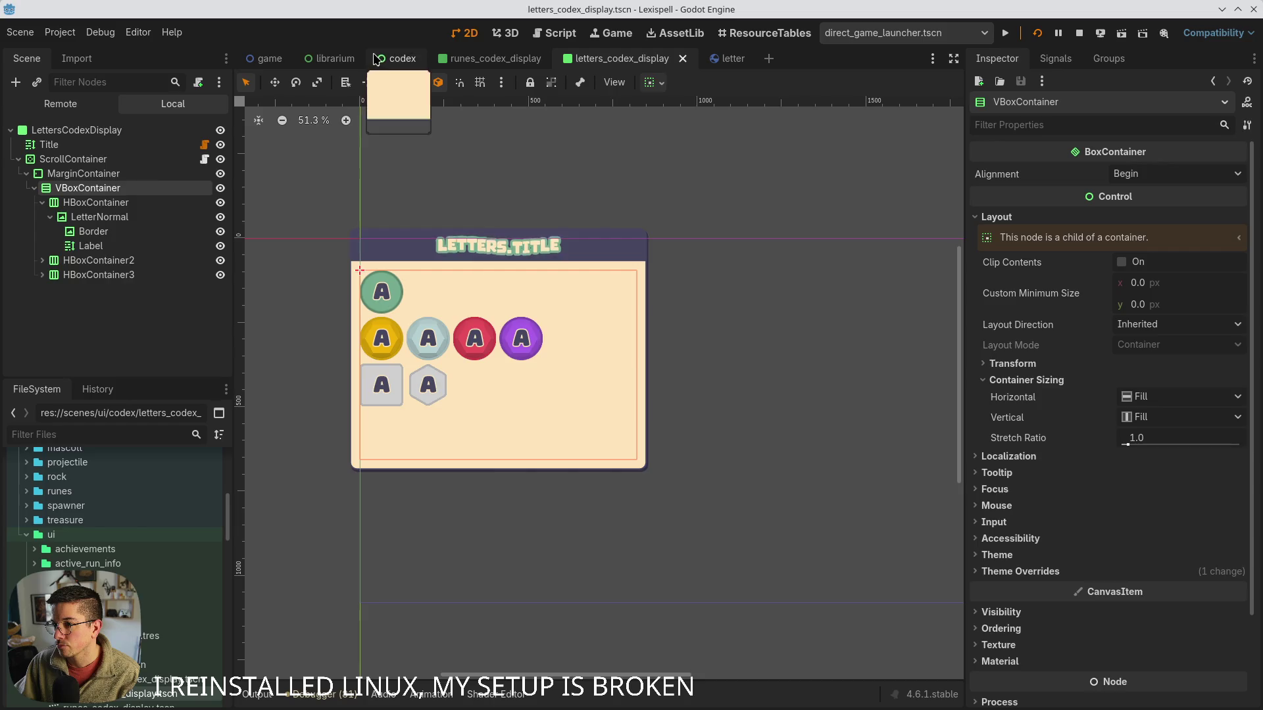
{"action": "left_click", "coordinate": [399, 58]}
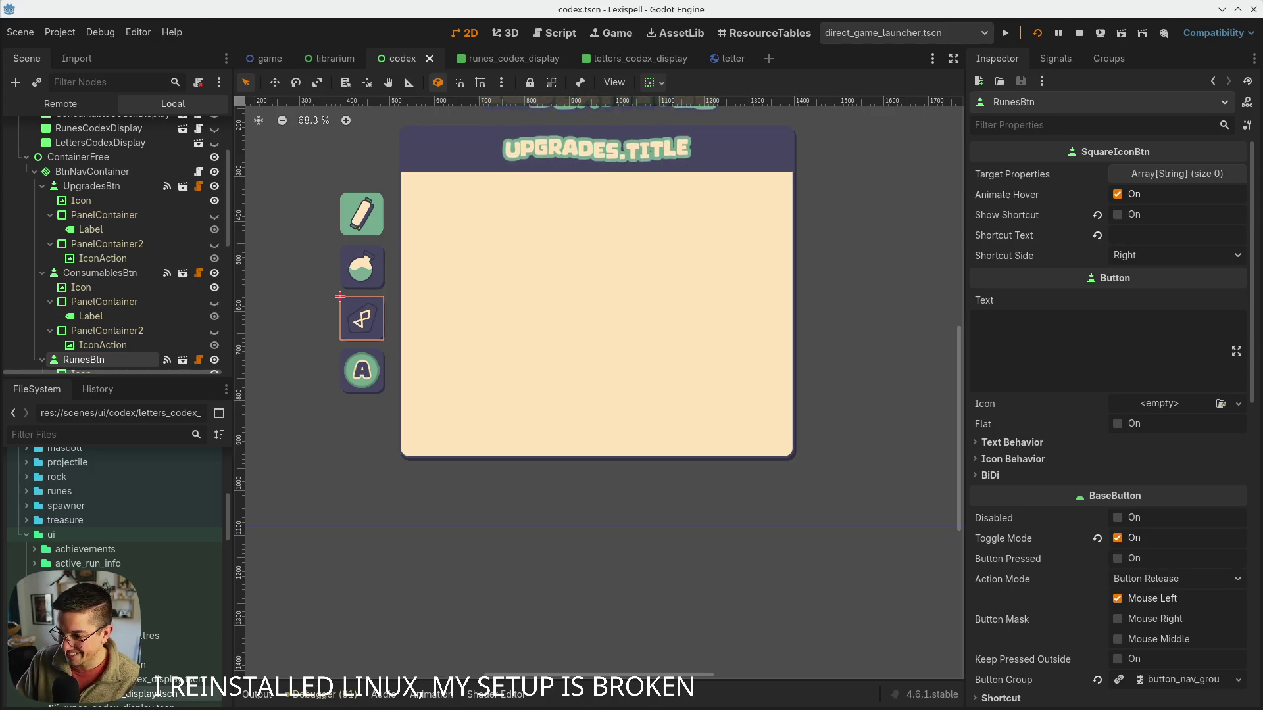
Step: In the letters codex display, inspect the first letter row and its LetterNormal node
{"action": "scroll", "coordinate": [412, 329], "scroll_direction": "up", "scroll_amount": 2}
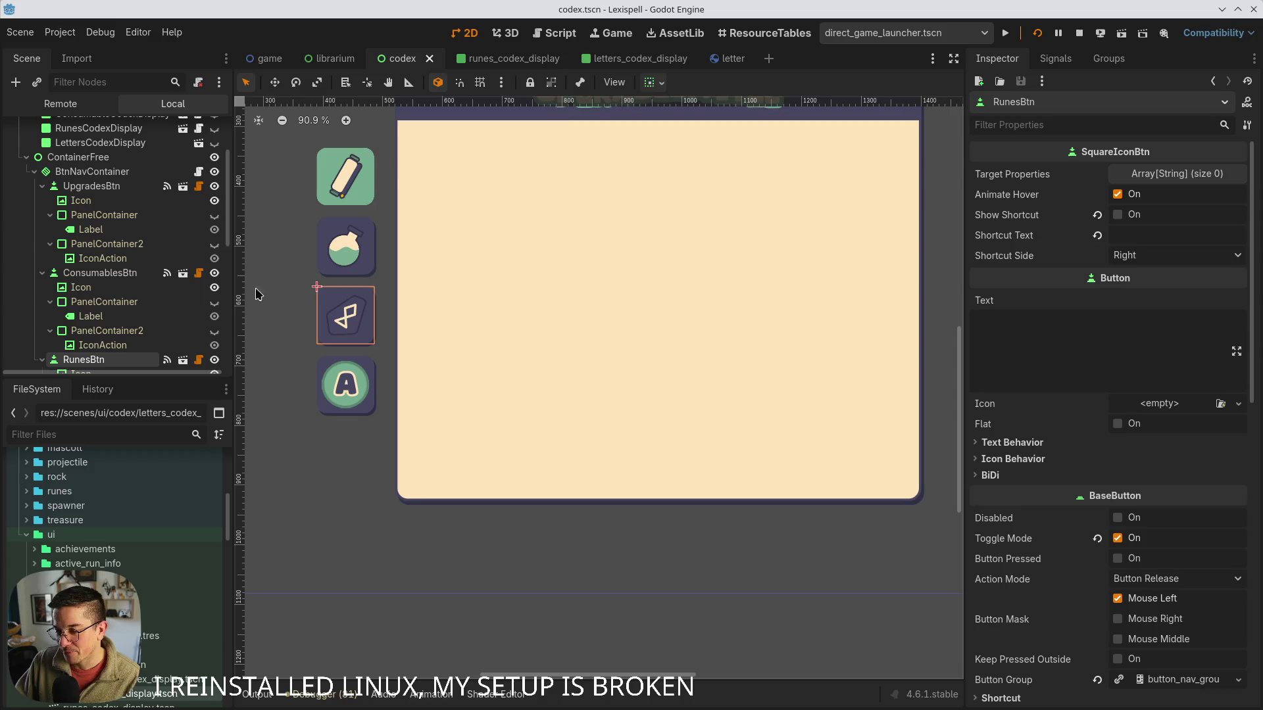
{"action": "scroll", "coordinate": [425, 254], "scroll_direction": "up", "scroll_amount": 2}
{"action": "scroll", "coordinate": [426, 254], "scroll_direction": "down", "scroll_amount": 3}
{"action": "left_click", "coordinate": [618, 59]}
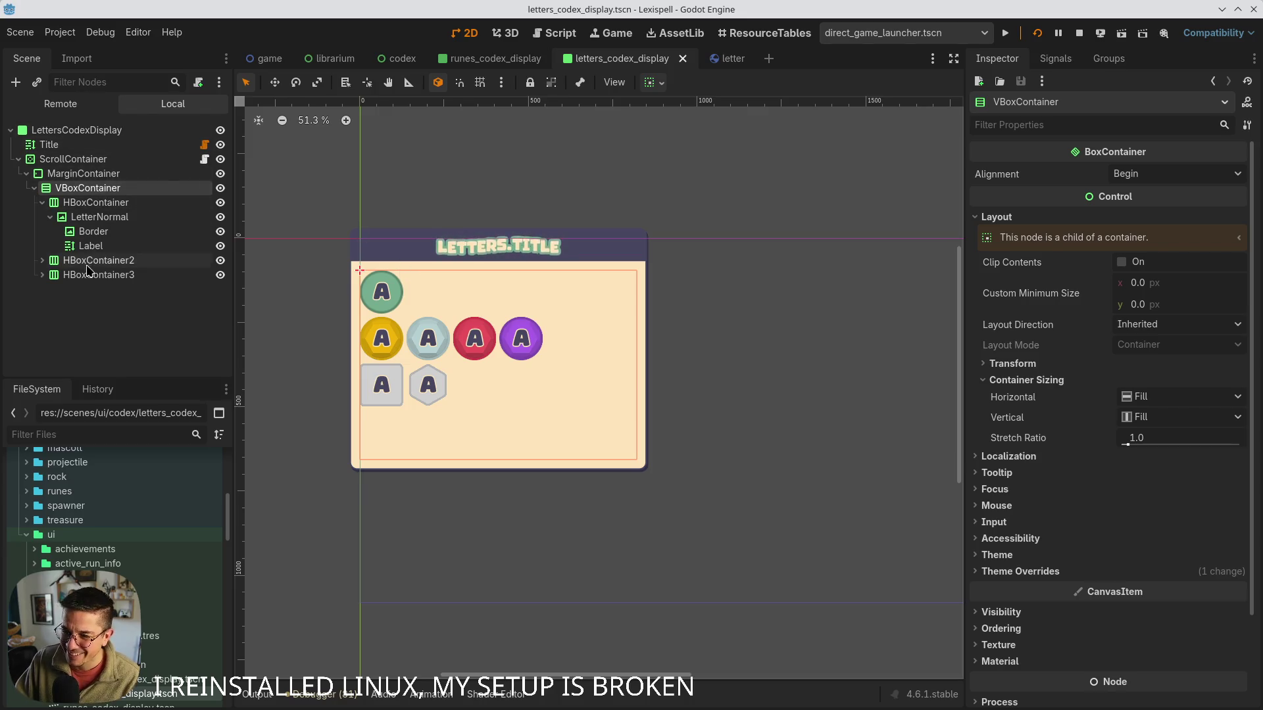
{"action": "left_click", "coordinate": [109, 203]}
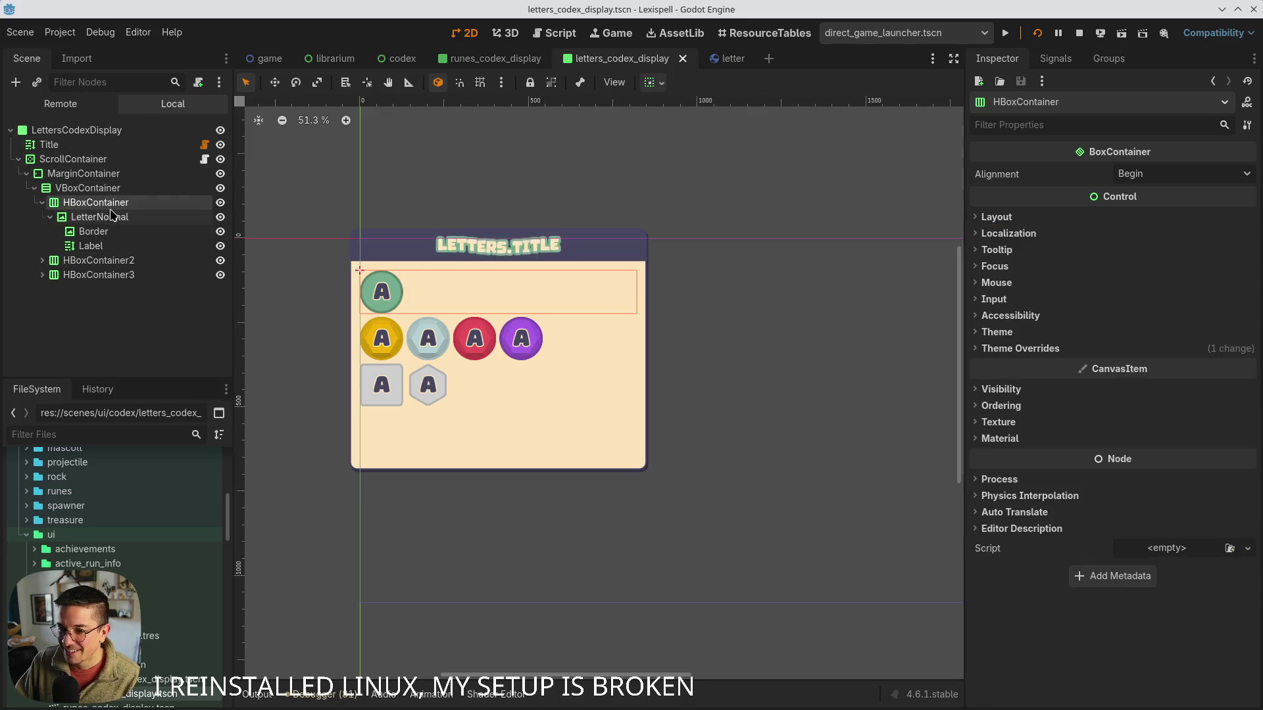
{"action": "left_click", "coordinate": [113, 217]}
{"action": "right_click", "coordinate": [109, 204]}
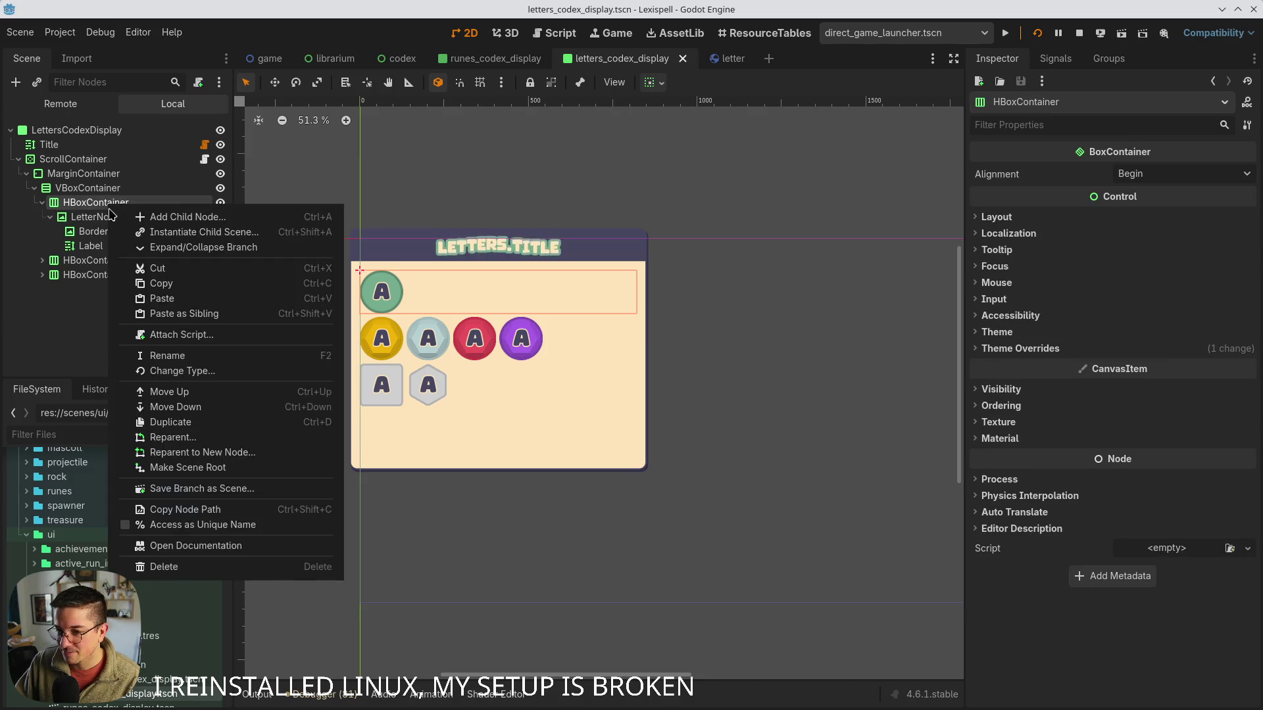
{"action": "key", "text": "Escape"}
Step: Open the consumable_btn scene through Quick Open Scene
{"action": "key", "text": "ctrl+shift+Tab"}
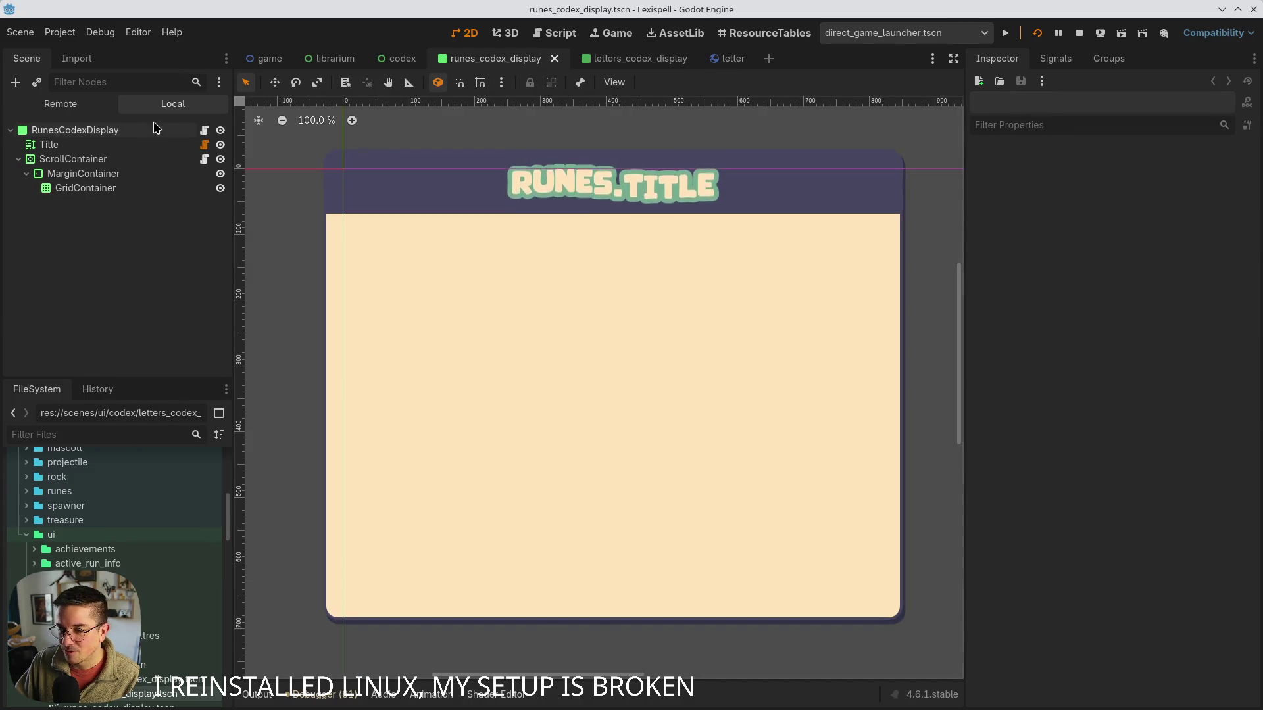
{"action": "key", "text": "ctrl+shift+o"}
{"action": "type", "text": "consum"}
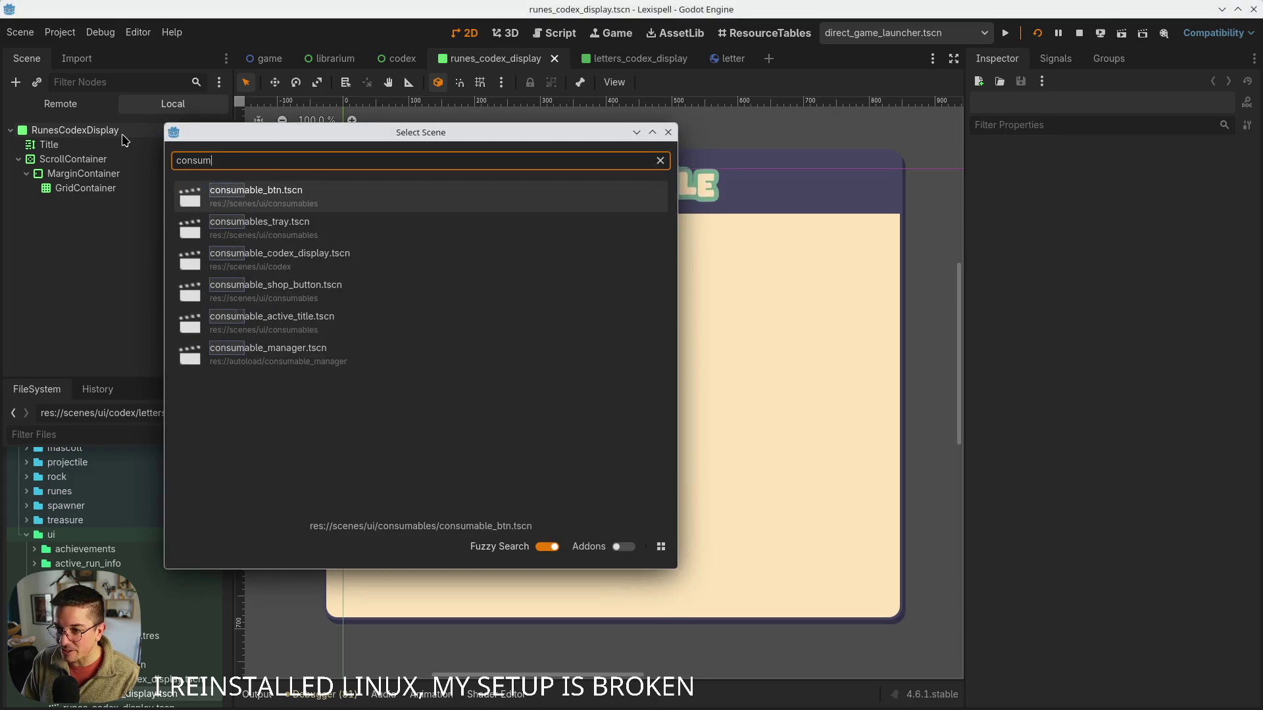
{"action": "key", "text": "Return"}
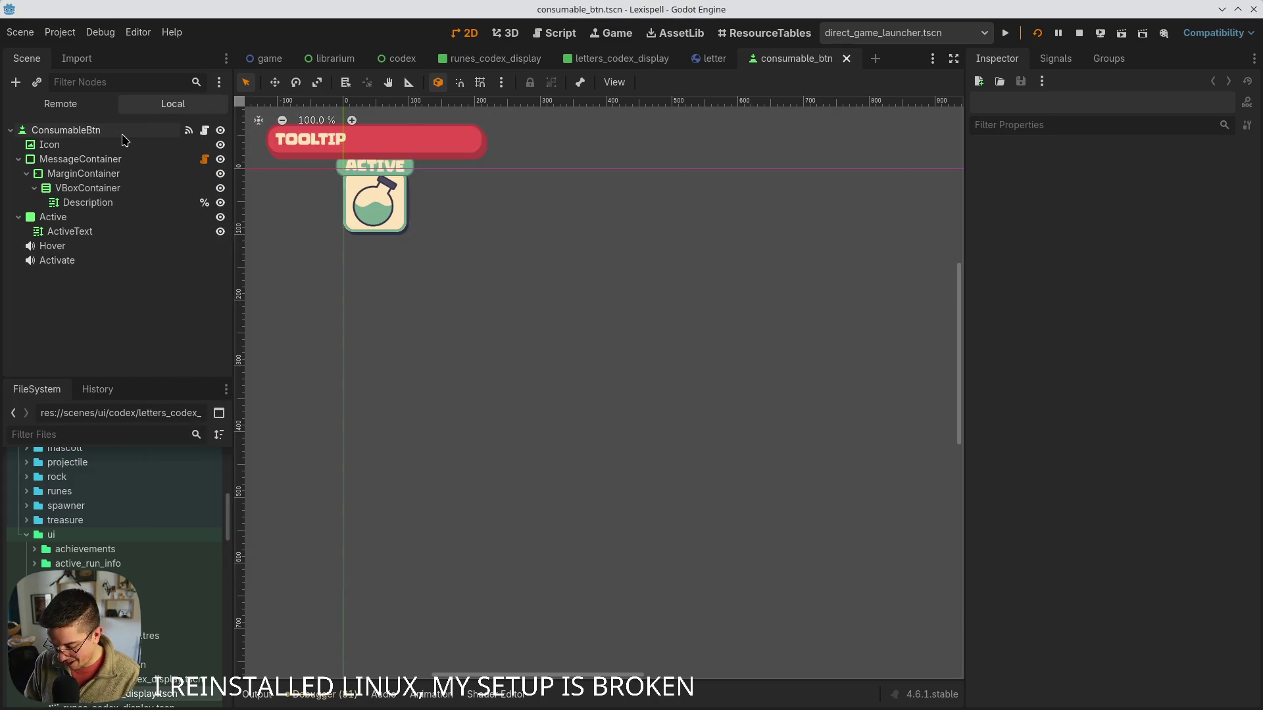
Step: Open consumable_shop_button.tscn, then go back to the letters codex display tab
{"action": "key", "text": "ctrl+shift+o"}
{"action": "type", "text": "consumbla"}
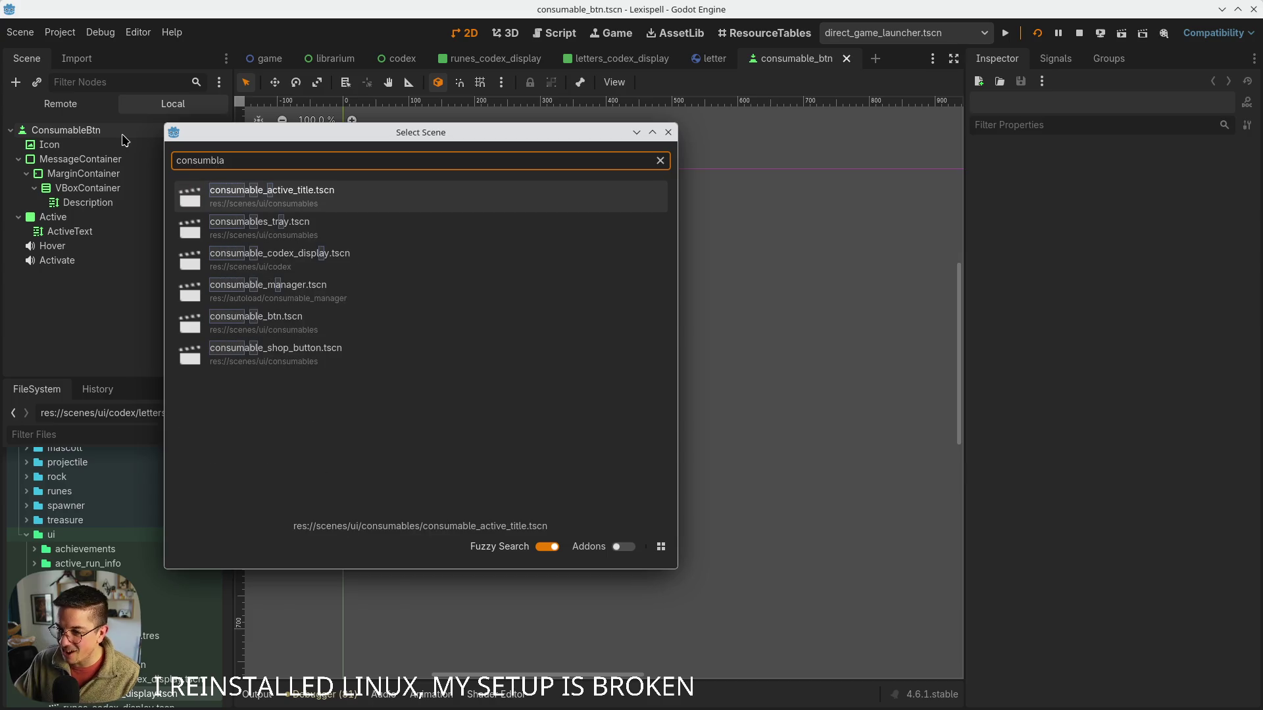
{"action": "double_click", "coordinate": [296, 355]}
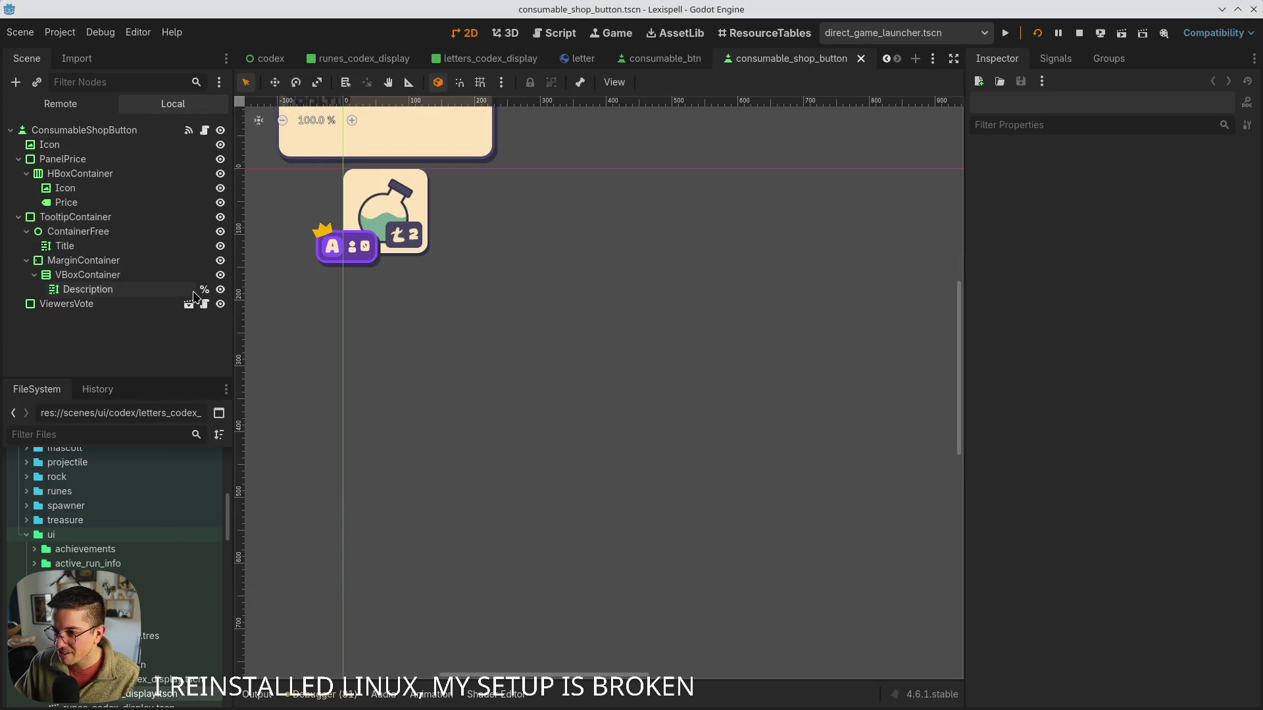
{"action": "left_click", "coordinate": [105, 130]}
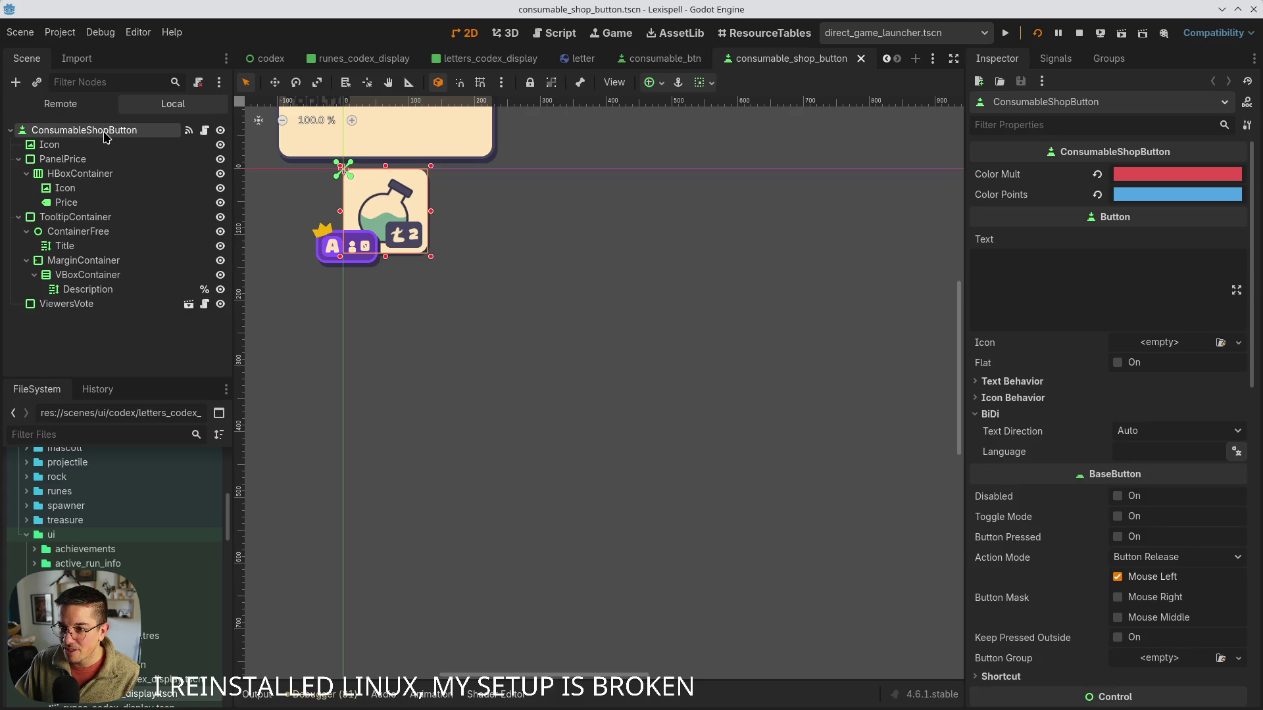
{"action": "left_click", "coordinate": [647, 59]}
{"action": "left_click", "coordinate": [490, 58]}
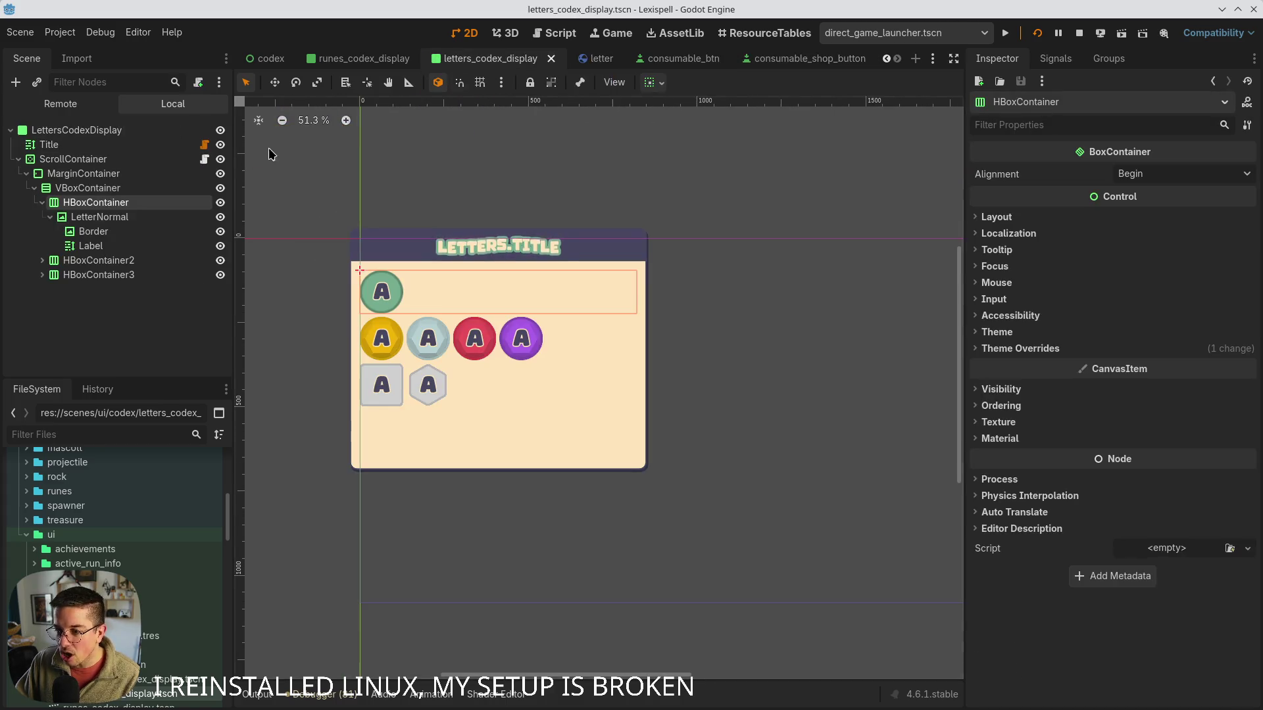
Step: Instance consumable_shop_button.tscn as a child of the LetterNormal node
{"action": "left_click", "coordinate": [97, 216]}
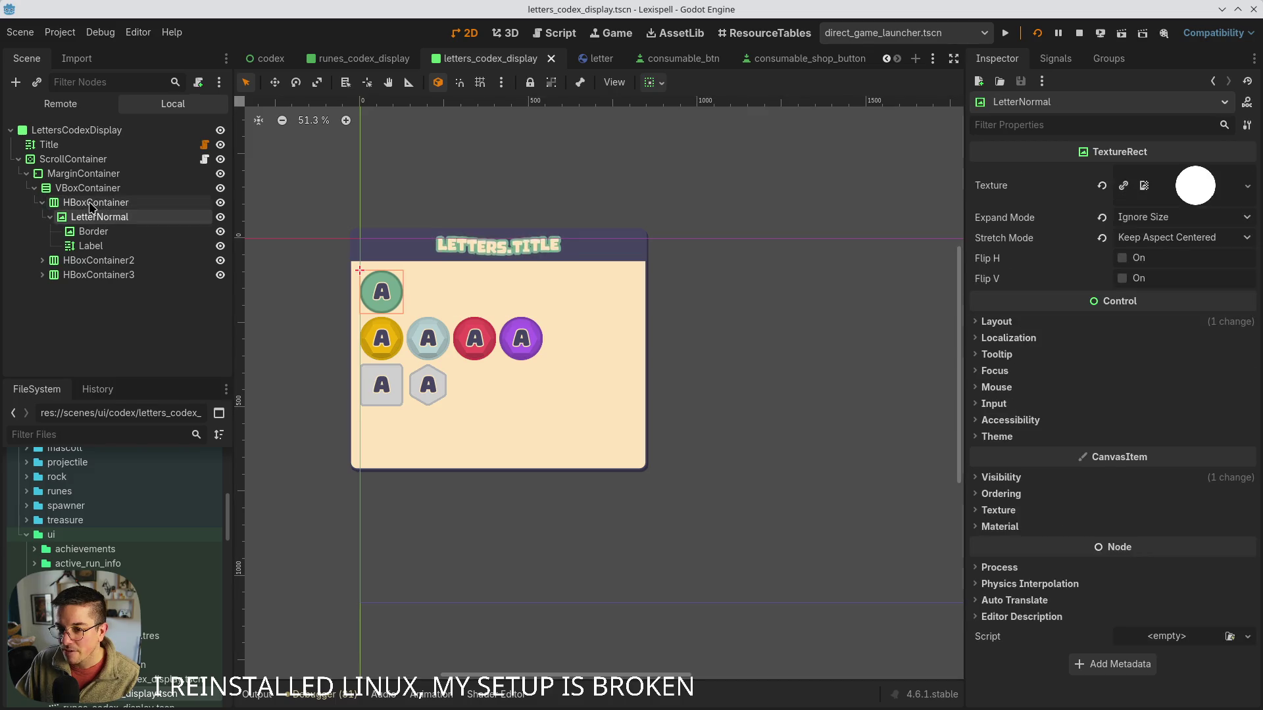
{"action": "left_click", "coordinate": [92, 203]}
{"action": "left_click", "coordinate": [97, 221]}
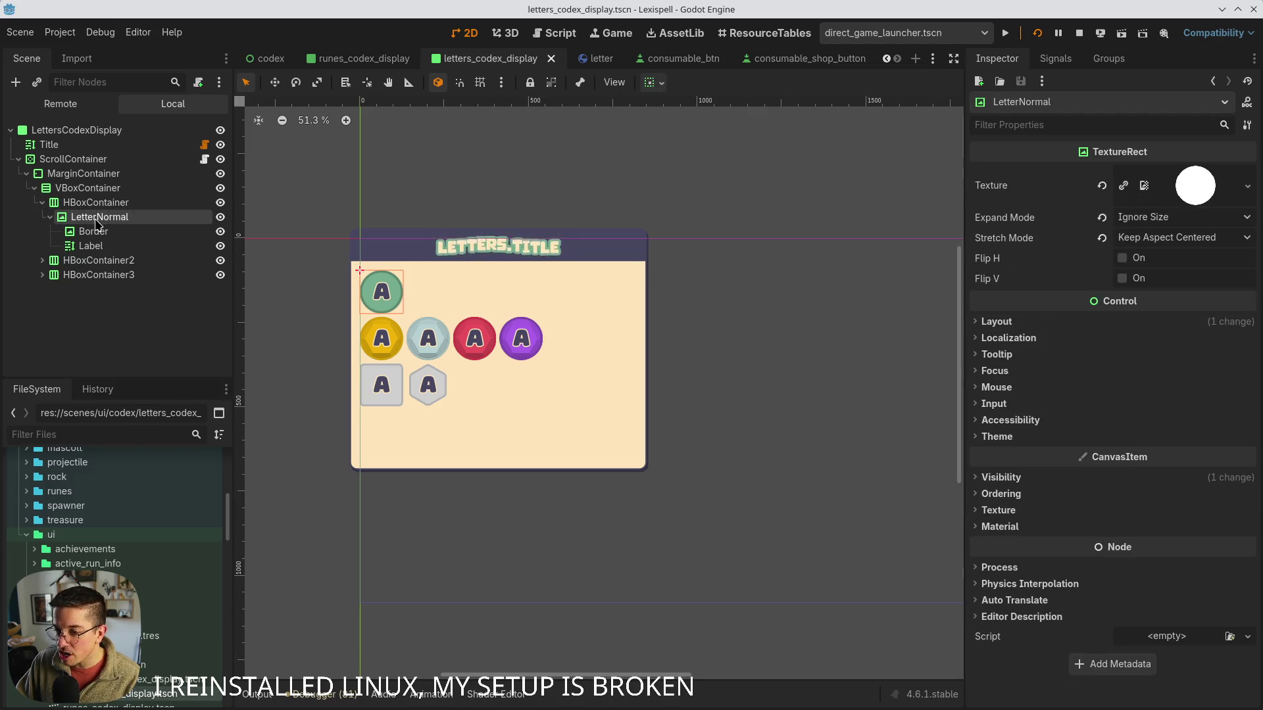
{"action": "right_click", "coordinate": [97, 224]}
{"action": "left_click", "coordinate": [176, 278]}
{"action": "type", "text": "consumable"}
{"action": "key", "text": "Down"}
{"action": "key", "text": "Down"}
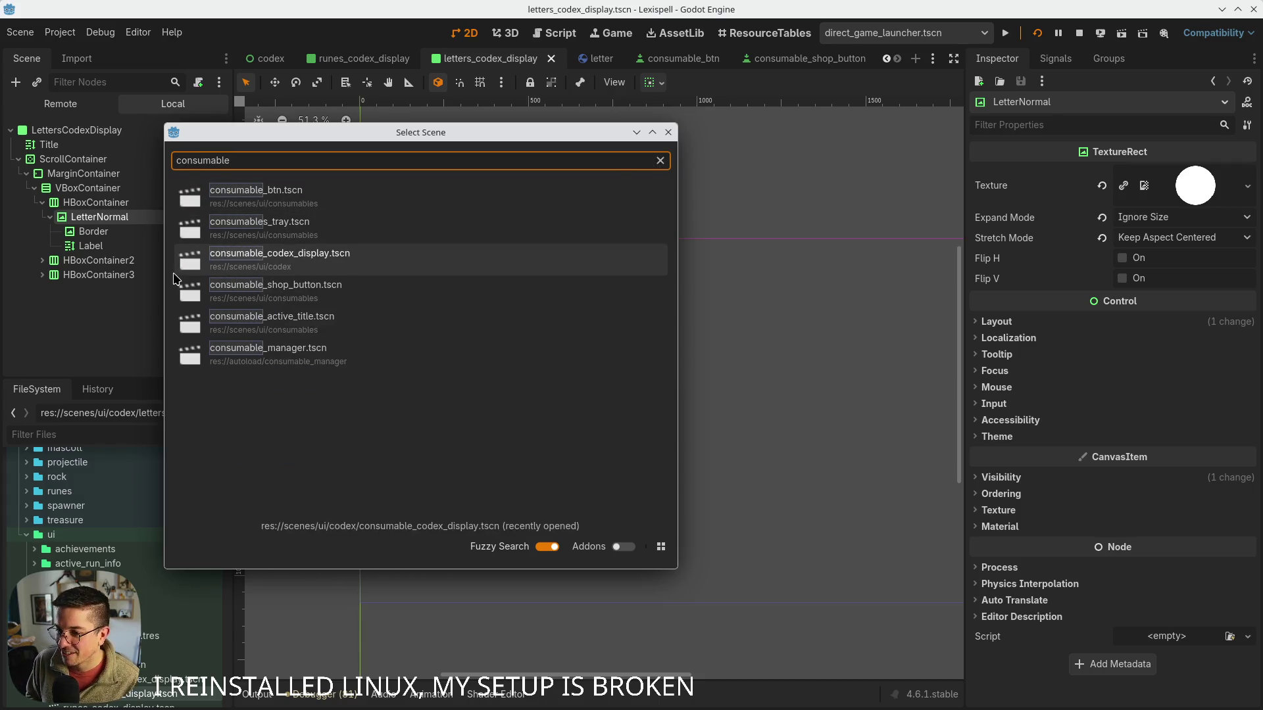
{"action": "key", "text": "Down"}
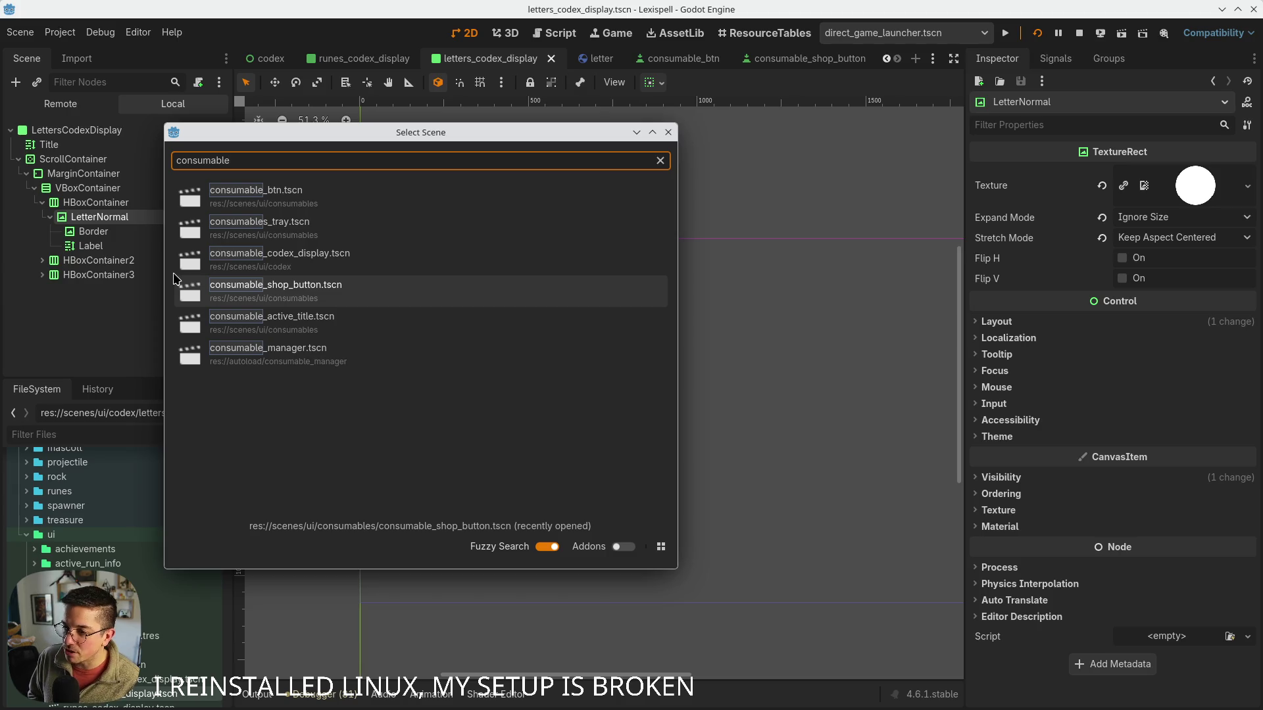
{"action": "key", "text": "Return"}
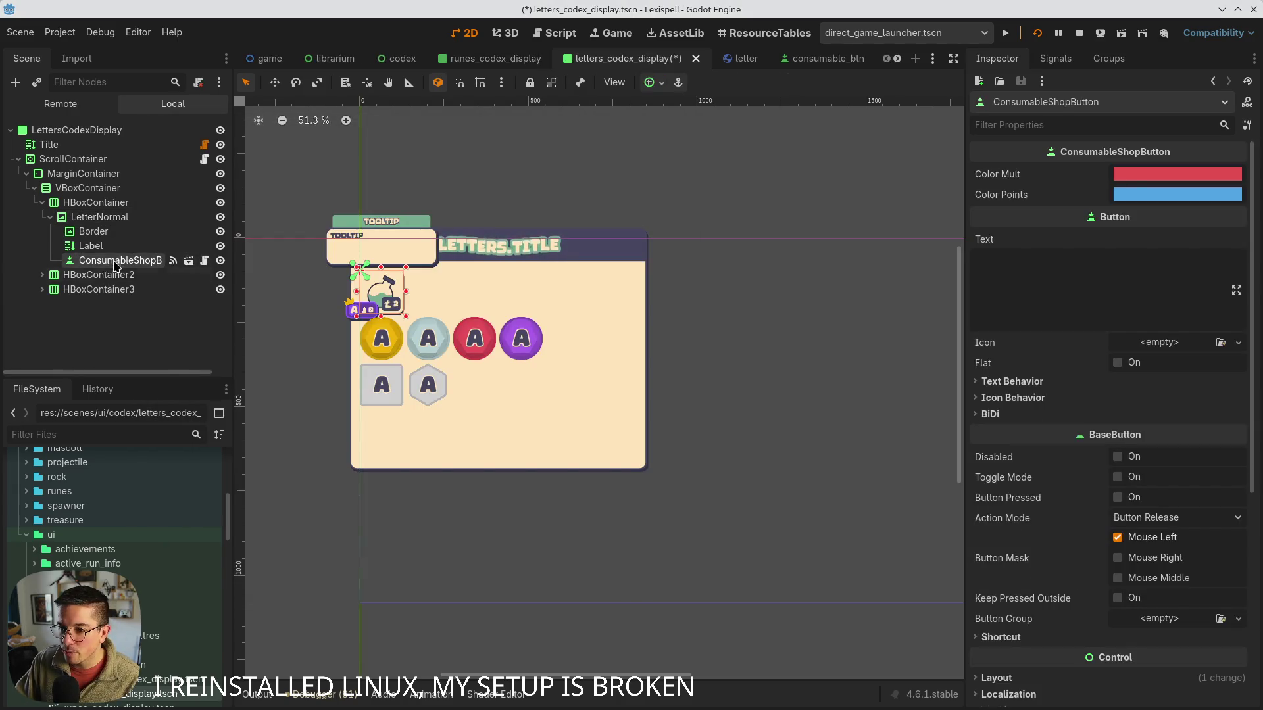
Step: Enable Editable Children on the new ConsumableShopButton
{"action": "right_click", "coordinate": [117, 261]}
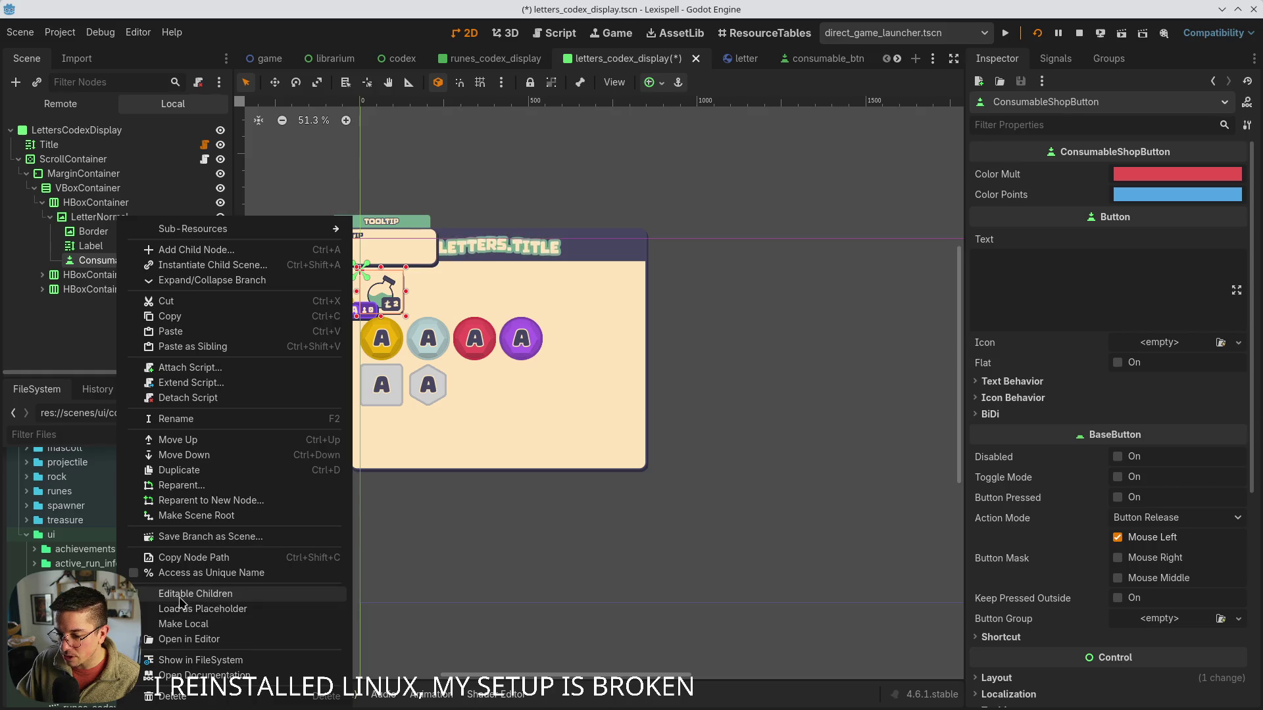
{"action": "left_click", "coordinate": [183, 623]}
{"action": "right_click", "coordinate": [132, 266]}
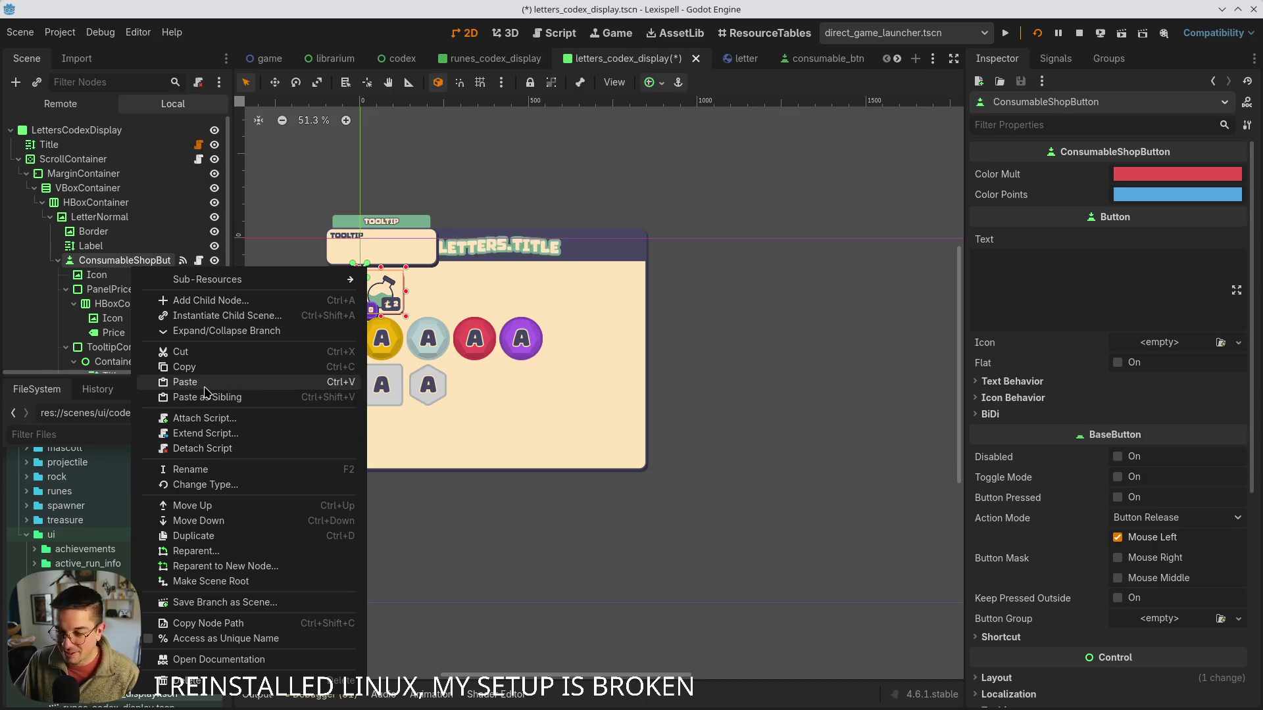
{"action": "key", "text": "Escape"}
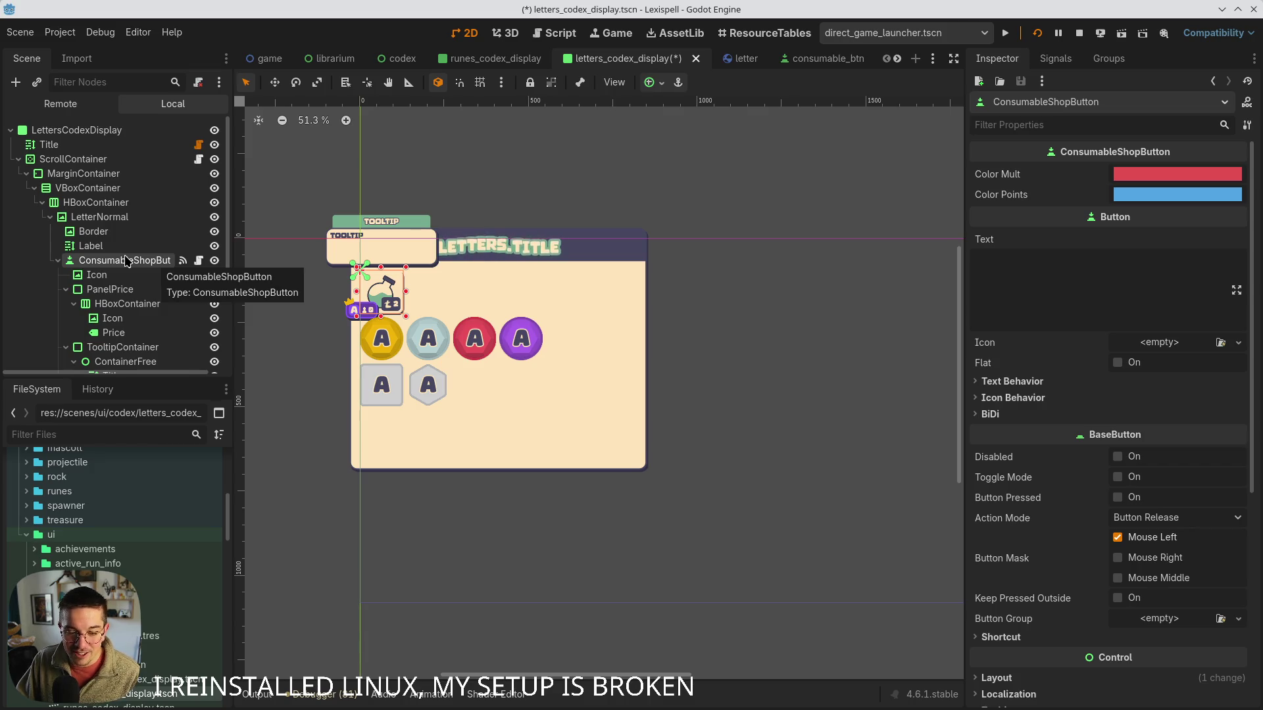
Step: Delete the shop button's Icon child, undo that deletion, and select PanelPrice
{"action": "scroll", "coordinate": [405, 272], "scroll_direction": "up", "scroll_amount": 5}
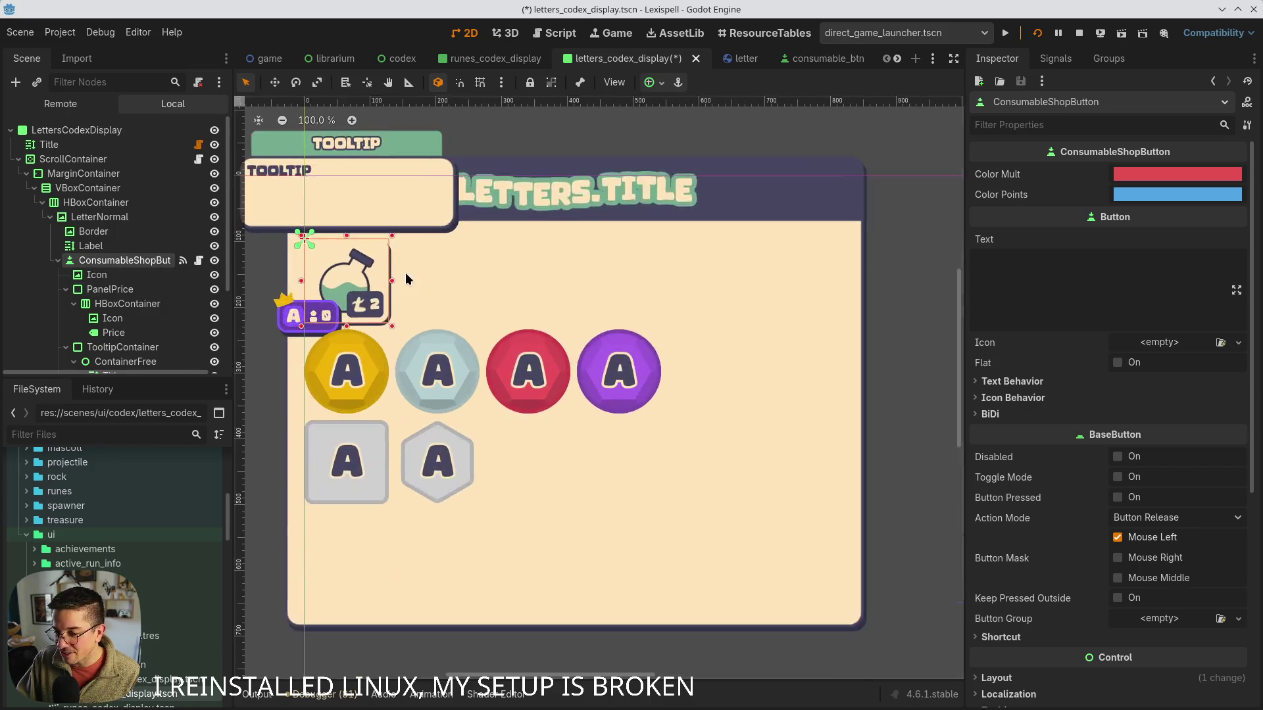
{"action": "left_click", "coordinate": [98, 276]}
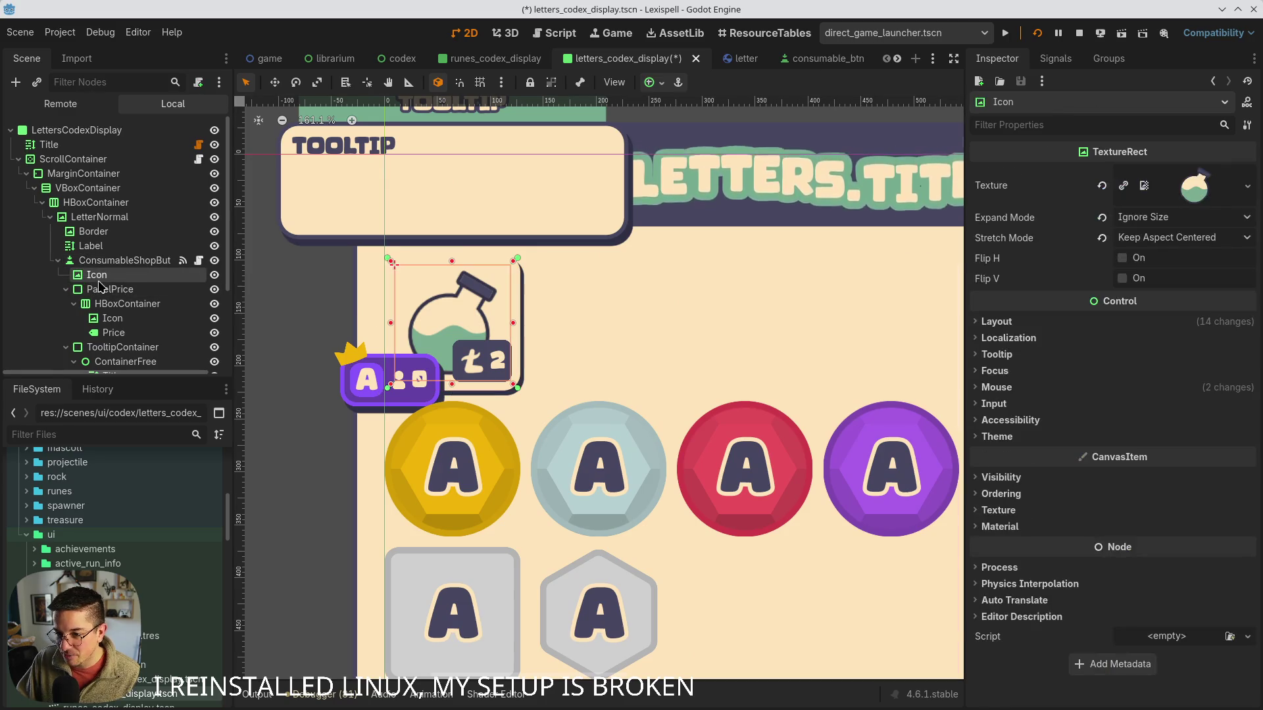
{"action": "key", "text": "Delete"}
{"action": "key", "text": "Return"}
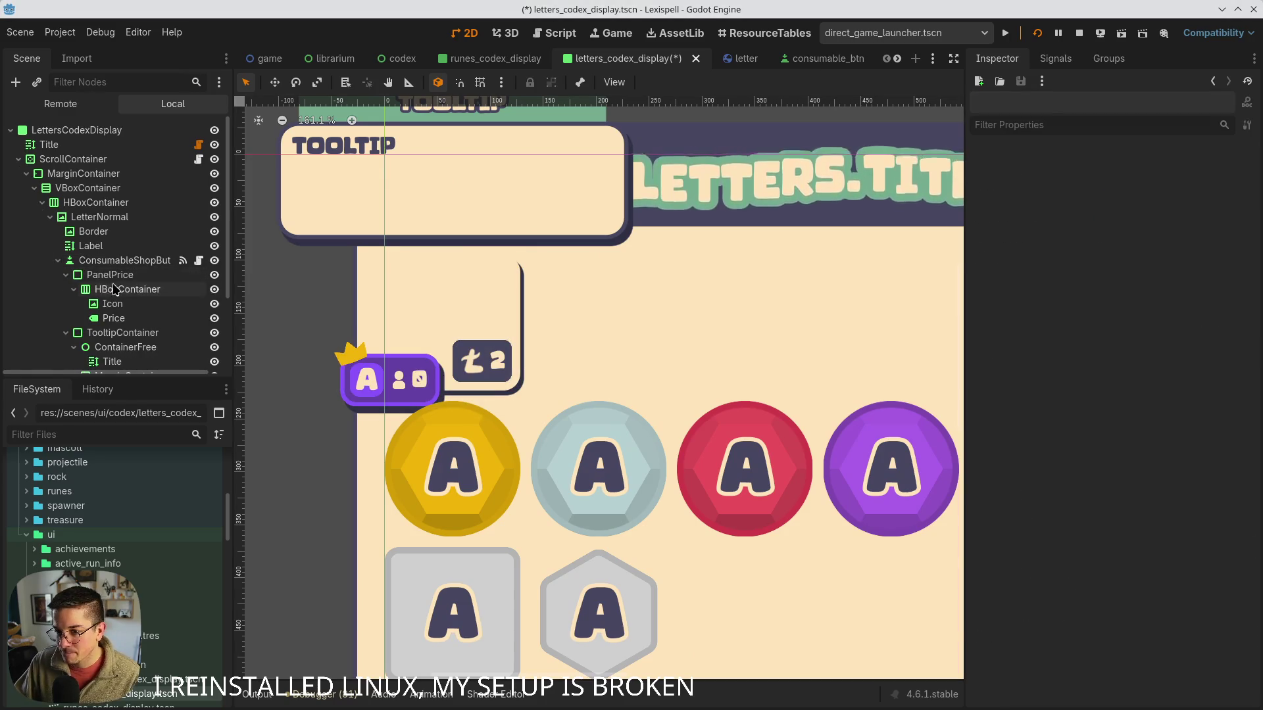
{"action": "key", "text": "ctrl+z"}
{"action": "left_click", "coordinate": [112, 290]}
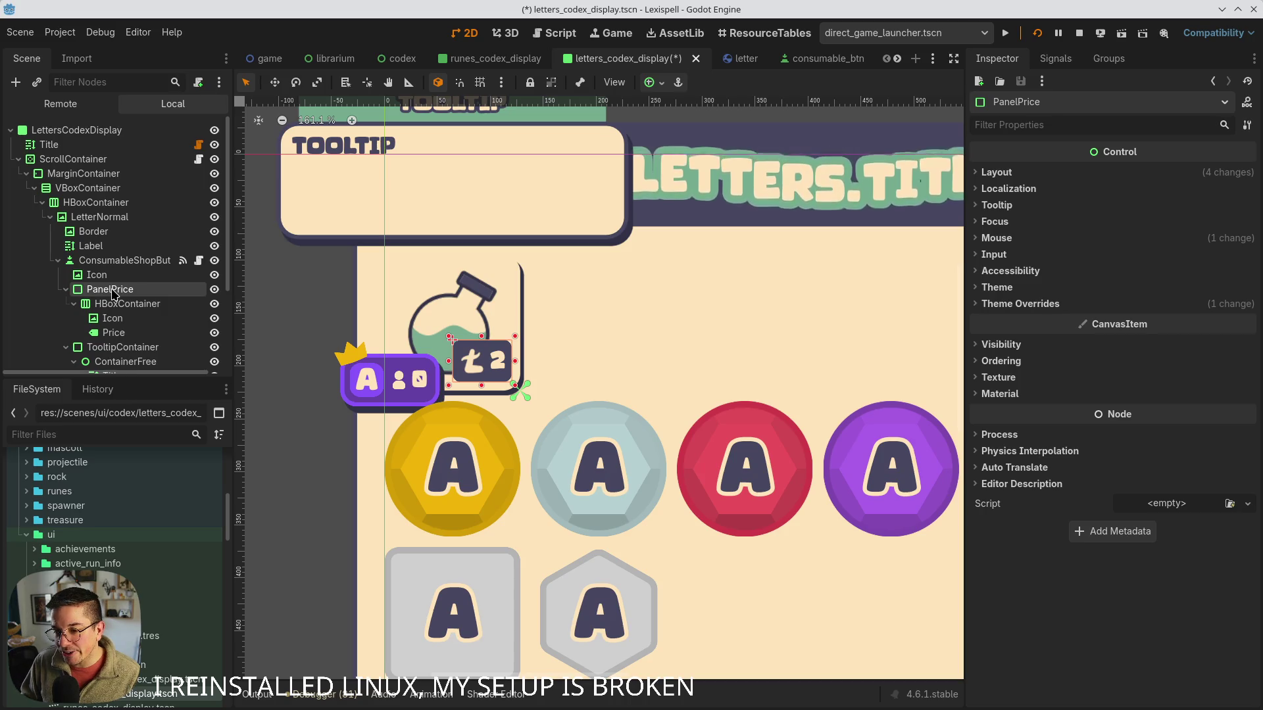